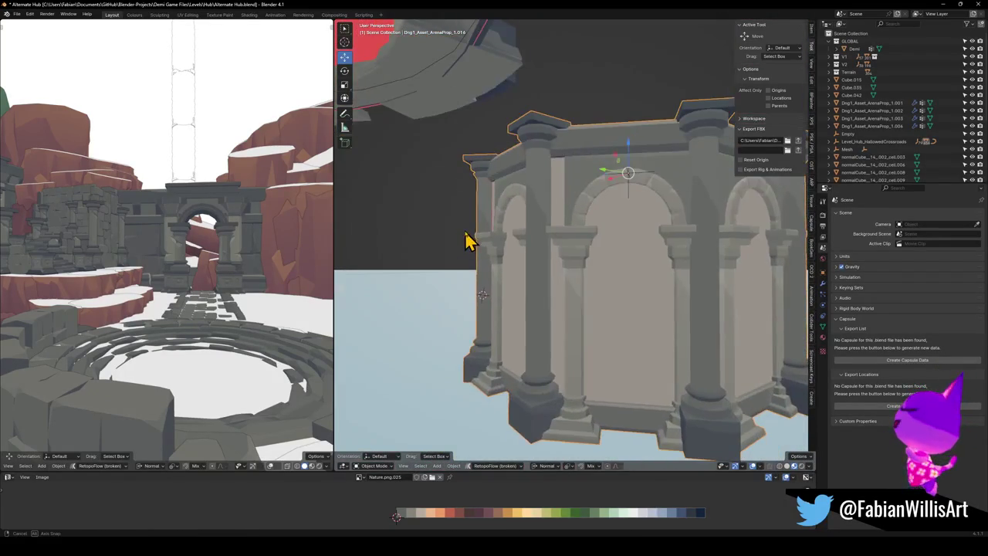
# - Inspect the tower's Array modifier and select the Empty that drives it
pyautogui.click(822, 285)
pyautogui.press('s')
pyautogui.rightClick(691, 282)
pyautogui.moveTo(691, 283)
pyautogui.mouseDown(button='middle')
pyautogui.moveTo(640, 287)
pyautogui.moveTo(645, 220)
pyautogui.moveTo(641, 274)
pyautogui.moveTo(638, 258)
pyautogui.moveTo(669, 220)
pyautogui.moveTo(641, 227)
pyautogui.moveTo(646, 249)
pyautogui.mouseUp(button='middle')
pyautogui.click(633, 199)
pyautogui.press('r')
pyautogui.press('Escape')
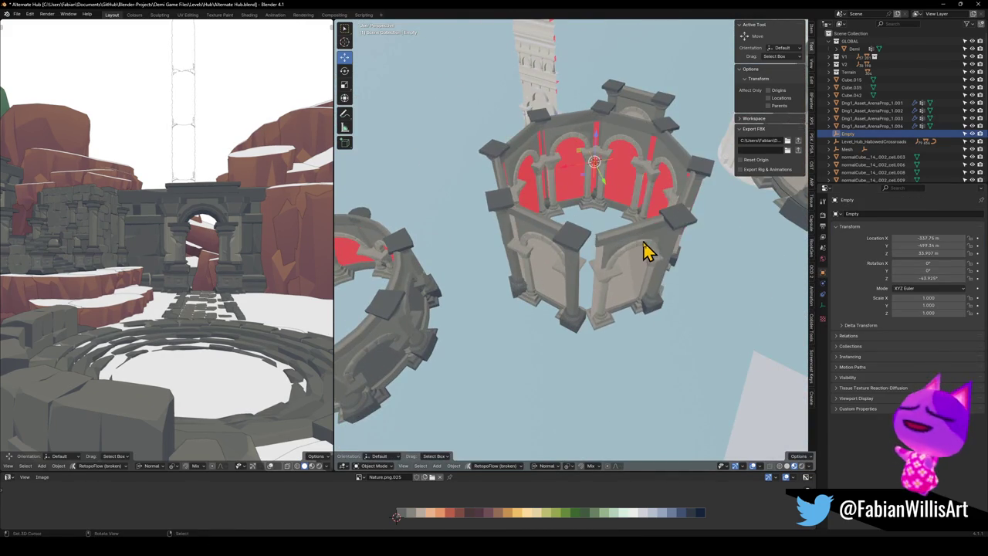
# - Snap the Empty to the 3D cursor and check the arrayed tower from above
pyautogui.hotkey('shift', 's')
pyautogui.click(640, 185)
pyautogui.moveTo(640, 185); pyautogui.dragTo(622, 242, button='middle')
pyautogui.moveTo(636, 282)
pyautogui.mouseDown(button='middle')
pyautogui.moveTo(622, 247)
pyautogui.moveTo(627, 265)
pyautogui.mouseUp(button='middle')
pyautogui.click(622, 247)
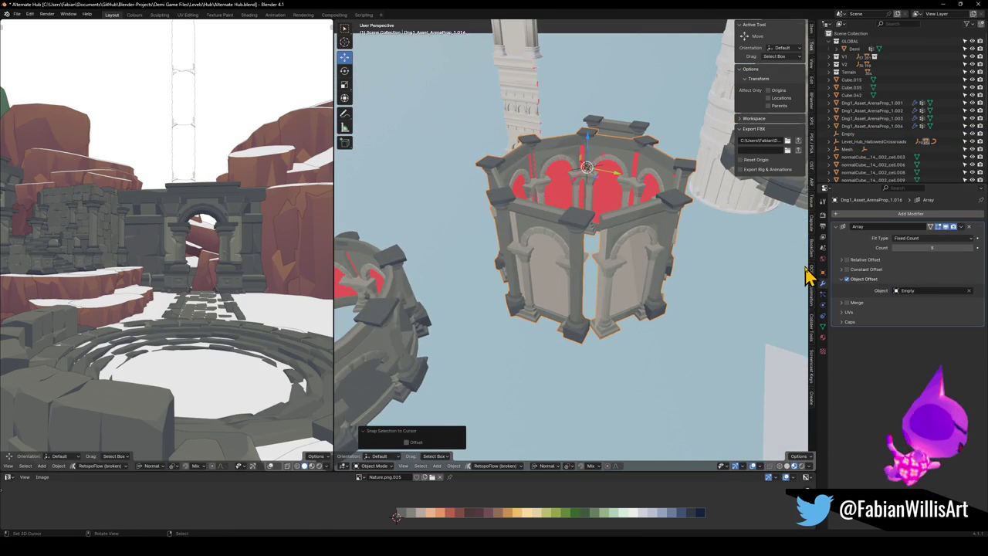
pyautogui.moveTo(640, 283); pyautogui.dragTo(582, 193, button='middle')
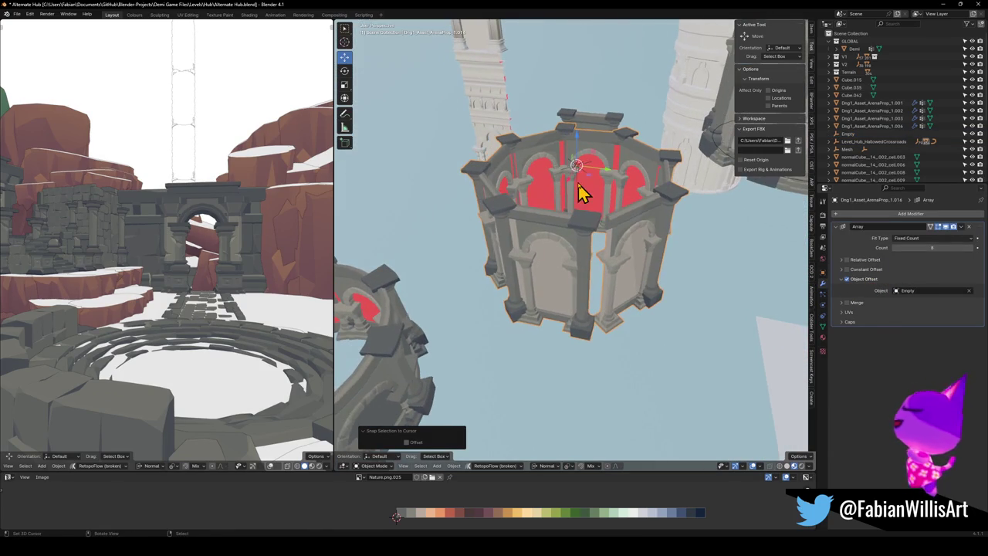
# - Rotate the Empty around Z until the arch sections close into a ring
pyautogui.click(583, 181)
pyautogui.press('r')
pyautogui.press('z')
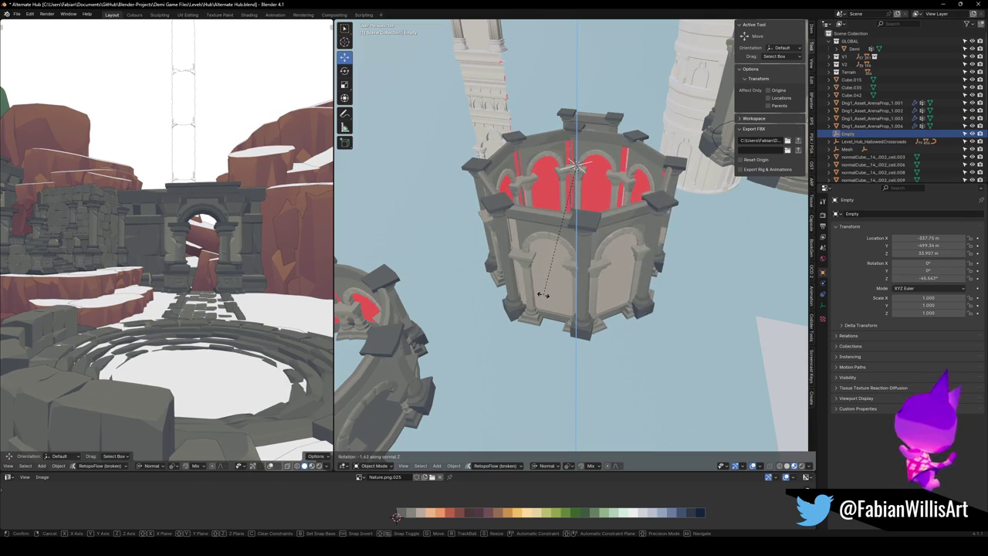
pyautogui.click(546, 305)
pyautogui.moveTo(591, 283); pyautogui.dragTo(584, 288, button='middle')
# - Select the arch piece and enter Edit Mode on its mesh
pyautogui.click(610, 279)
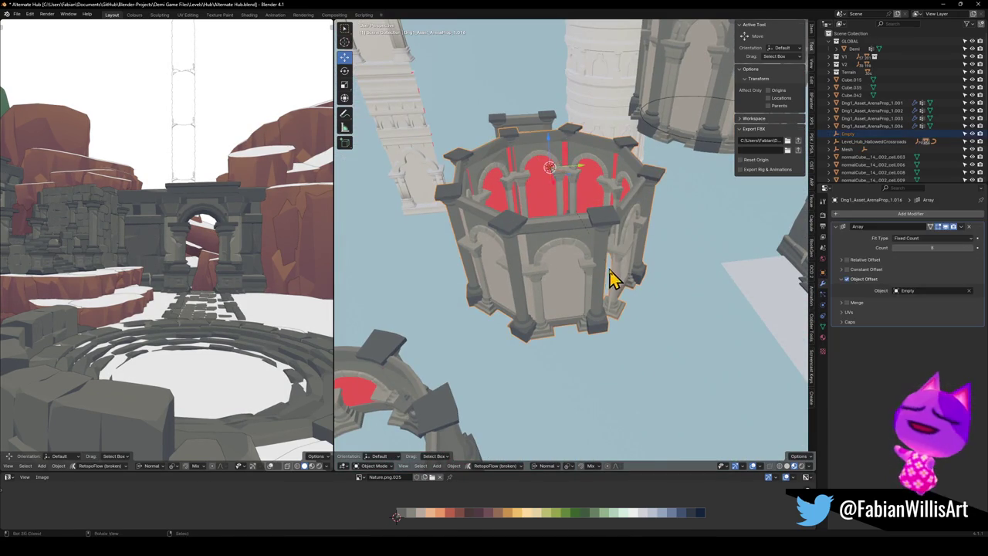
pyautogui.press('r')
pyautogui.rightClick(610, 264)
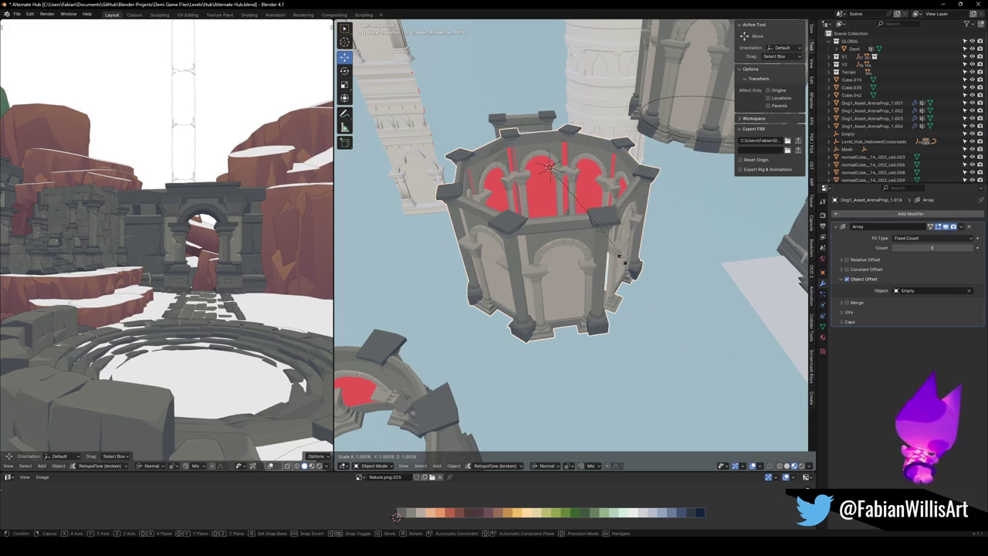
pyautogui.click(549, 174)
pyautogui.moveTo(548, 174); pyautogui.dragTo(599, 176, button='middle')
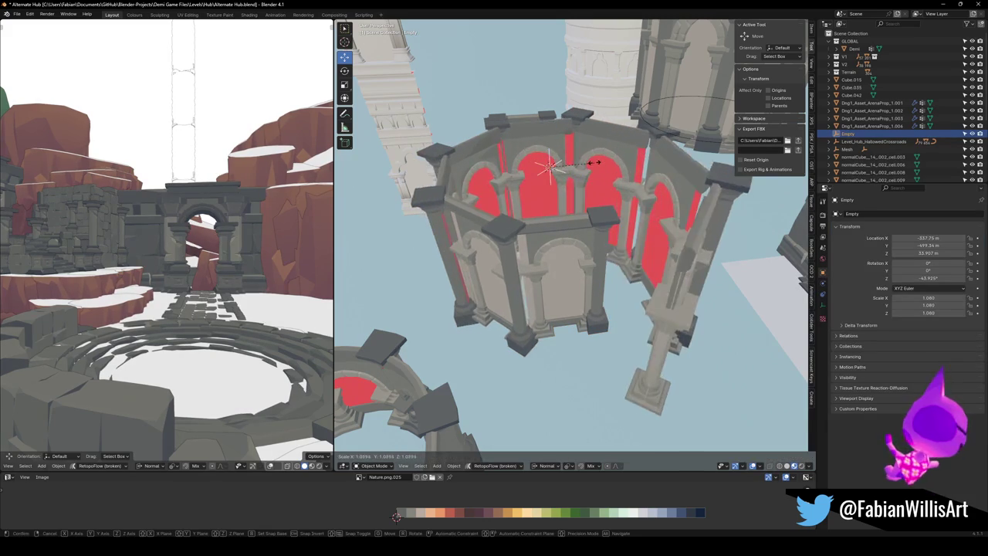
pyautogui.click(577, 256)
pyautogui.press('Tab')
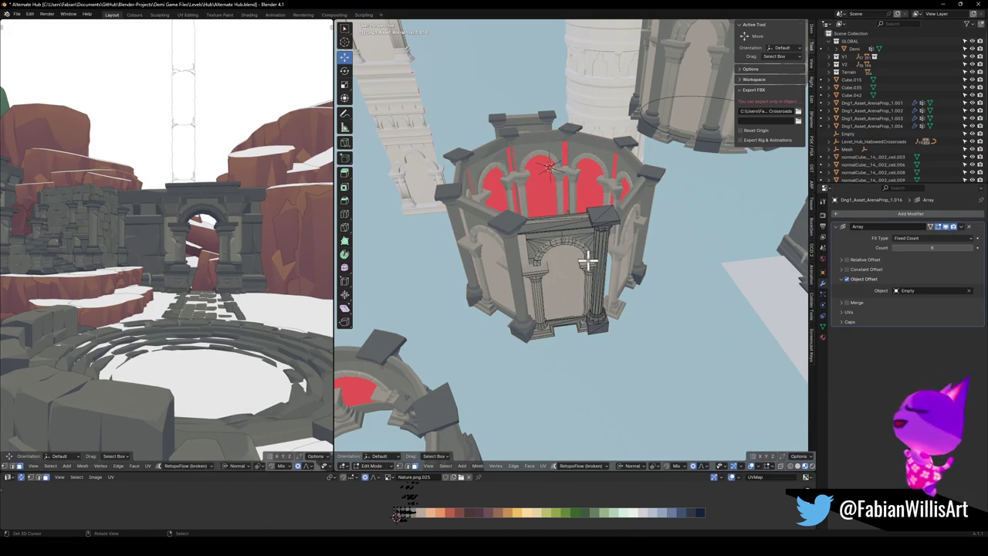
# - Return to Object Mode and zoom in on the Empty atop the tower
pyautogui.press('Tab')
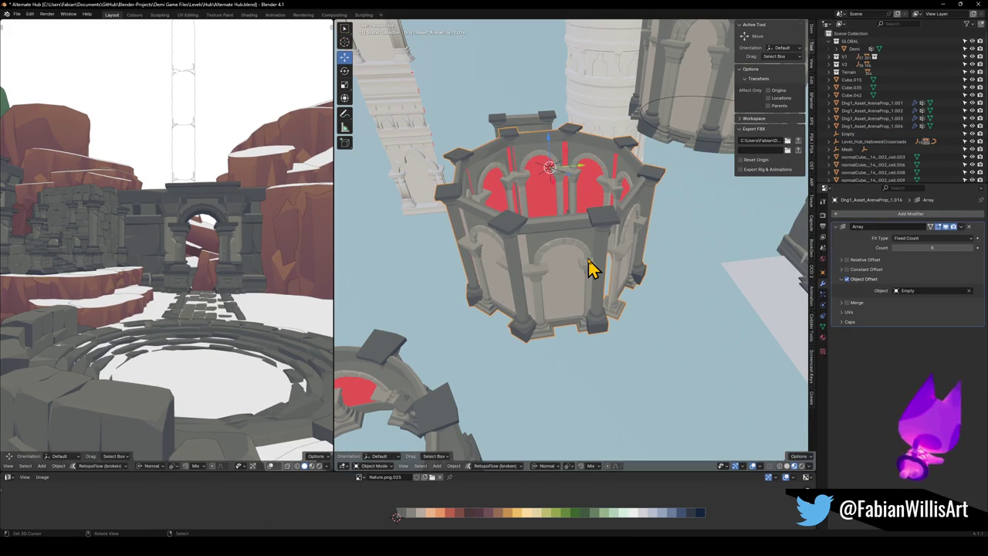
pyautogui.press('r')
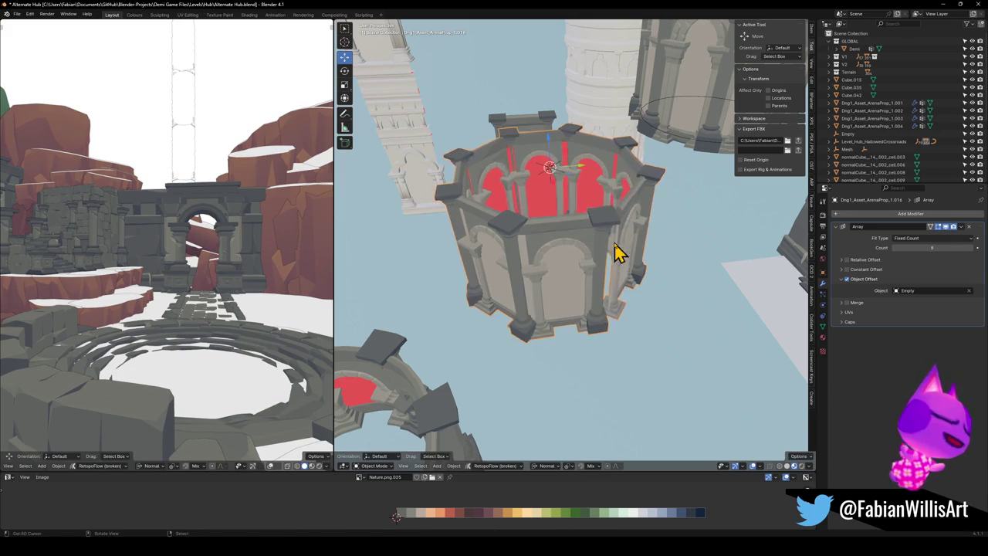
pyautogui.moveTo(610, 267)
pyautogui.mouseDown(button='middle')
pyautogui.moveTo(607, 247)
pyautogui.moveTo(618, 245)
pyautogui.mouseUp(button='middle')
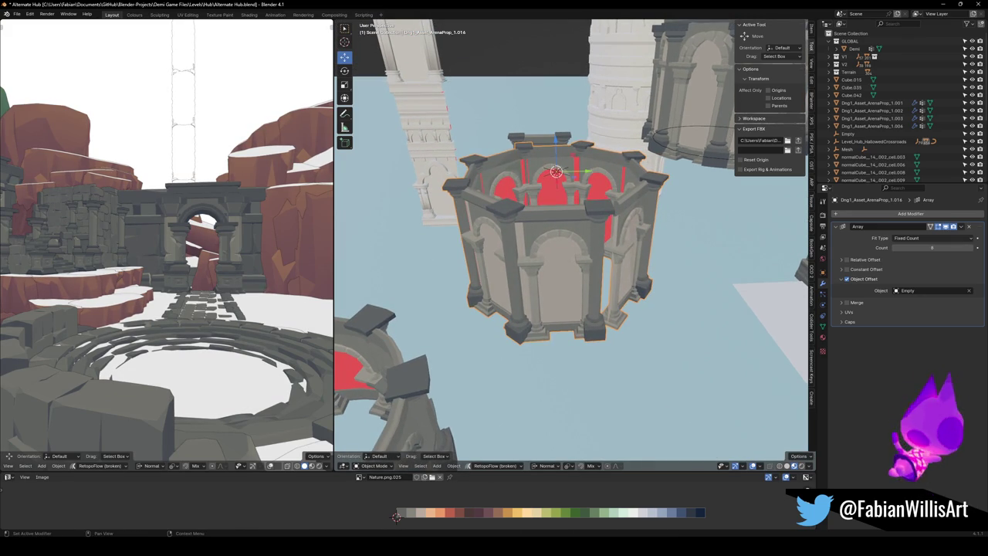
pyautogui.scroll(3, 598, 247)
pyautogui.scroll(2, 558, 203)
pyautogui.keyDown('shift'); pyautogui.click(565, 191); pyautogui.keyUp('shift')
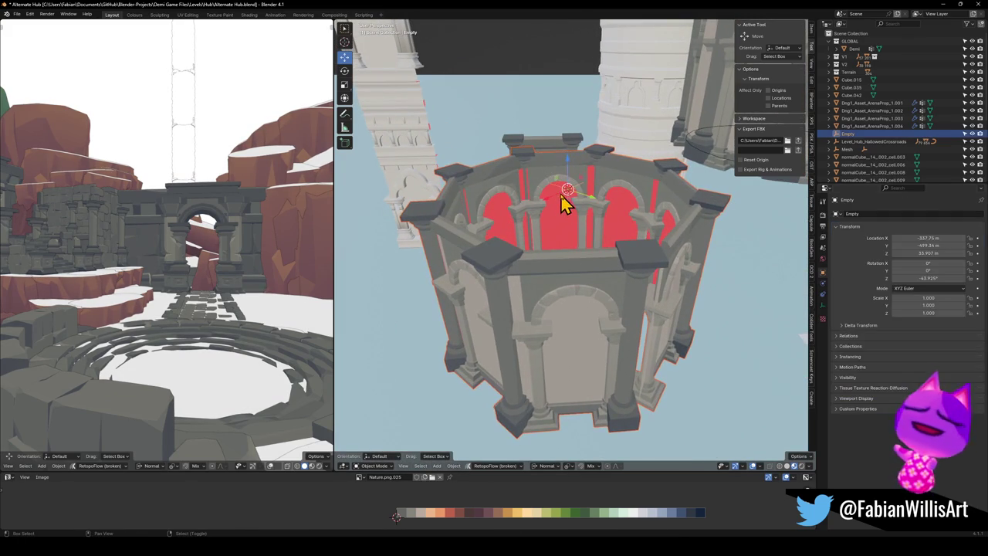
pyautogui.click(586, 263)
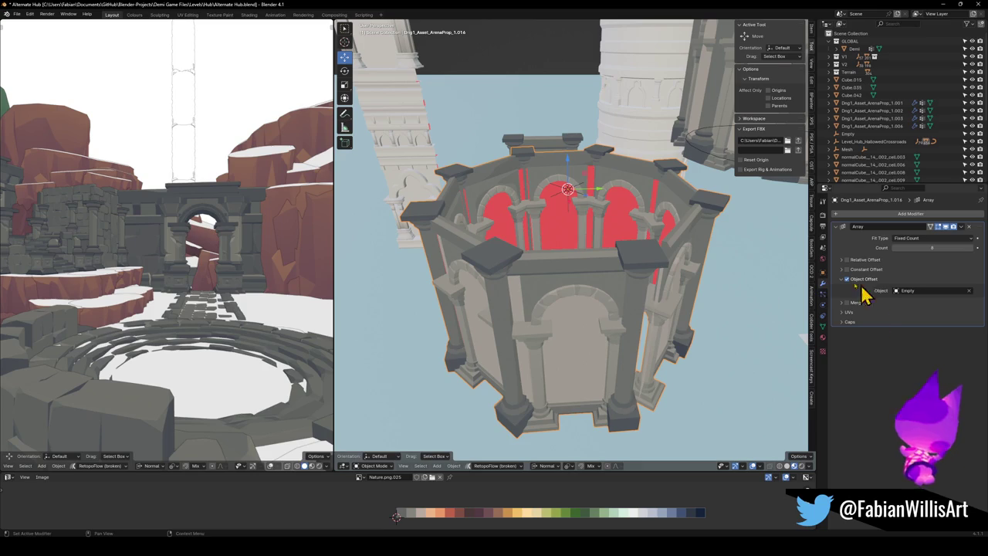
# - Clear the Empty's rotation and rotate it about -45° on Z to close the octagon
pyautogui.click(572, 199)
pyautogui.hotkey('alt', 'r')
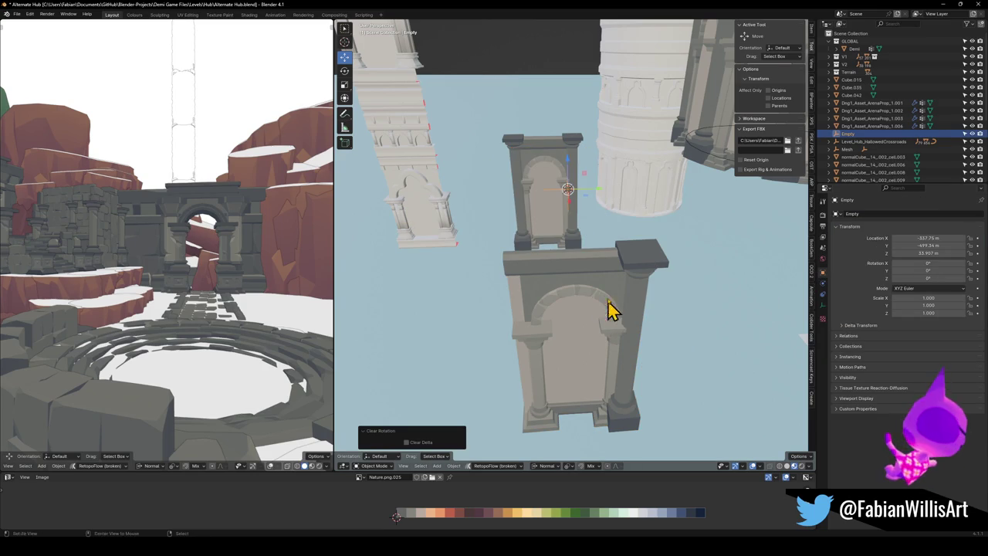
pyautogui.scroll(-2, 610, 321)
pyautogui.scroll(-2, 602, 311)
pyautogui.hotkey('ctrl', 'z')
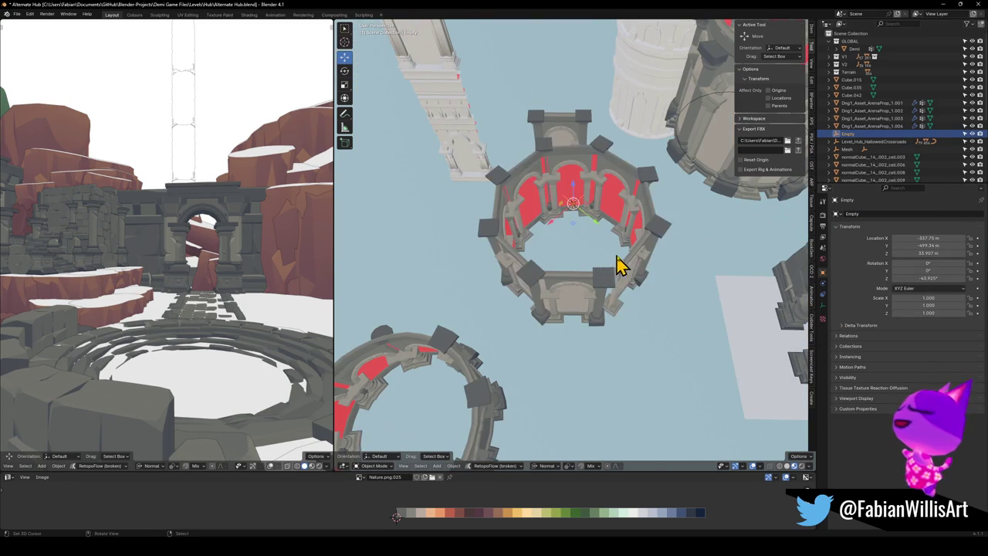
pyautogui.scroll(2, 613, 266)
pyautogui.press('r')
pyautogui.press('z')
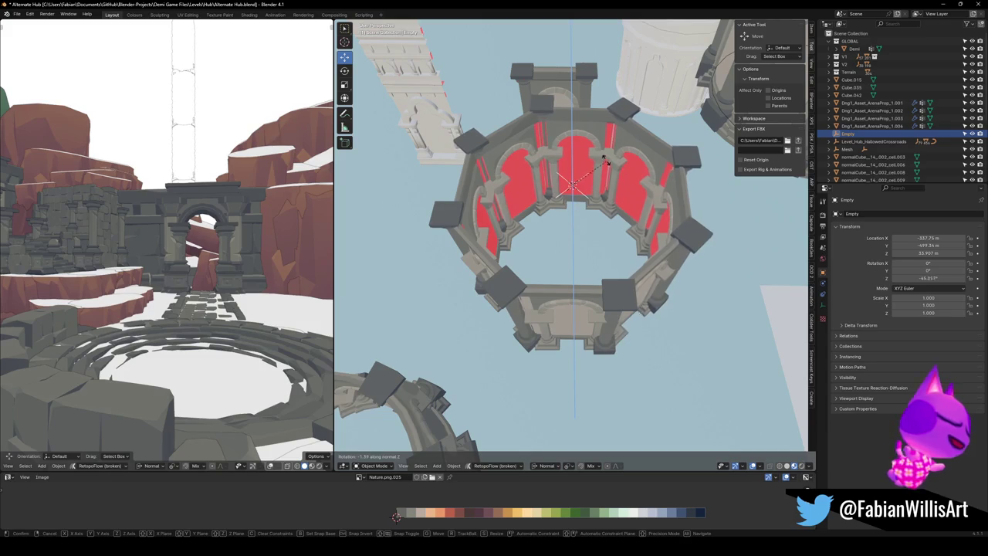
pyautogui.click(606, 164)
pyautogui.moveTo(606, 163); pyautogui.dragTo(602, 195, button='middle')
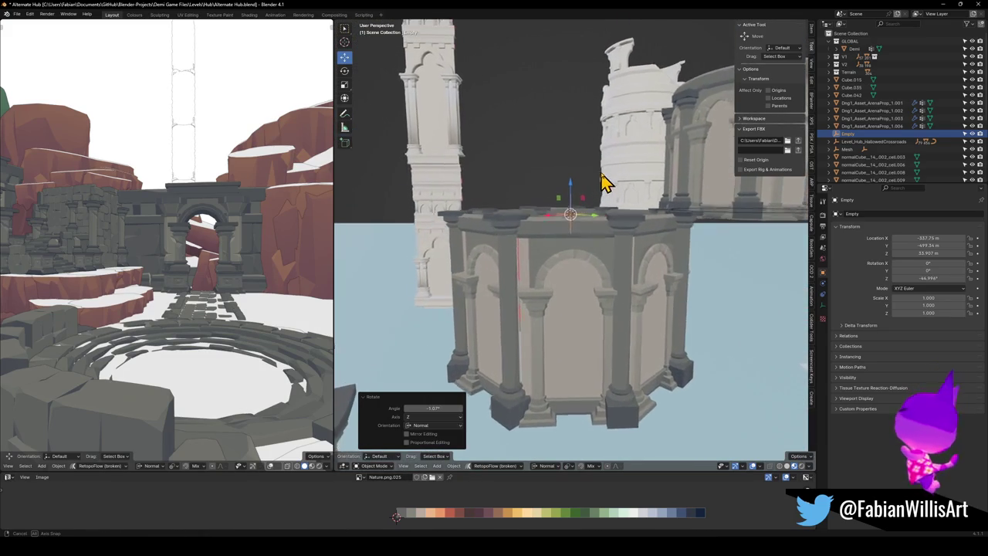
# - Enter Edit Mode on the tower mesh with everything deselected
pyautogui.click(561, 355)
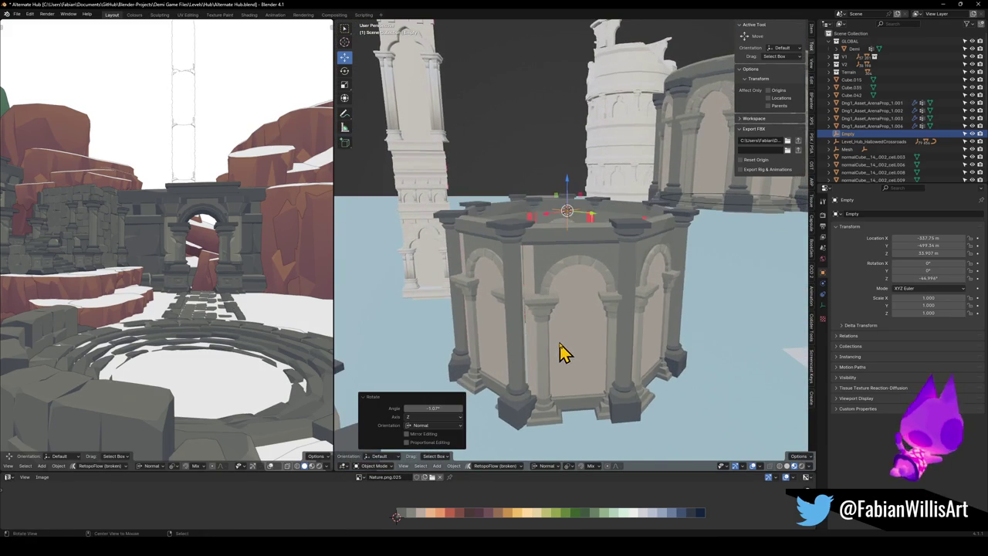
pyautogui.press('Tab')
pyautogui.press('a')
pyautogui.hotkey('alt', 'a')
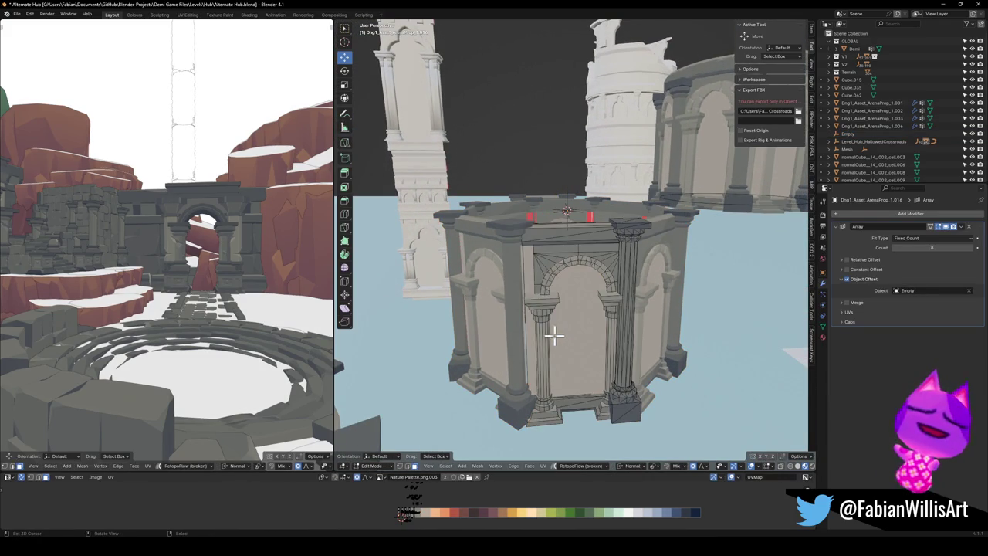
# - Edge-slide the vertical column edge loop by -0.22
pyautogui.keyDown('alt'); pyautogui.click(539, 288); pyautogui.keyUp('alt')
pyautogui.press('g')
pyautogui.press('g')
pyautogui.click(544, 284)
pyautogui.moveTo(542, 282)
pyautogui.mouseDown(button='middle')
pyautogui.moveTo(560, 303)
pyautogui.moveTo(547, 294)
pyautogui.moveTo(547, 313)
pyautogui.mouseUp(button='middle')
# - Return to Object Mode and view the closed eight-sided arcade
pyautogui.scroll(-5, 554, 301)
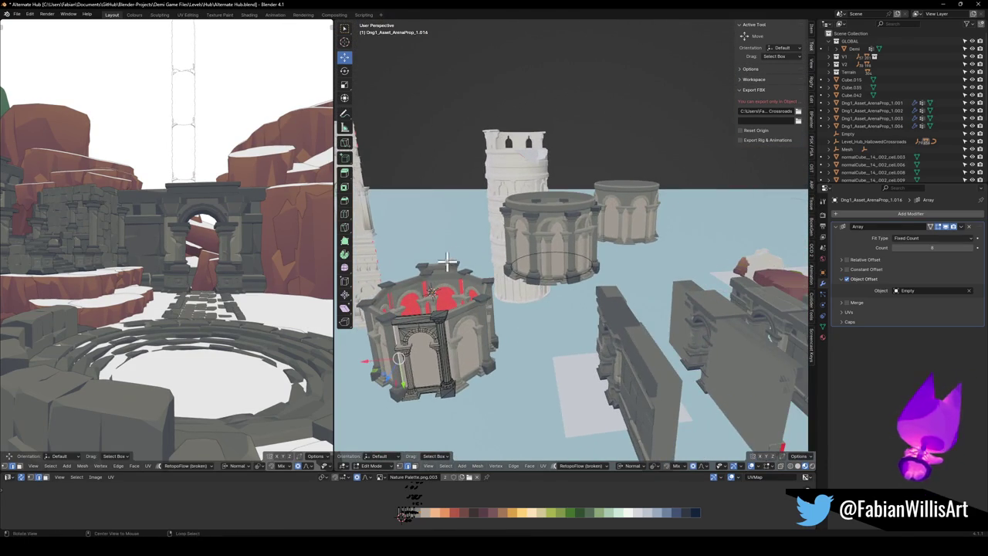
pyautogui.keyDown('shift'); pyautogui.moveTo(454, 258); pyautogui.dragTo(565, 286, button='middle'); pyautogui.keyUp('shift')
pyautogui.moveTo(466, 288)
pyautogui.mouseDown(button='middle')
pyautogui.moveTo(662, 309)
pyautogui.moveTo(520, 298)
pyautogui.moveTo(518, 287)
pyautogui.moveTo(609, 298)
pyautogui.mouseUp(button='middle')
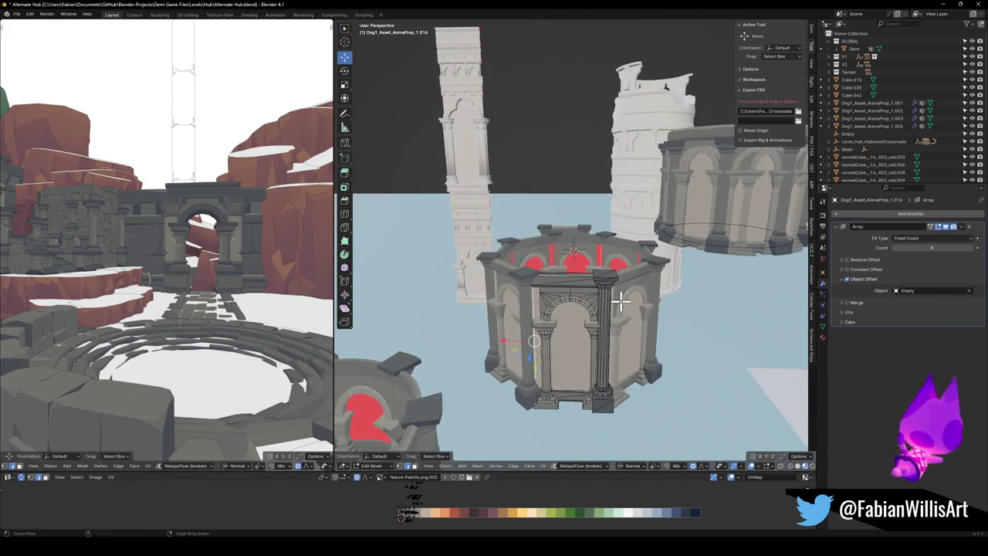
pyautogui.press('Tab')
pyautogui.scroll(-3, 602, 304)
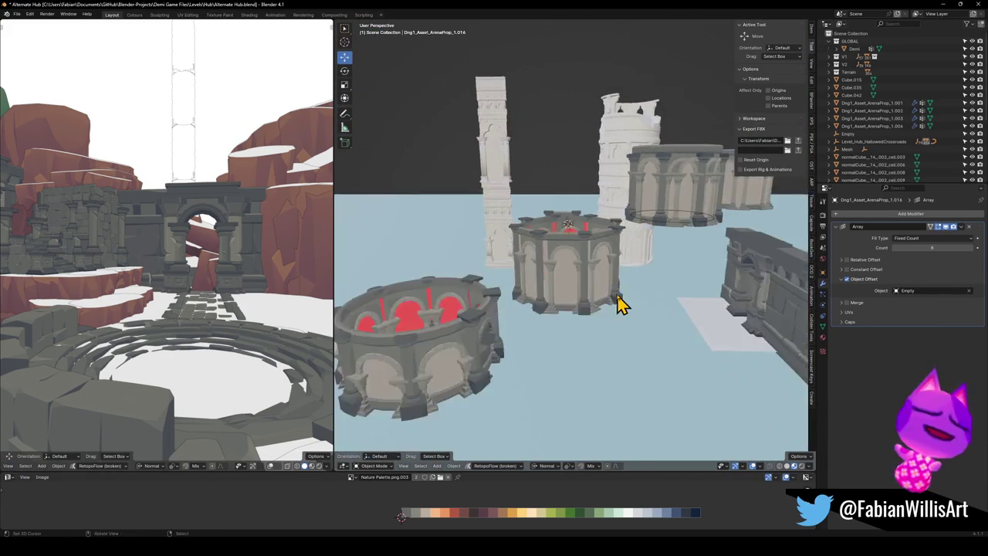
pyautogui.scroll(4, 615, 304)
pyautogui.moveTo(611, 307)
pyautogui.mouseDown(button='middle')
pyautogui.moveTo(576, 313)
pyautogui.moveTo(622, 320)
pyautogui.moveTo(564, 299)
pyautogui.moveTo(624, 302)
pyautogui.mouseUp(button='middle')
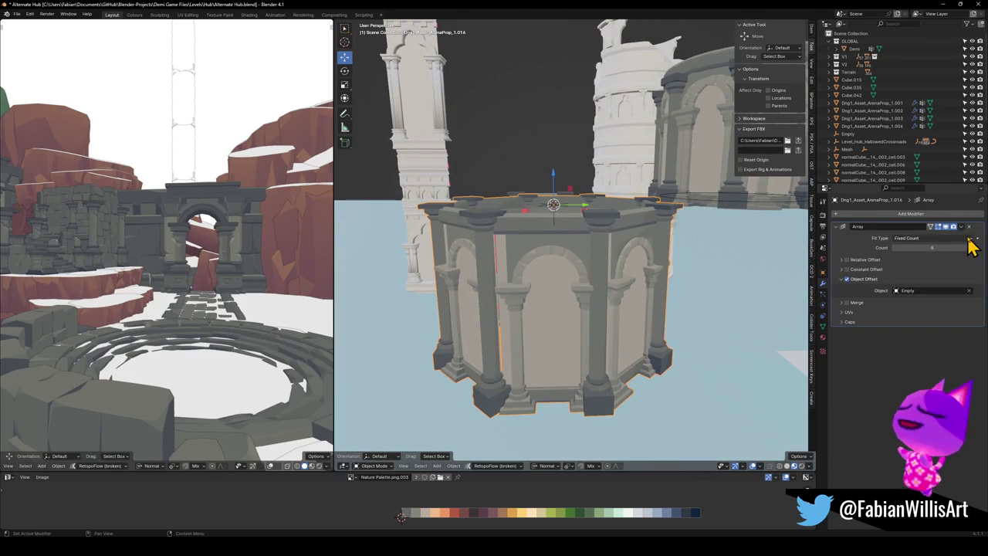
# - Toggle the Array display to compare a single arch with the octagonal ring
pyautogui.click(945, 227)
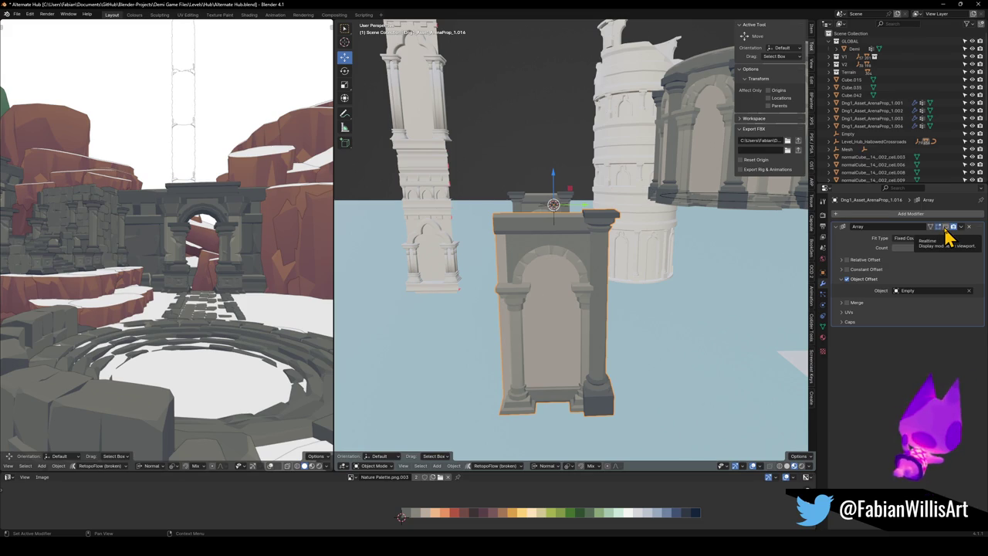
pyautogui.click(945, 228)
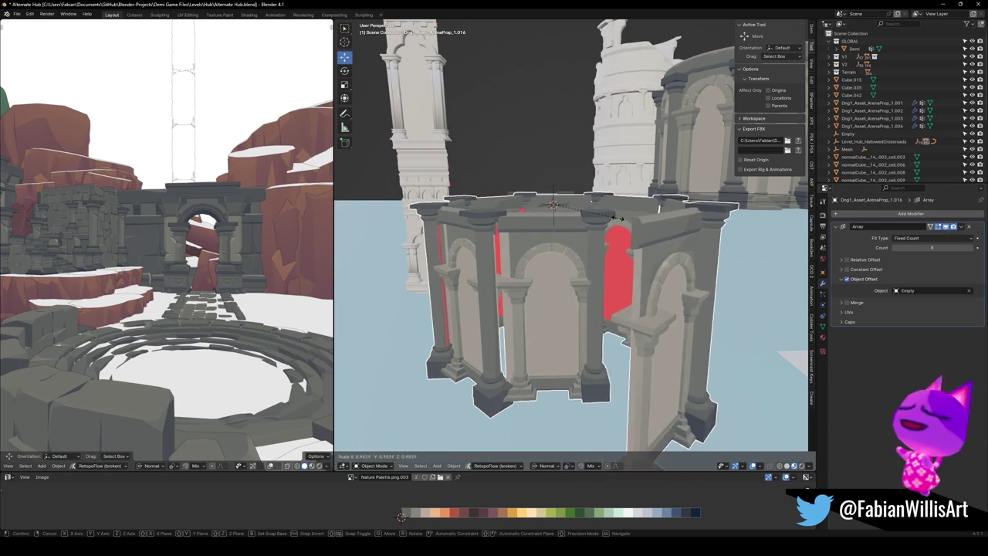
pyautogui.click(559, 322)
pyautogui.press('s')
pyautogui.rightClick(610, 288)
# - Test-rotate the arrayed prop around Z, then clear its rotation
pyautogui.click(569, 316)
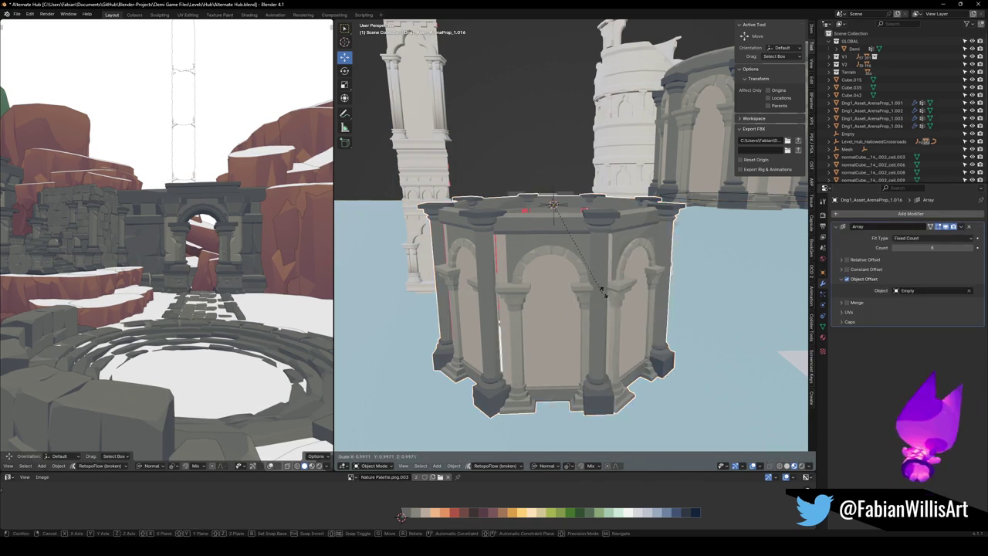
pyautogui.moveTo(600, 281); pyautogui.dragTo(568, 202, button='middle')
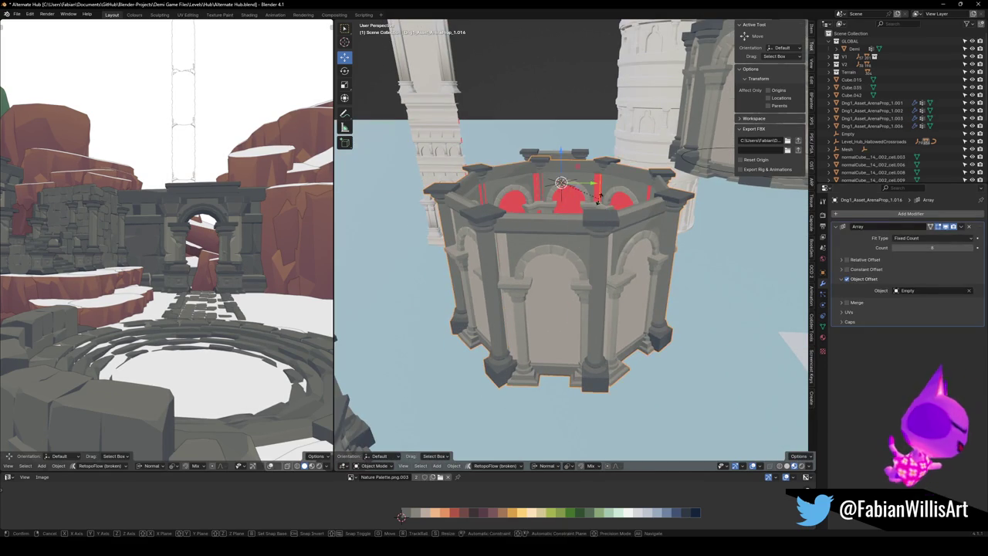
pyautogui.press('r')
pyautogui.press('z')
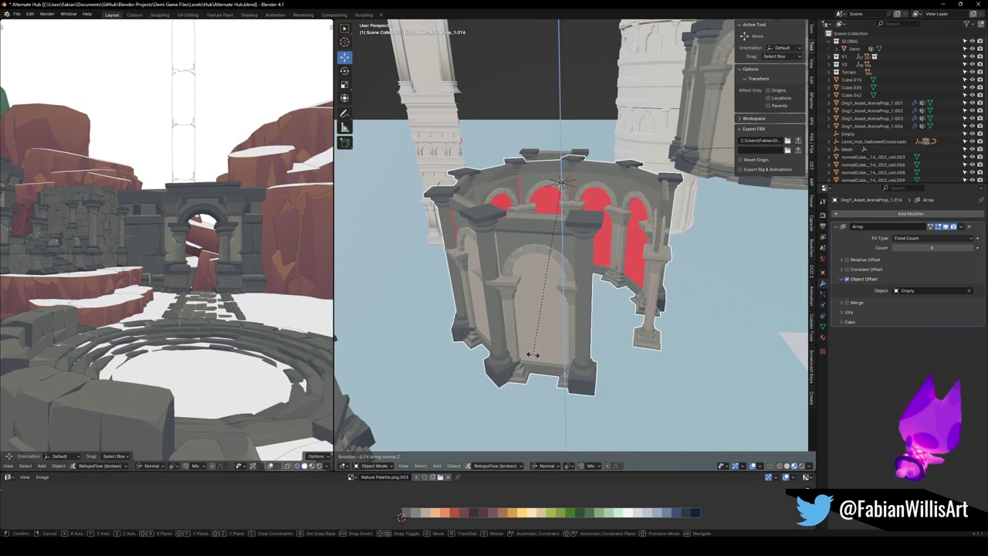
pyautogui.click(538, 355)
pyautogui.moveTo(535, 364); pyautogui.dragTo(600, 348, button='middle')
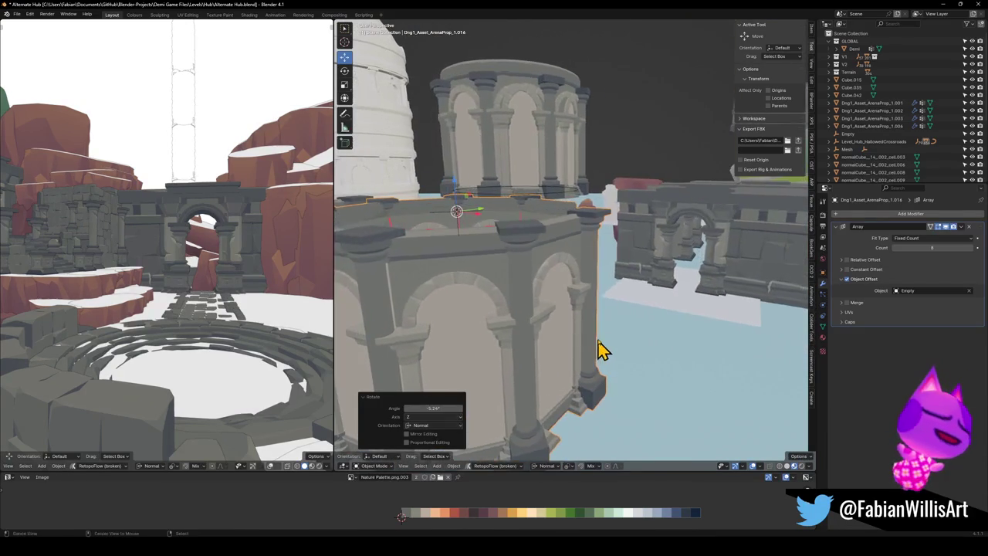
pyautogui.press('s')
pyautogui.press('z')
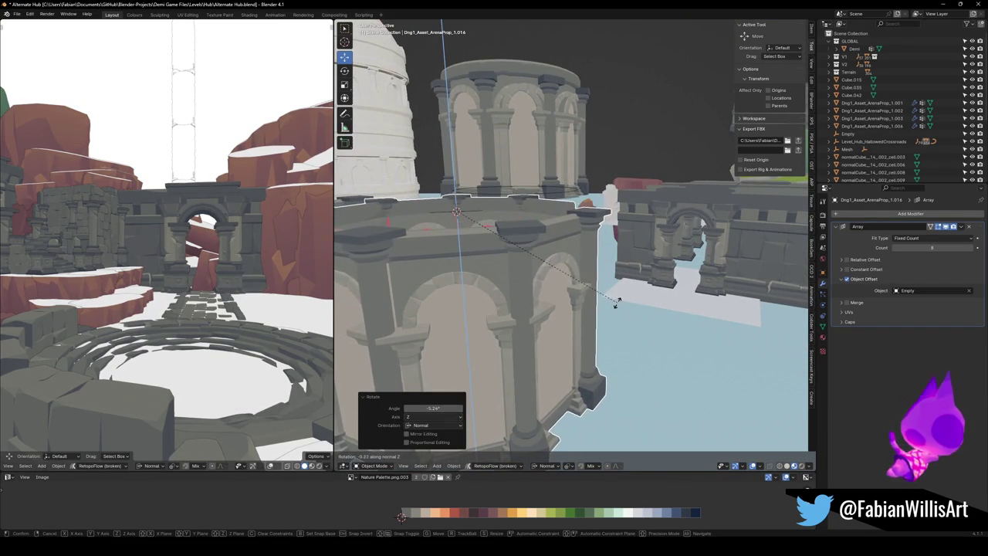
pyautogui.click(616, 302)
pyautogui.moveTo(616, 303)
pyautogui.mouseDown(button='middle')
pyautogui.moveTo(582, 331)
pyautogui.moveTo(545, 307)
pyautogui.moveTo(561, 306)
pyautogui.mouseUp(button='middle')
pyautogui.hotkey('alt', 'r')
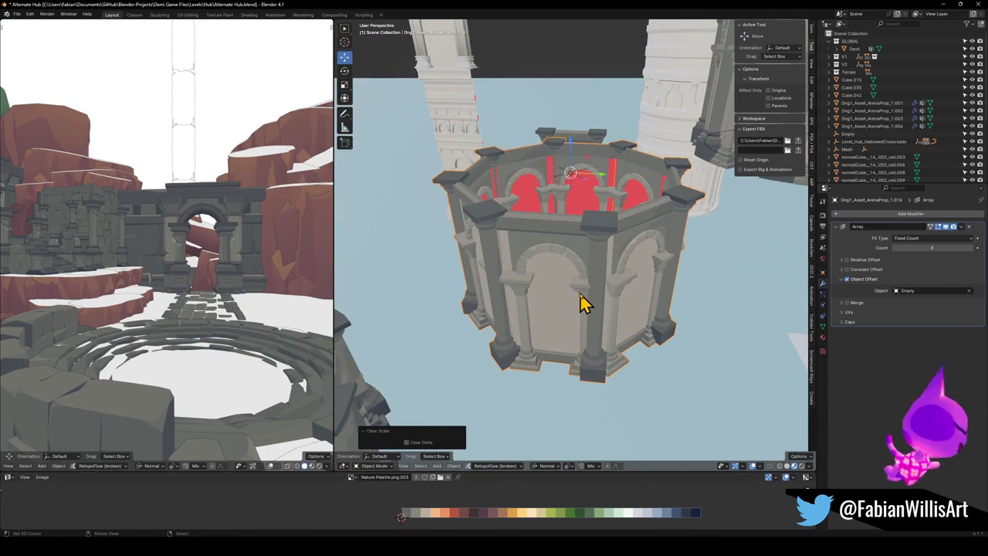
# - Reset the Empty, rotate it about -44.6° on Z, then edit the arch mesh
pyautogui.click(583, 304)
pyautogui.click(571, 184)
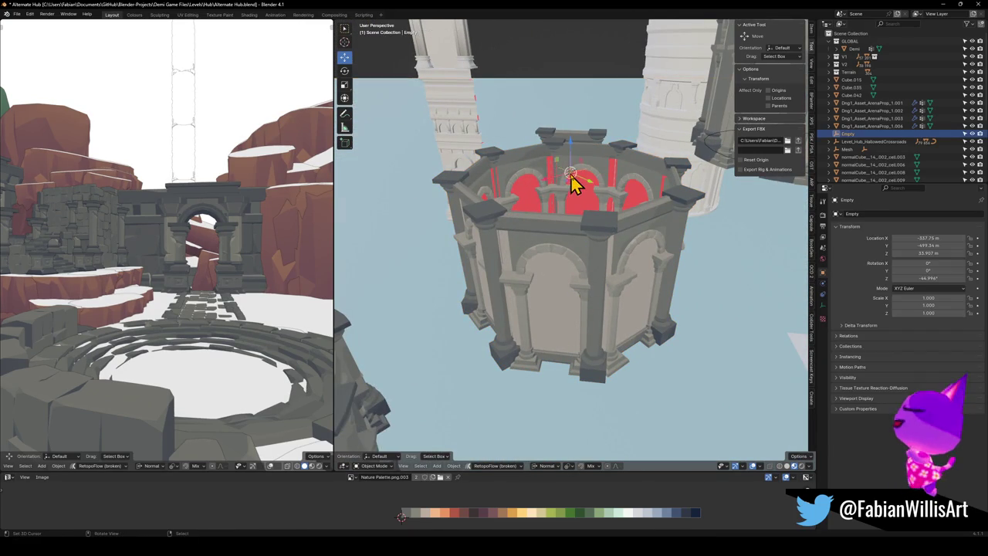
pyautogui.hotkey('alt', 'r')
pyautogui.press('r')
pyautogui.press('z')
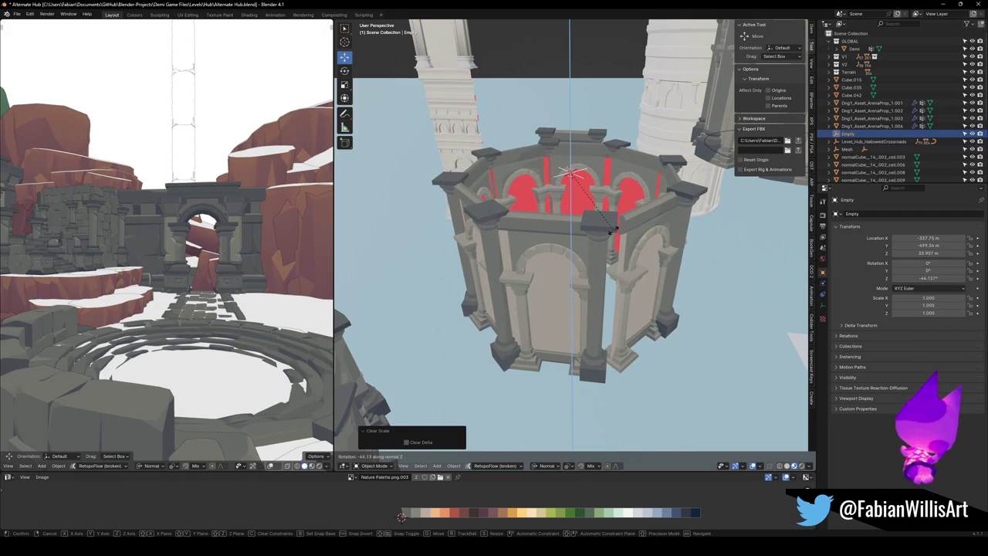
pyautogui.click(611, 235)
pyautogui.moveTo(611, 243); pyautogui.dragTo(572, 272, button='middle')
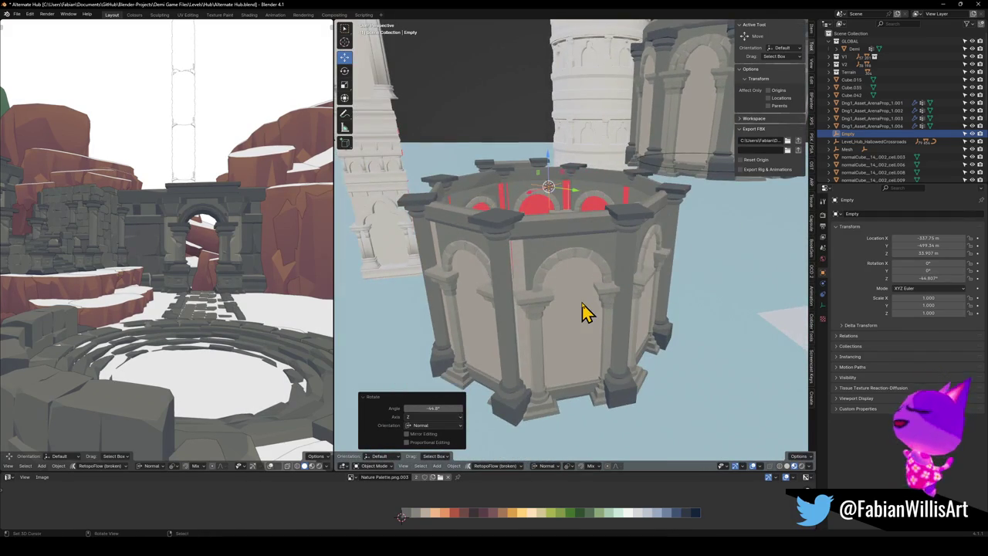
pyautogui.click(584, 309)
pyautogui.press('Tab')
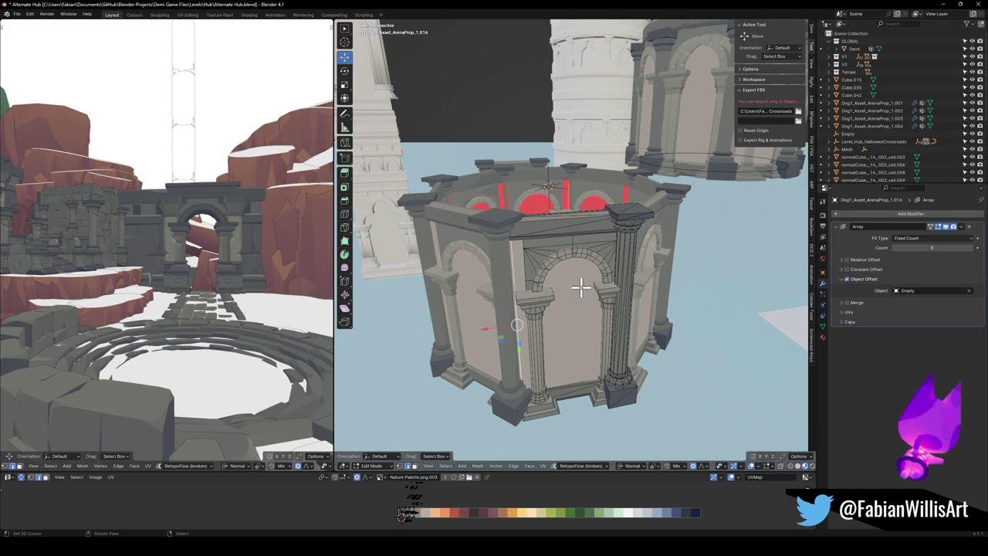
# - Hide and restore the Array copies, and rotate the arch piece around Z
pyautogui.moveTo(584, 282); pyautogui.dragTo(569, 286, button='middle')
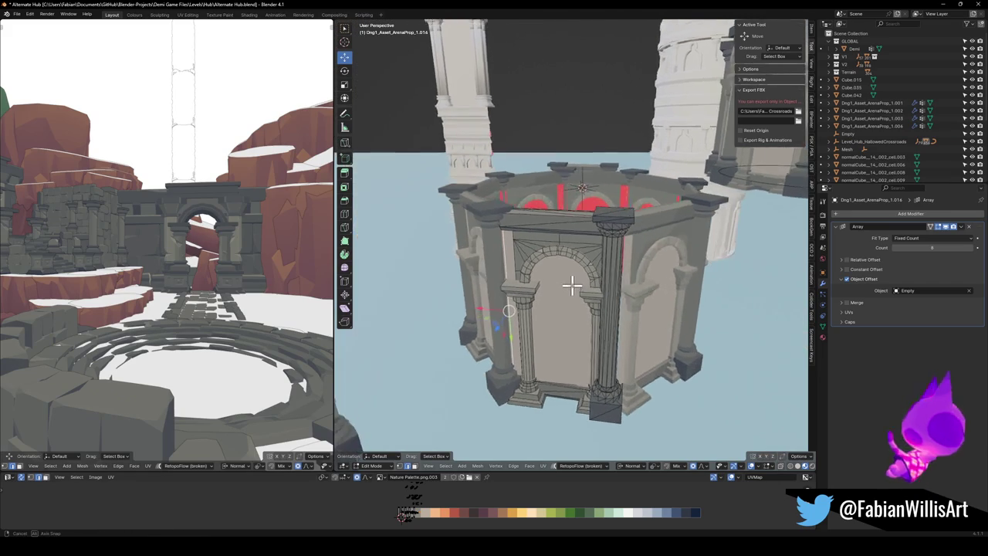
pyautogui.click(946, 227)
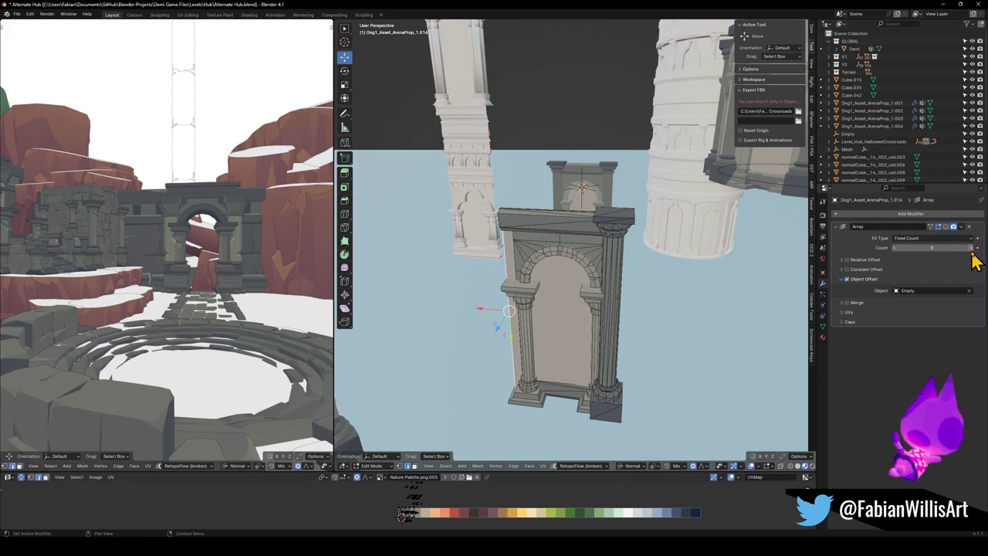
pyautogui.press('Tab')
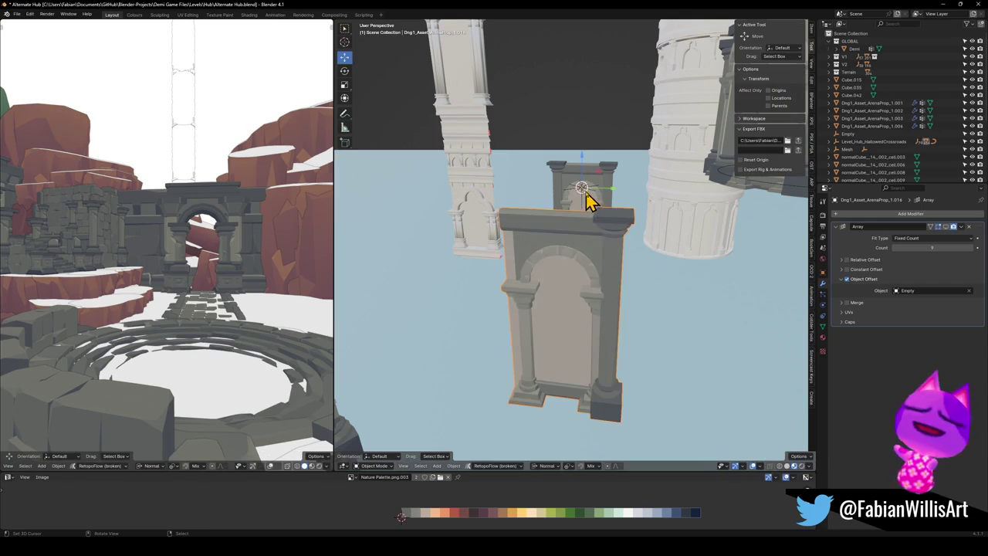
pyautogui.click(946, 226)
pyautogui.moveTo(623, 236); pyautogui.dragTo(656, 227, button='middle')
pyautogui.press('r')
pyautogui.press('z')
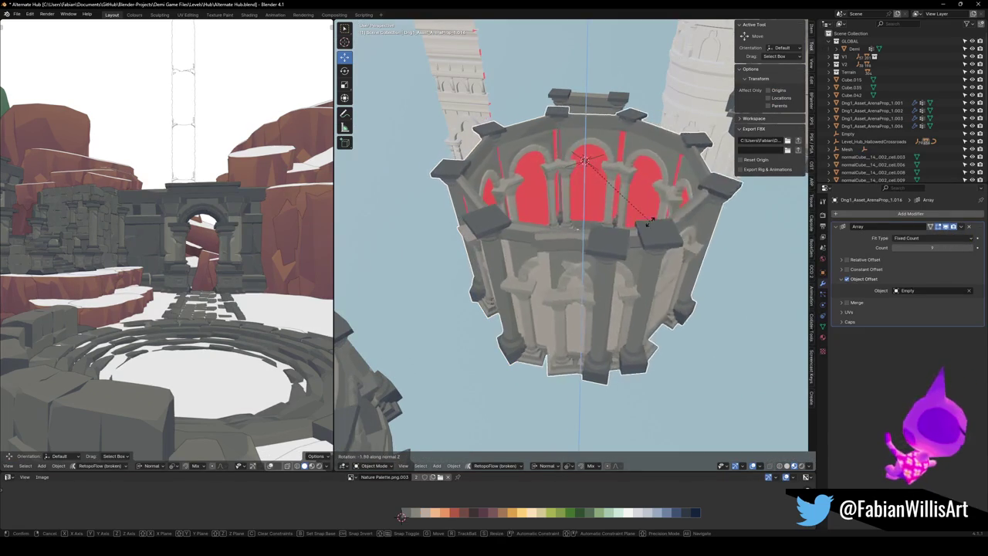
pyautogui.click(719, 184)
pyautogui.moveTo(721, 183)
pyautogui.mouseDown(button='middle')
pyautogui.moveTo(595, 233)
pyautogui.moveTo(606, 222)
pyautogui.moveTo(596, 242)
pyautogui.mouseUp(button='middle')
# - Edge-slide the selected edge along the arch in Edit Mode
pyautogui.press('Tab')
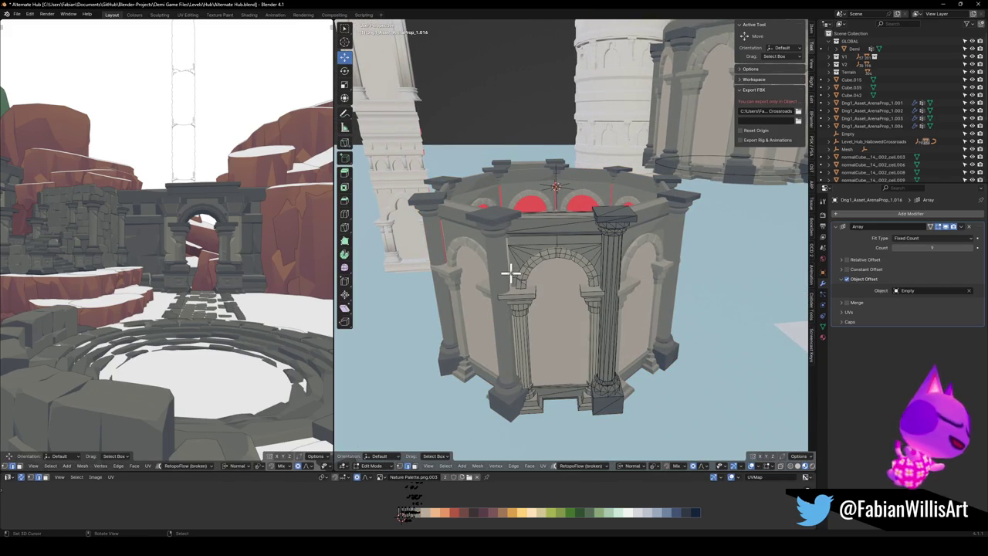
pyautogui.moveTo(510, 266); pyautogui.dragTo(617, 268, button='middle')
pyautogui.scroll(5, 561, 261)
pyautogui.scroll(3, 617, 261)
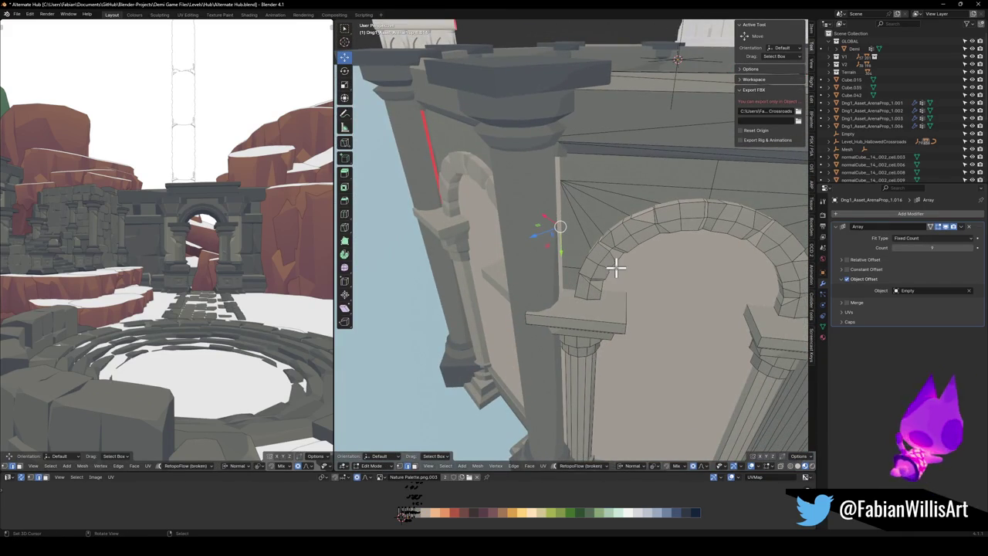
pyautogui.press('g')
pyautogui.press('g')
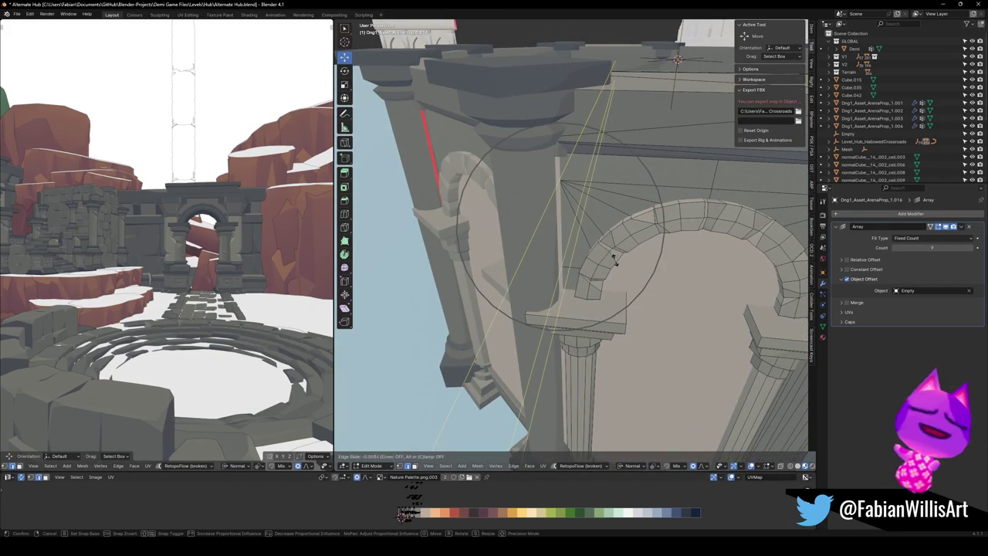
pyautogui.click(608, 293)
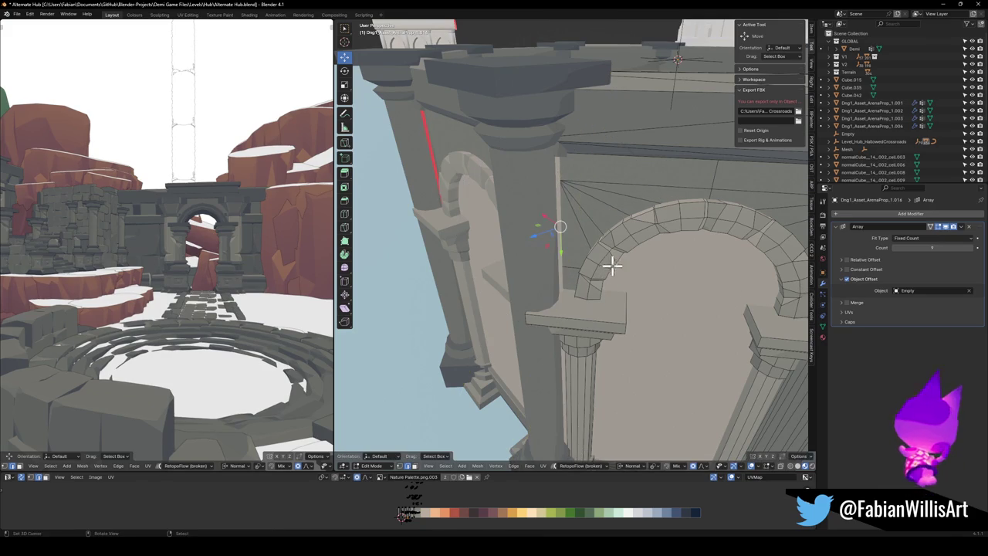
# - Extrude the pillar's side faces along Y with proportional falloff off
pyautogui.moveTo(586, 231)
pyautogui.mouseDown(button='middle')
pyautogui.moveTo(613, 247)
pyautogui.moveTo(618, 221)
pyautogui.moveTo(565, 180)
pyautogui.mouseUp(button='middle')
pyautogui.keyDown('shift'); pyautogui.rightClick(561, 175); pyautogui.keyUp('shift')
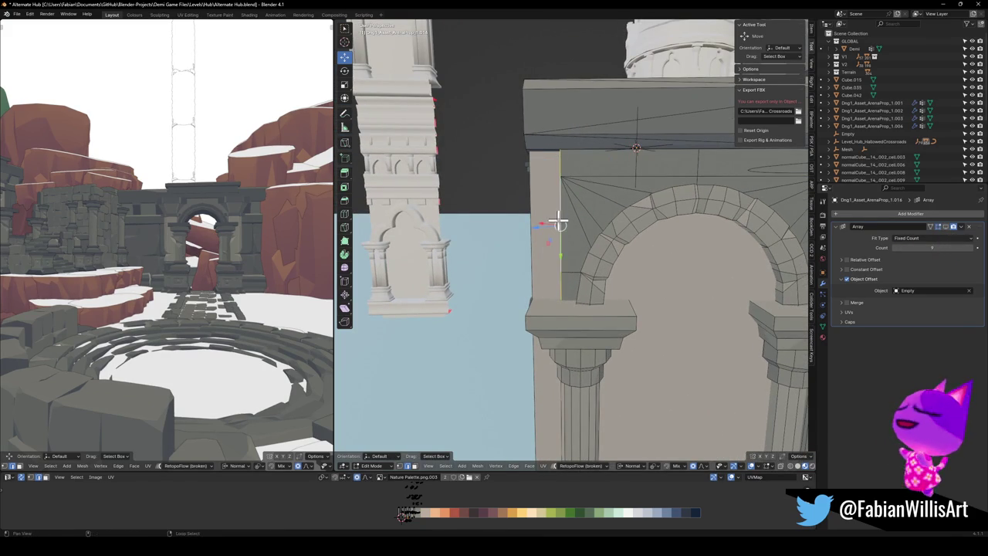
pyautogui.moveTo(577, 287); pyautogui.dragTo(593, 285, button='middle')
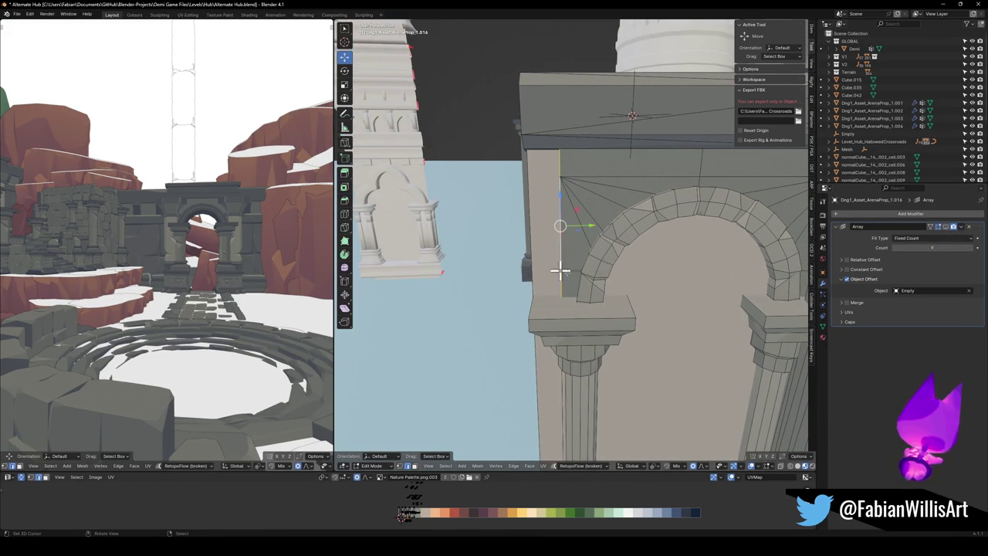
pyautogui.moveTo(613, 201); pyautogui.dragTo(600, 229, button='middle')
pyautogui.press('g')
pyautogui.press('y')
pyautogui.press('o')
pyautogui.click(631, 256)
# - Move the extruded pillar faces along Y and flip the inverted face's normals
pyautogui.moveTo(644, 258)
pyautogui.mouseDown(button='middle')
pyautogui.moveTo(704, 249)
pyautogui.moveTo(622, 255)
pyautogui.mouseUp(button='middle')
pyautogui.press('g')
pyautogui.press('y')
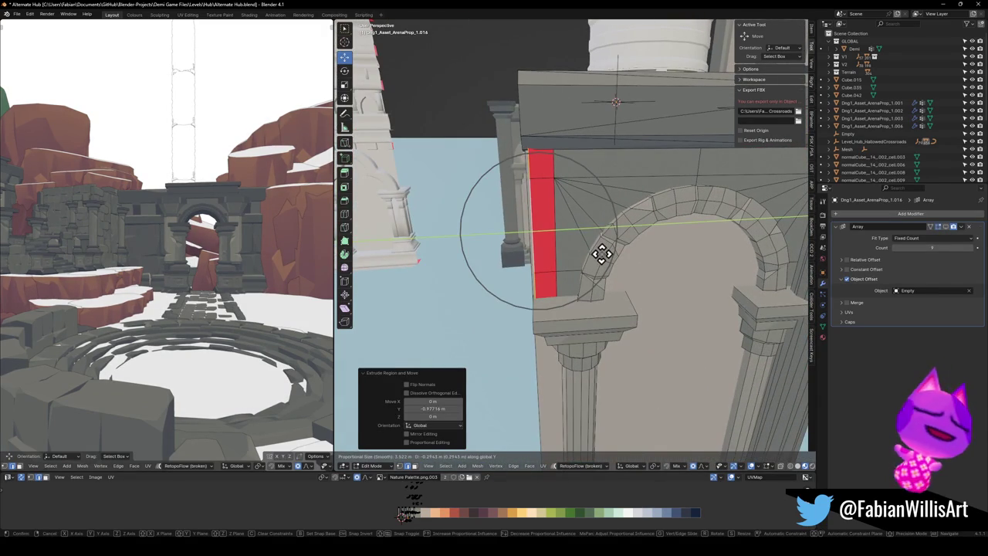
pyautogui.click(601, 255)
pyautogui.click(545, 276)
pyautogui.hotkey('alt', 'n')
pyautogui.click(563, 270)
# - Leave Edit Mode and check the full octagonal ring of arches
pyautogui.press('Tab')
pyautogui.scroll(-5, 586, 263)
pyautogui.moveTo(626, 270)
pyautogui.mouseDown(button='middle')
pyautogui.moveTo(633, 285)
pyautogui.moveTo(592, 278)
pyautogui.moveTo(611, 273)
pyautogui.moveTo(628, 294)
pyautogui.mouseUp(button='middle')
pyautogui.click(954, 229)
pyautogui.scroll(3, 610, 279)
pyautogui.scroll(-3, 610, 279)
# - Move a pillar vertex along X with proportional editing and recheck the array
pyautogui.press('Tab')
pyautogui.scroll(5, 656, 266)
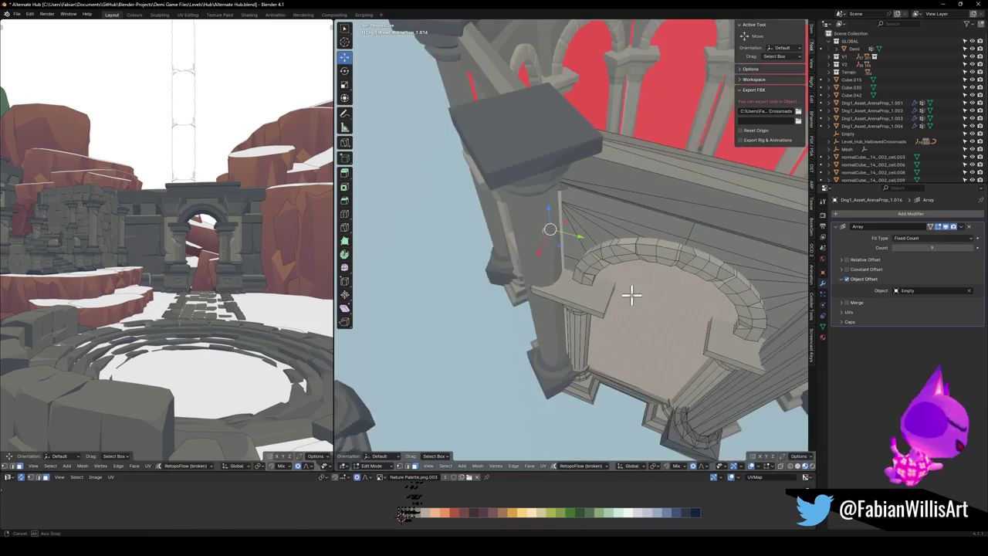
pyautogui.press('g')
pyautogui.press('x')
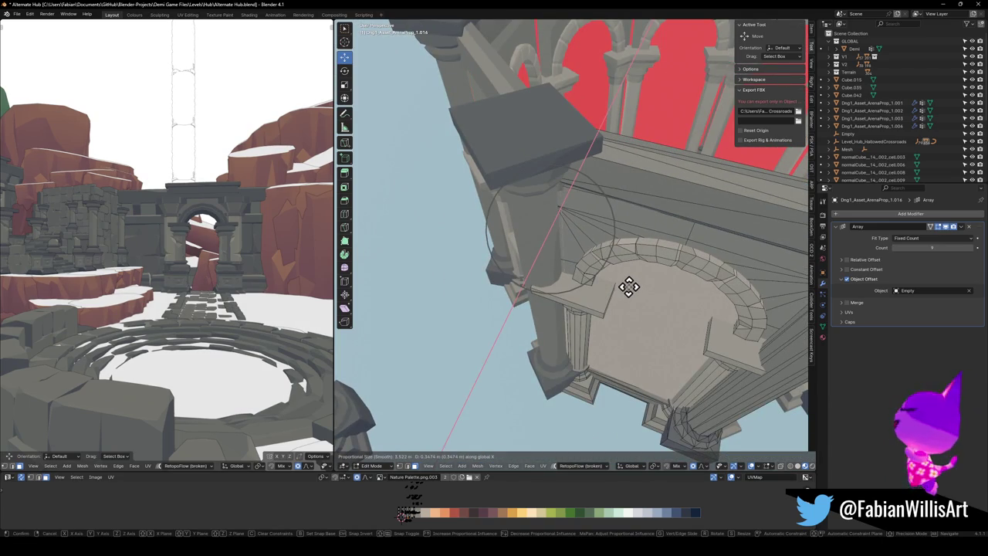
pyautogui.click(629, 286)
pyautogui.moveTo(628, 287)
pyautogui.mouseDown(button='middle')
pyautogui.moveTo(655, 274)
pyautogui.moveTo(627, 290)
pyautogui.mouseUp(button='middle')
pyautogui.scroll(-3, 651, 284)
pyautogui.press('Tab')
pyautogui.press('Tab')
pyautogui.scroll(3, 656, 278)
pyautogui.click(938, 226)
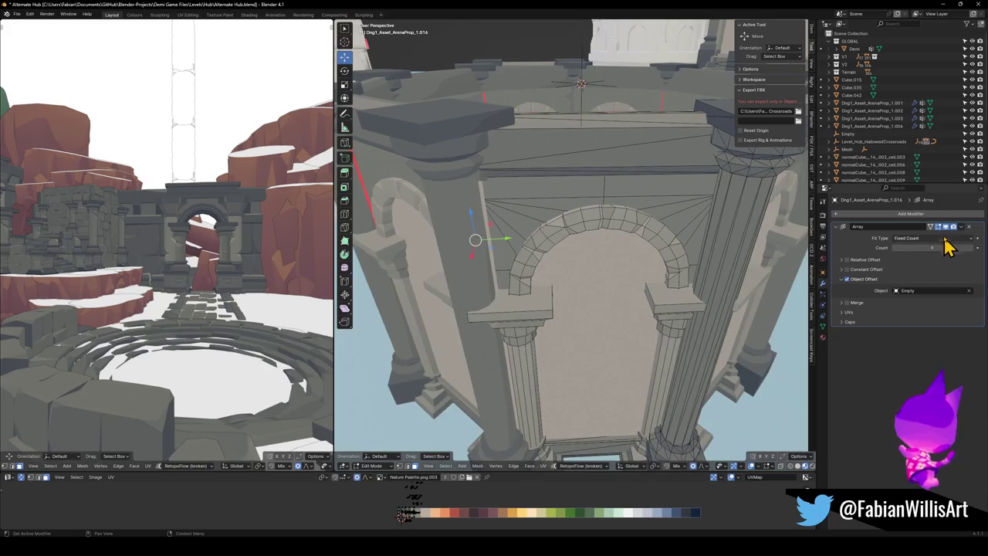
# - Slide the selected arch edges with the array copies displayed
pyautogui.click(946, 227)
pyautogui.click(946, 227)
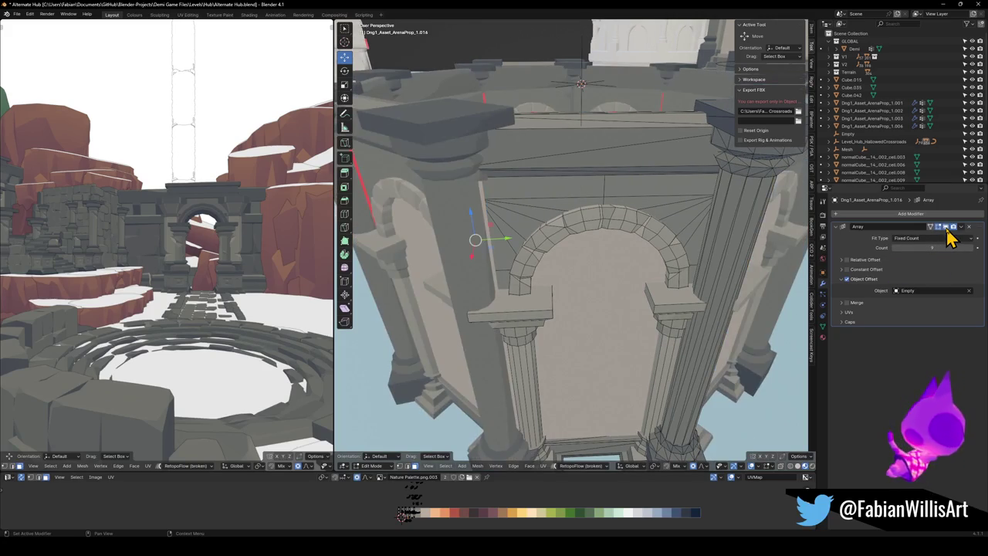
pyautogui.moveTo(545, 331)
pyautogui.mouseDown(button='middle')
pyautogui.moveTo(514, 379)
pyautogui.moveTo(532, 374)
pyautogui.mouseUp(button='middle')
pyautogui.press('g')
pyautogui.press('g')
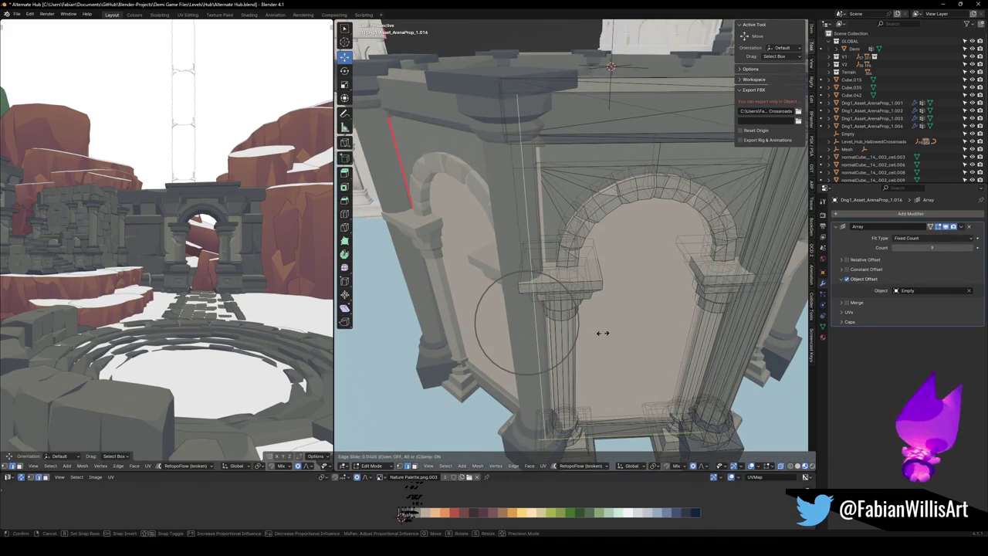
pyautogui.click(614, 358)
# - Turn off X-ray and hide the column faces with H
pyautogui.moveTo(614, 358)
pyautogui.mouseDown(button='middle')
pyautogui.moveTo(596, 347)
pyautogui.moveTo(646, 355)
pyautogui.moveTo(653, 312)
pyautogui.moveTo(666, 309)
pyautogui.moveTo(690, 272)
pyautogui.mouseUp(button='middle')
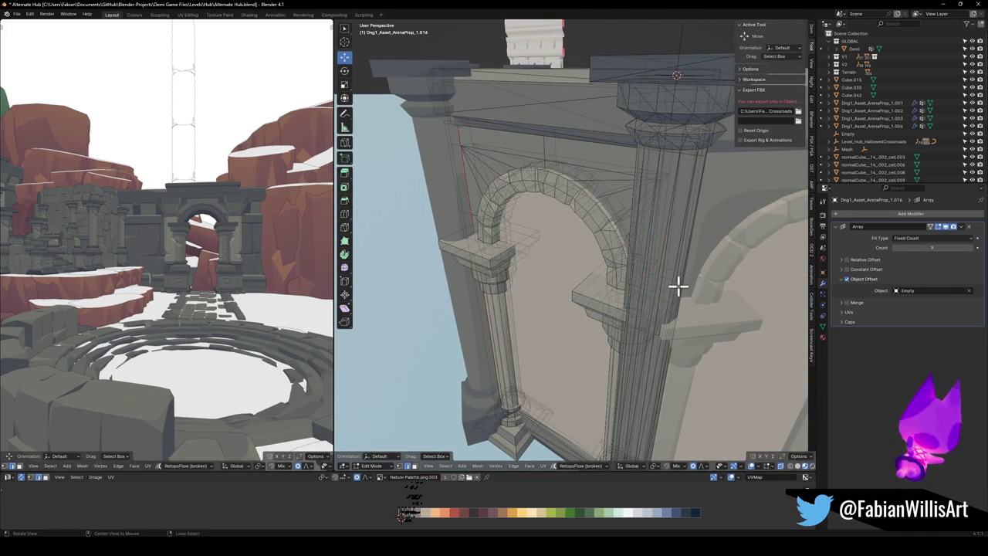
pyautogui.hotkey('alt', 'z')
pyautogui.keyDown('alt'); pyautogui.click(667, 293); pyautogui.keyUp('alt')
pyautogui.press('h')
# - Scale the arch's inner opening face along X
pyautogui.moveTo(673, 291)
pyautogui.mouseDown(button='middle')
pyautogui.moveTo(686, 278)
pyautogui.moveTo(692, 284)
pyautogui.mouseUp(button='middle')
pyautogui.click(687, 281)
pyautogui.moveTo(674, 349); pyautogui.dragTo(616, 349, button='middle')
pyautogui.click(583, 342)
pyautogui.press('s')
pyautogui.press('x')
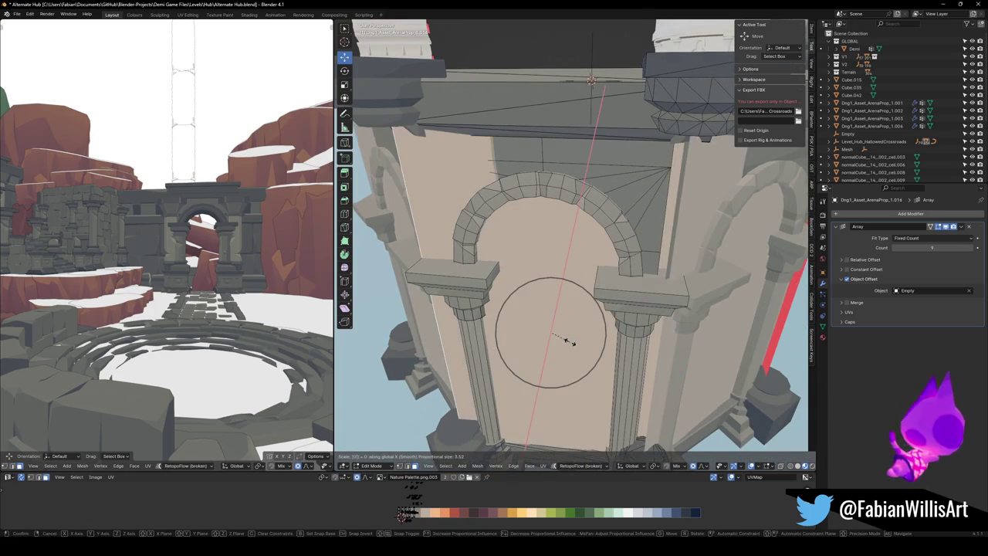
pyautogui.click(567, 341)
pyautogui.scroll(-3, 618, 332)
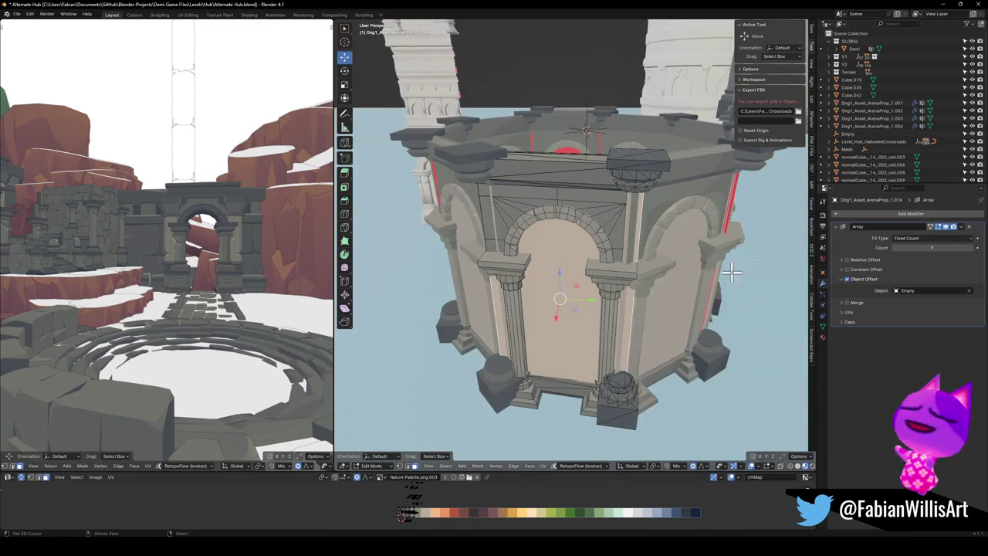
# - With array copies hidden, flatten the arch side to X scale 0
pyautogui.click(947, 227)
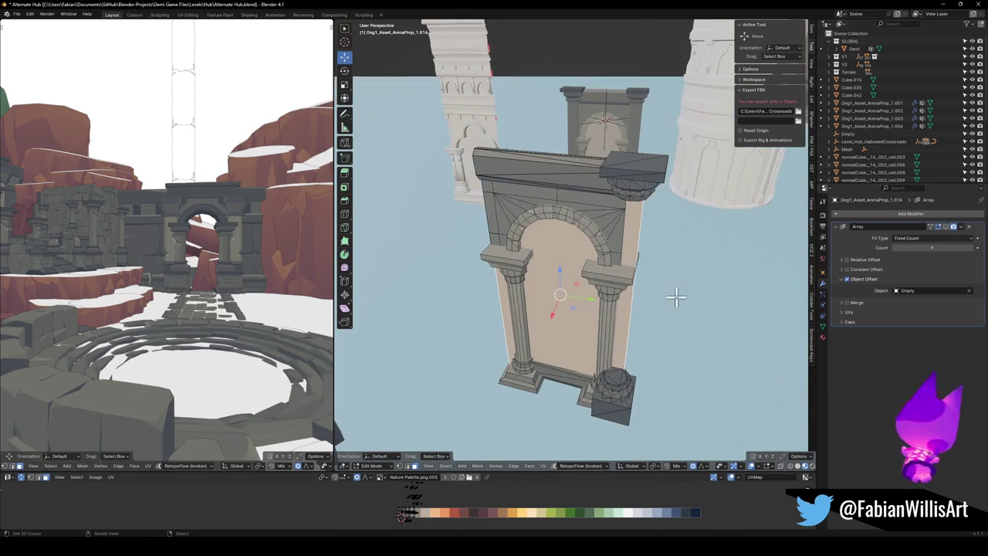
pyautogui.moveTo(646, 259); pyautogui.dragTo(622, 264, button='middle')
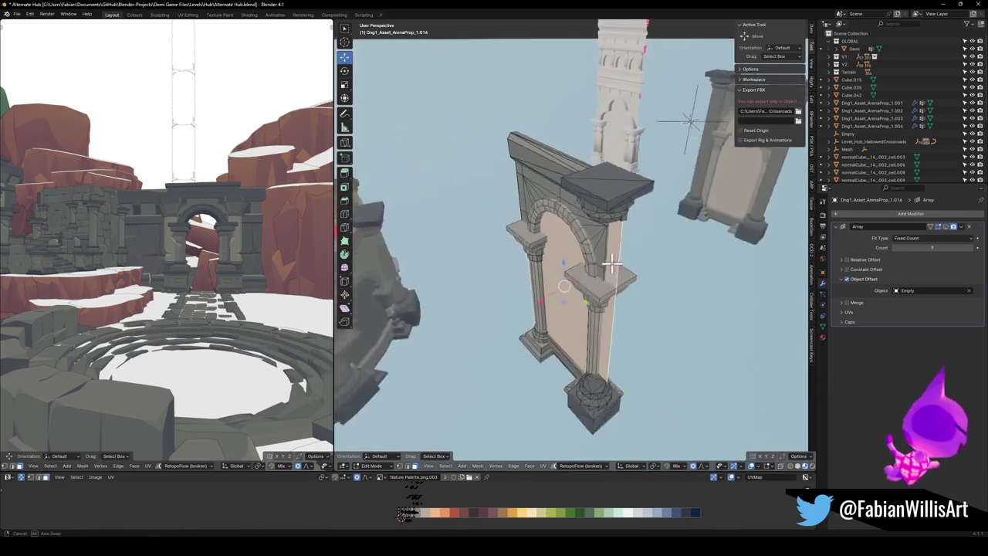
pyautogui.press('s')
pyautogui.press('y')
pyautogui.press('Escape')
pyautogui.press('s')
pyautogui.press('x')
pyautogui.press('0')
pyautogui.press('Return')
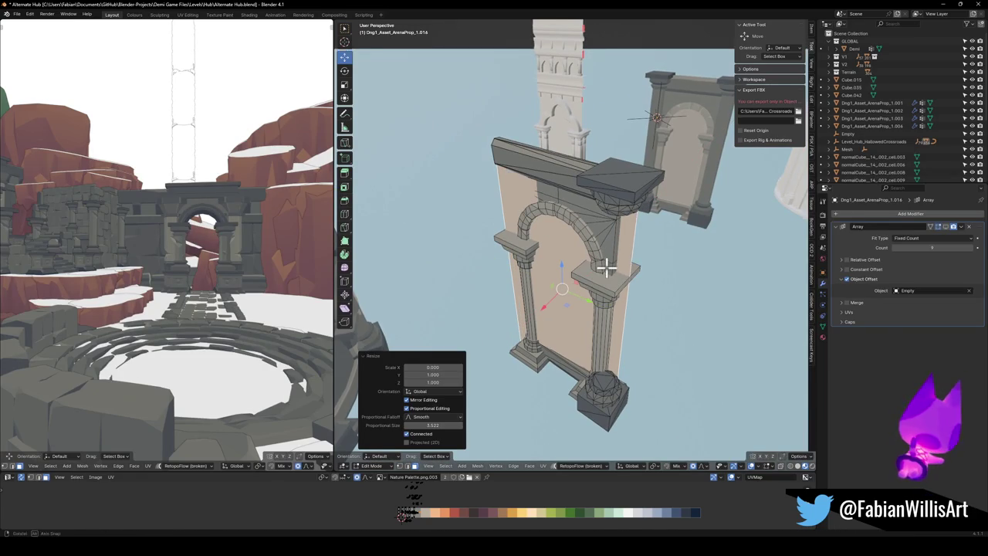
# - Edge slide the arch loop to factor 0.1, then reveal the hidden column with Alt+H
pyautogui.moveTo(607, 267); pyautogui.dragTo(640, 263, button='middle')
pyautogui.moveTo(607, 307)
pyautogui.mouseDown(button='middle')
pyautogui.moveTo(578, 344)
pyautogui.moveTo(560, 301)
pyautogui.moveTo(569, 297)
pyautogui.mouseUp(button='middle')
pyautogui.click(578, 315)
pyautogui.press('g')
pyautogui.press('g')
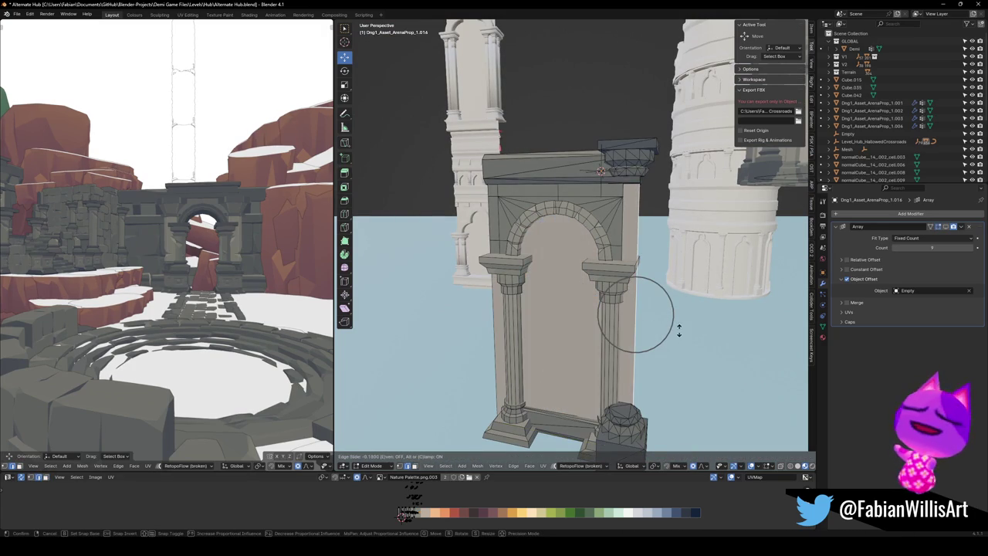
pyautogui.click(668, 378)
pyautogui.moveTo(591, 353); pyautogui.dragTo(609, 356, button='middle')
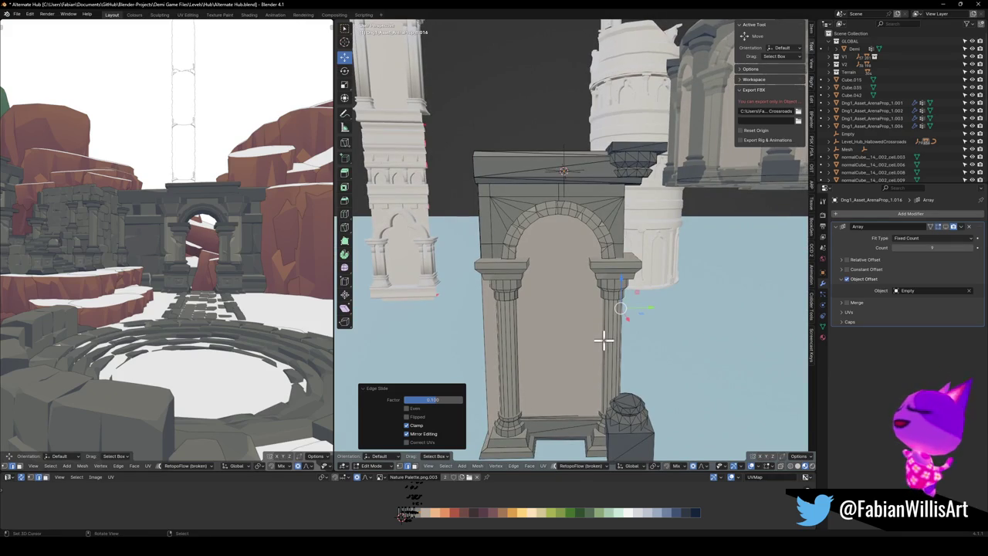
pyautogui.hotkey('alt', 'h')
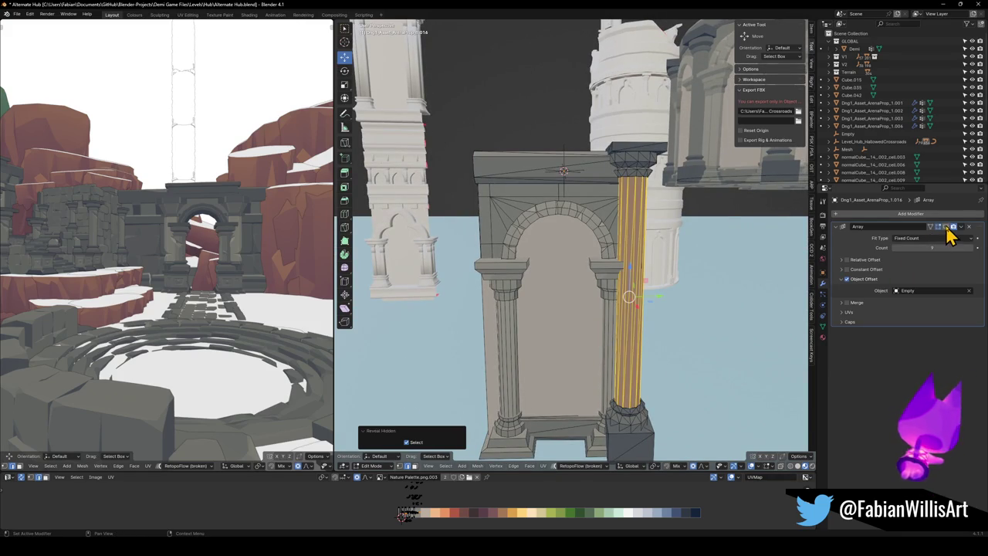
# - Leave the arch mesh and select the column's linked base and shaft for editing
pyautogui.click(946, 227)
pyautogui.moveTo(656, 263)
pyautogui.mouseDown(button='middle')
pyautogui.moveTo(620, 269)
pyautogui.moveTo(627, 276)
pyautogui.moveTo(563, 316)
pyautogui.moveTo(584, 324)
pyautogui.moveTo(532, 298)
pyautogui.moveTo(561, 286)
pyautogui.moveTo(602, 312)
pyautogui.moveTo(564, 355)
pyautogui.moveTo(573, 287)
pyautogui.moveTo(568, 108)
pyautogui.mouseUp(button='middle')
pyautogui.press('Tab')
pyautogui.press('Tab')
pyautogui.press('KP_Decimal')
pyautogui.hotkey('alt', 'a')
pyautogui.press('l')
pyautogui.press('l')
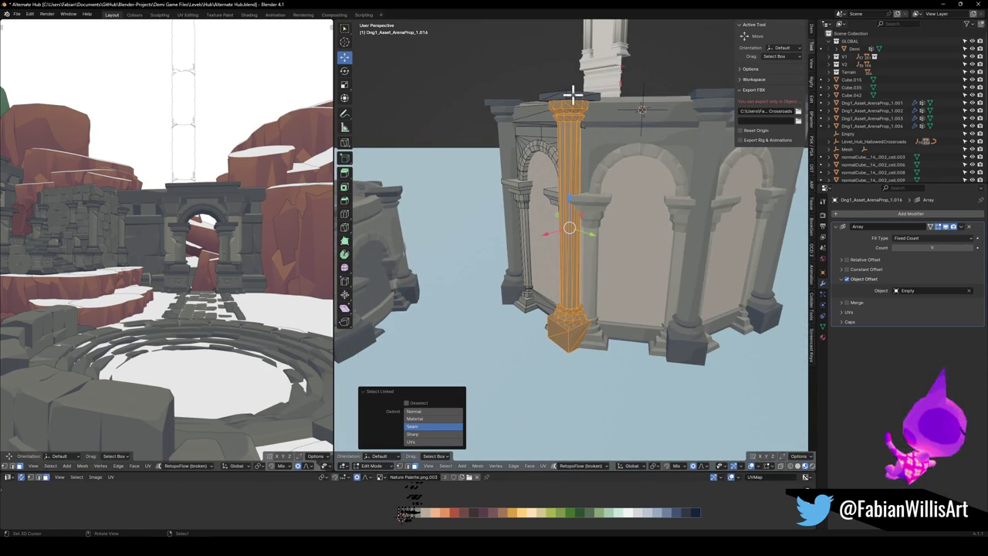
pyautogui.moveTo(566, 157); pyautogui.dragTo(595, 170, button='middle')
# - Fatten the column shaft by 0.15 m and shift it 0.042 m along X
pyautogui.hotkey('alt', 's')
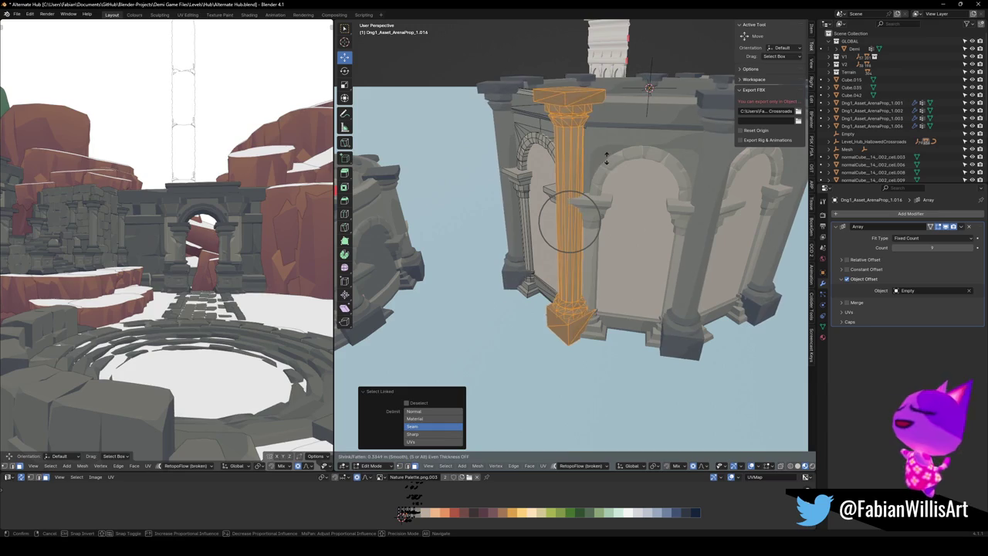
pyautogui.click(602, 166)
pyautogui.moveTo(599, 172); pyautogui.dragTo(593, 172, button='middle')
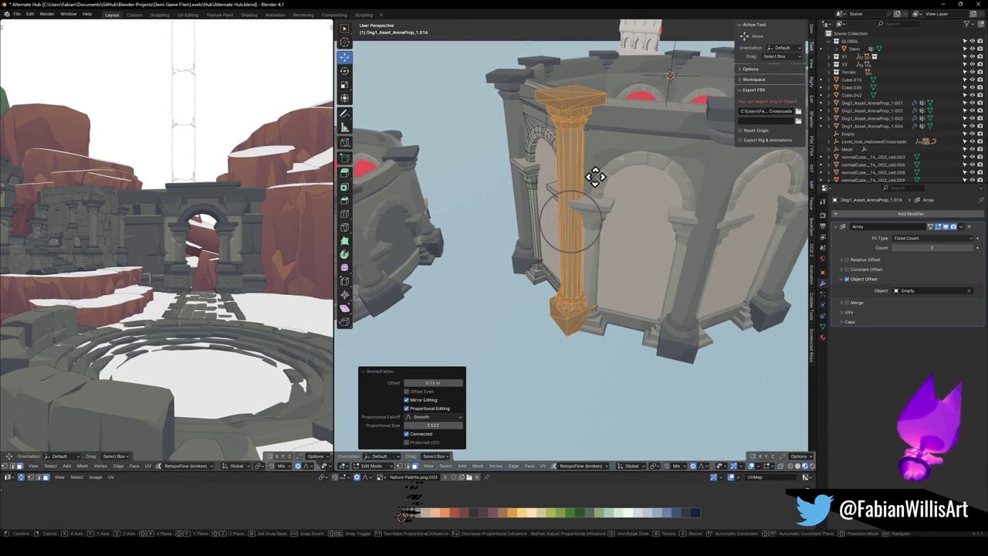
pyautogui.press('g')
pyautogui.press('x')
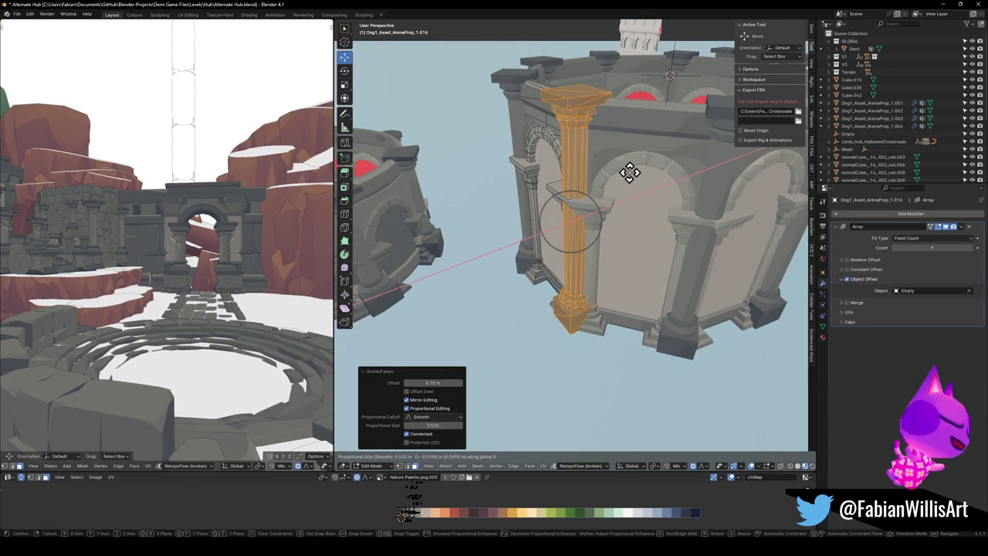
pyautogui.click(582, 188)
# - Cancel an X resize of the pillar, deselect it, and return to Object Mode
pyautogui.moveTo(583, 189); pyautogui.dragTo(595, 195, button='middle')
pyautogui.press('s')
pyautogui.press('x')
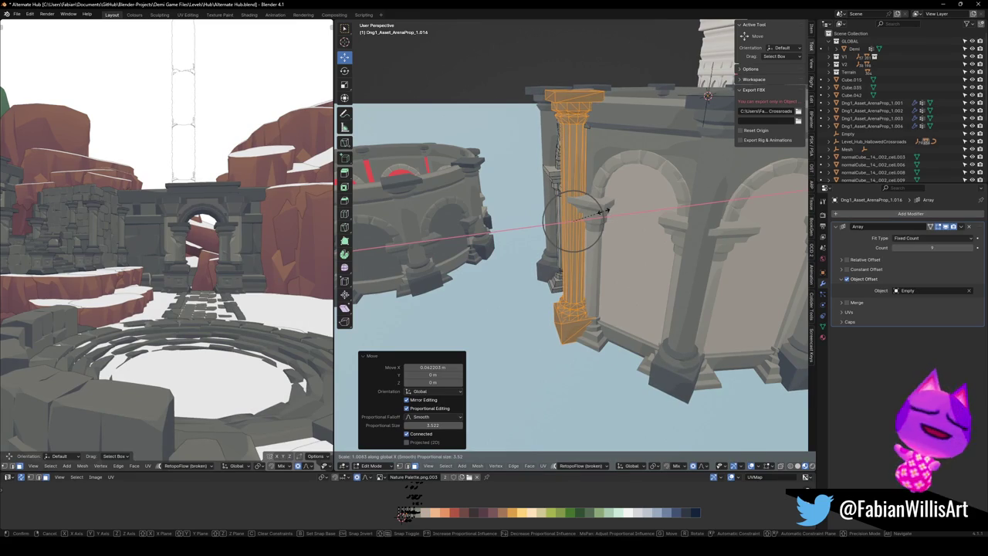
pyautogui.rightClick(605, 210)
pyautogui.moveTo(569, 216); pyautogui.dragTo(558, 225, button='middle')
pyautogui.hotkey('alt', 'a')
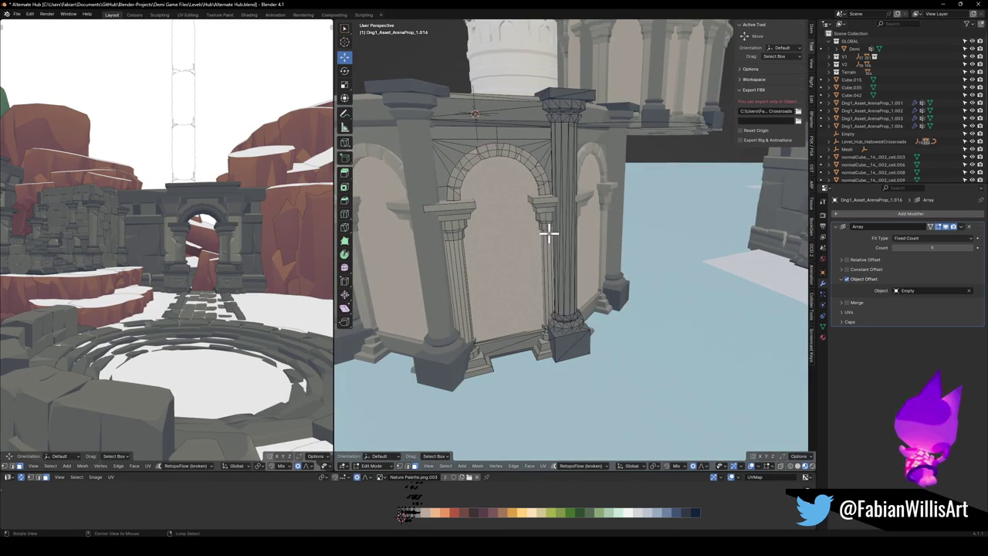
pyautogui.press('Tab')
pyautogui.scroll(-5, 564, 232)
pyautogui.moveTo(545, 262)
pyautogui.mouseDown(button='middle')
pyautogui.moveTo(563, 247)
pyautogui.moveTo(591, 282)
pyautogui.moveTo(633, 286)
pyautogui.moveTo(666, 255)
pyautogui.moveTo(546, 273)
pyautogui.mouseUp(button='middle')
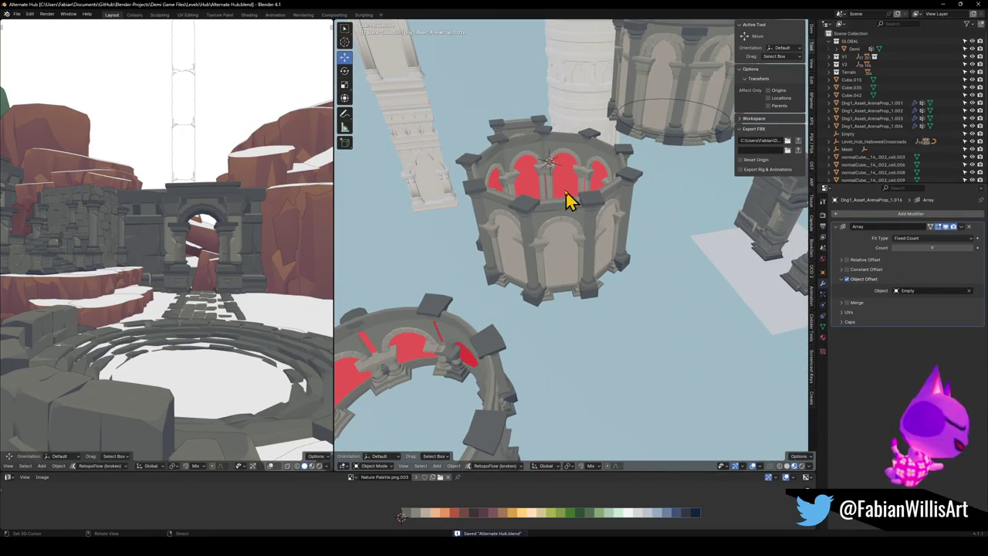
# - Raise the octagonal ring prop's arch geometry along Z in Edit Mode
pyautogui.click(556, 166)
pyautogui.moveTo(639, 270)
pyautogui.keyDown('shift'); pyautogui.mouseDown(button='middle')
pyautogui.moveTo(638, 257)
pyautogui.moveTo(649, 276)
pyautogui.moveTo(571, 238)
pyautogui.moveTo(578, 254)
pyautogui.moveTo(556, 282)
pyautogui.moveTo(600, 283)
pyautogui.moveTo(581, 281)
pyautogui.mouseUp(button='middle'); pyautogui.keyUp('shift')
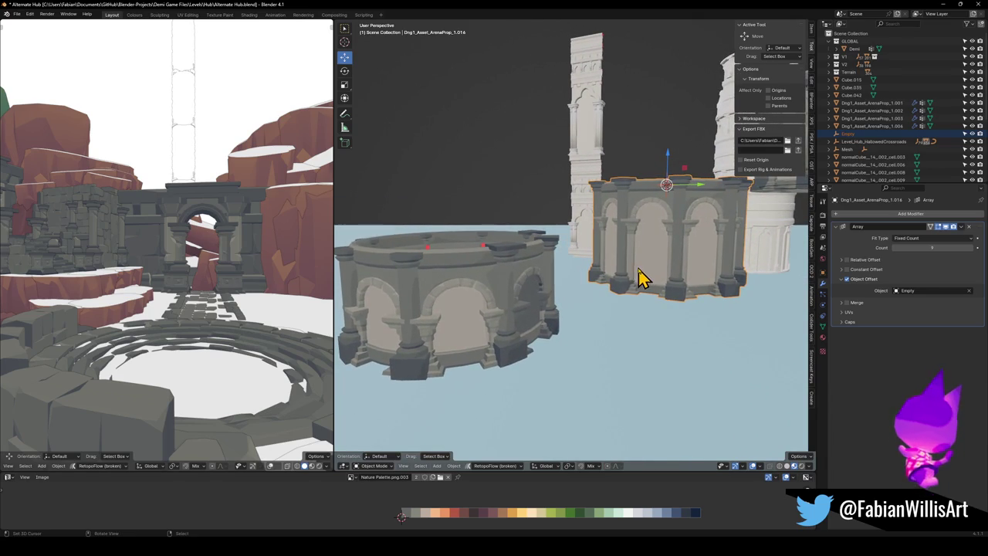
pyautogui.press('Tab')
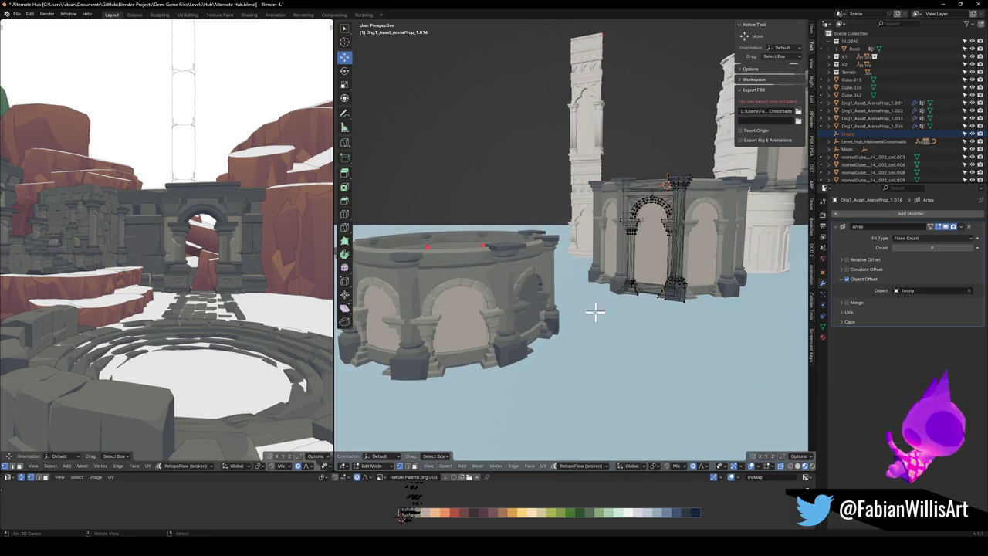
pyautogui.press('g')
pyautogui.press('z')
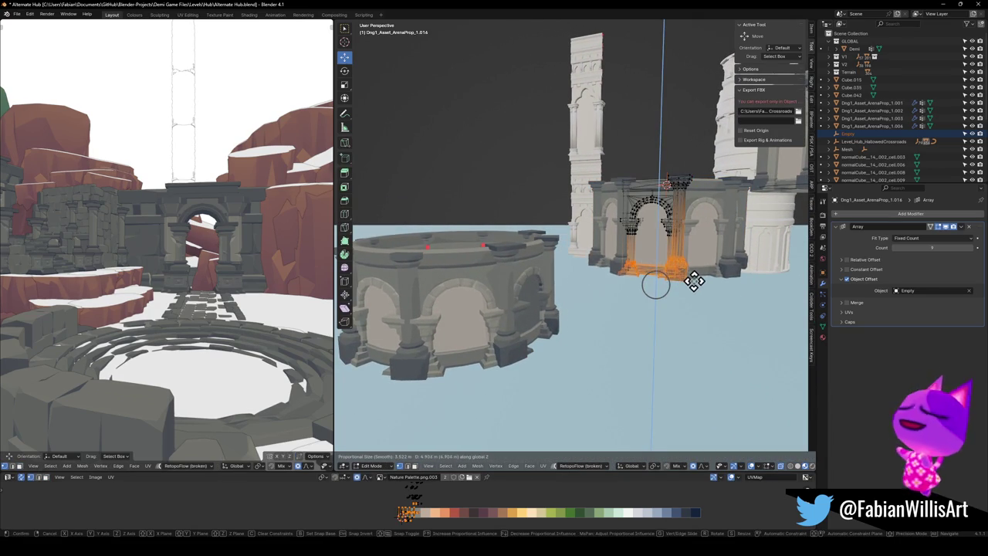
pyautogui.click(698, 268)
pyautogui.press('Tab')
# - Copy the ring together with its centre Empty
pyautogui.moveTo(699, 282)
pyautogui.mouseDown(button='middle')
pyautogui.moveTo(629, 311)
pyautogui.moveTo(655, 335)
pyautogui.mouseUp(button='middle')
pyautogui.click(722, 213)
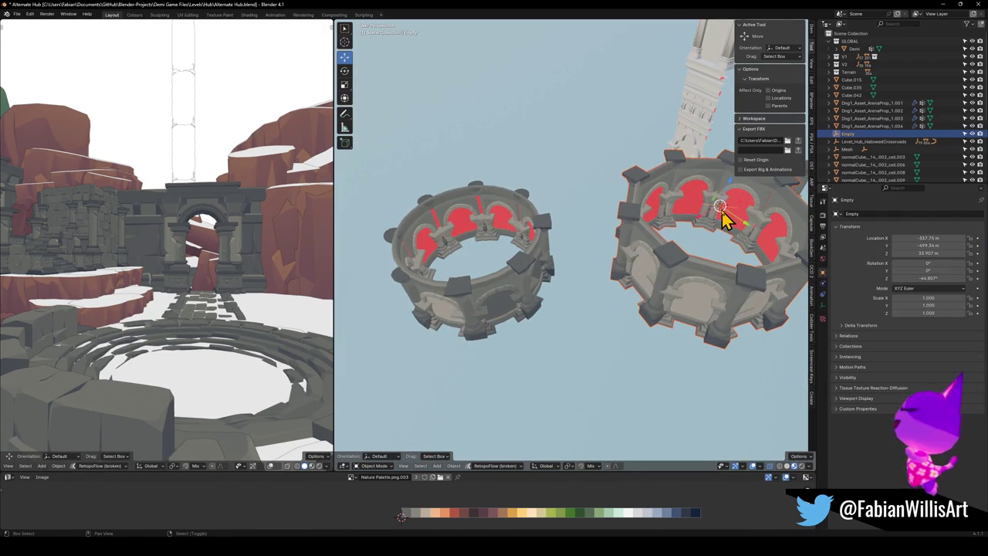
pyautogui.rightClick(721, 212)
pyautogui.click(707, 227)
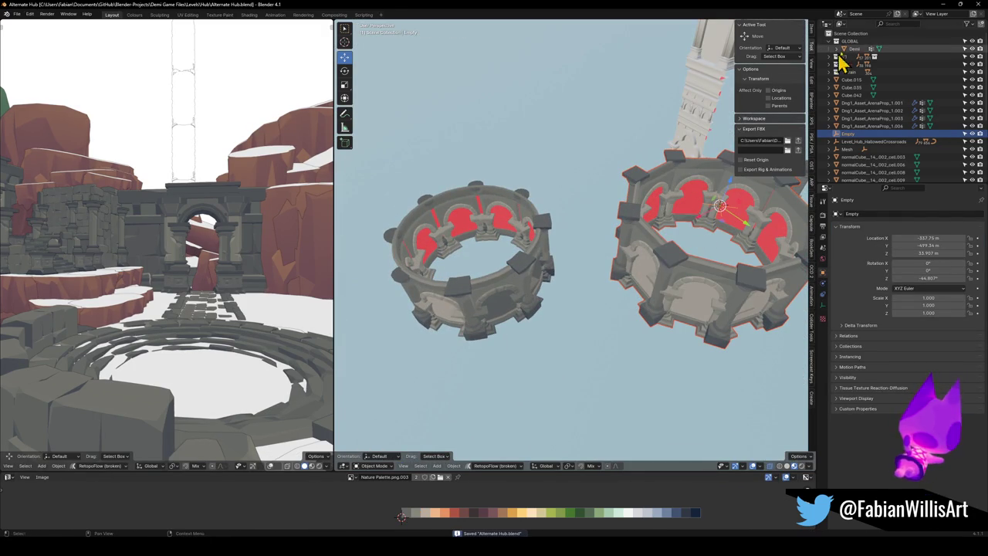
# - Paste the four copied objects into Alternate Hub2, then return to Alternate Hub
pyautogui.click(941, 4)
pyautogui.click(583, 11)
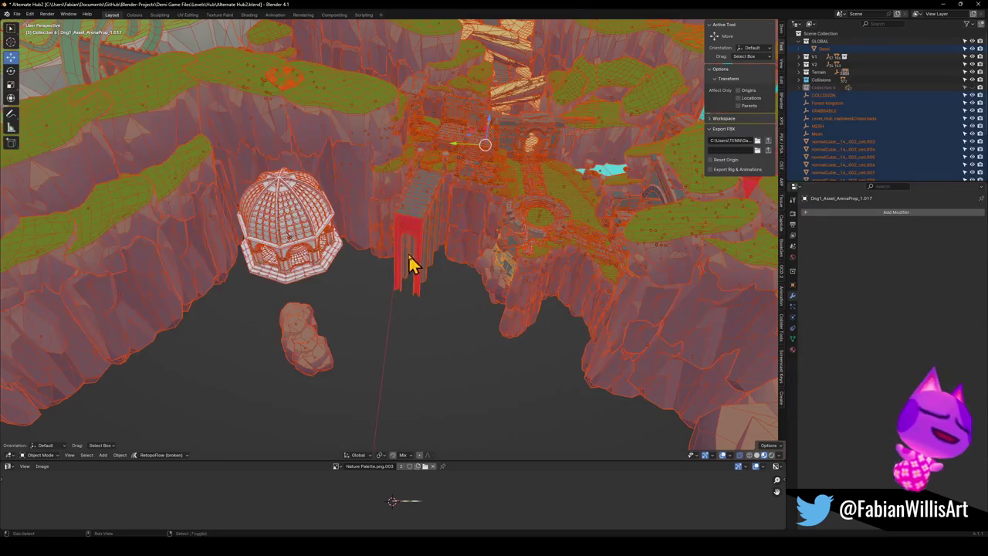
pyautogui.scroll(4, 407, 265)
pyautogui.scroll(4, 451, 282)
pyautogui.moveTo(451, 282)
pyautogui.mouseDown(button='middle')
pyautogui.moveTo(435, 255)
pyautogui.moveTo(378, 276)
pyautogui.mouseUp(button='middle')
pyautogui.hotkey('ctrl', 'v')
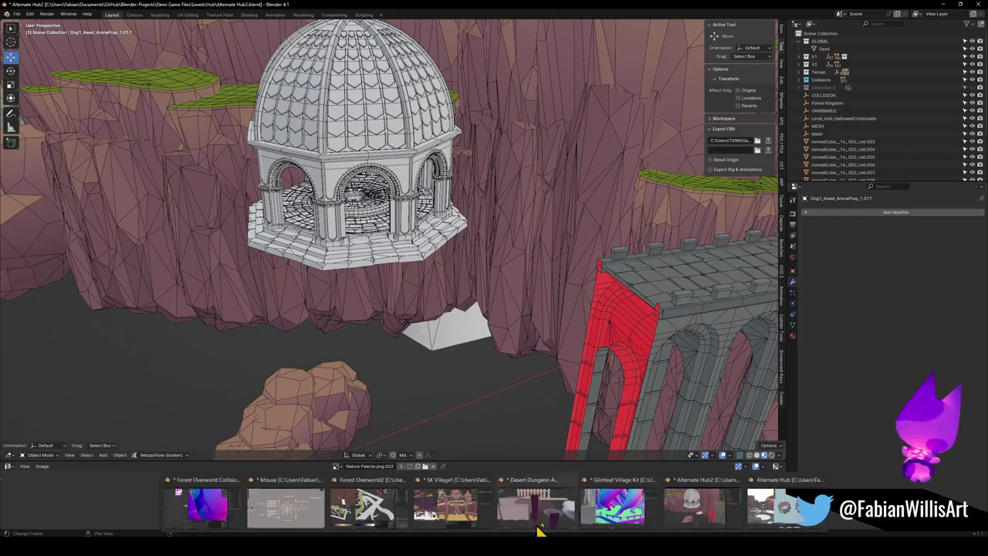
pyautogui.click(780, 506)
pyautogui.moveTo(750, 464); pyautogui.dragTo(633, 300, button='middle')
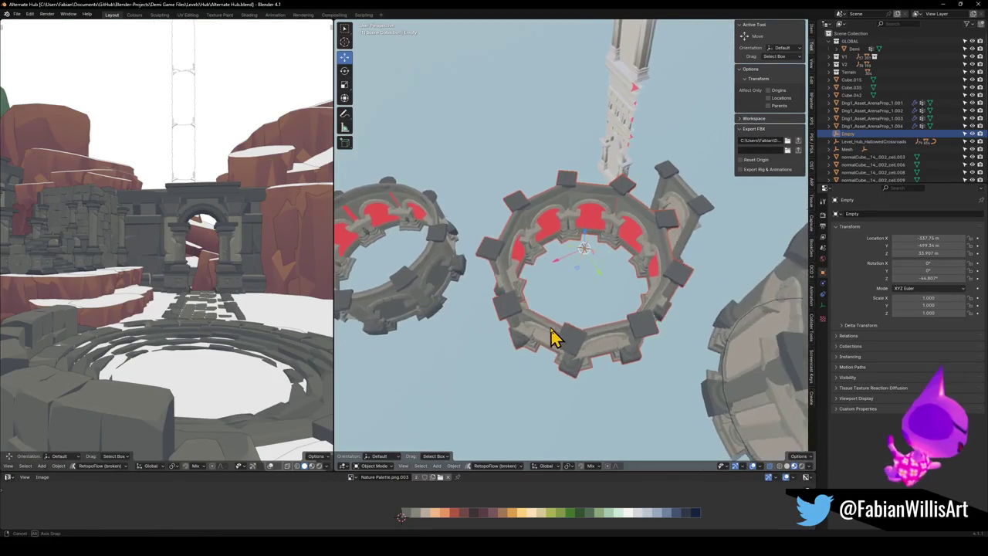
# - Clear the ring's parent with Clear and Keep Transformation
pyautogui.press('g')
pyautogui.rightClick(594, 282)
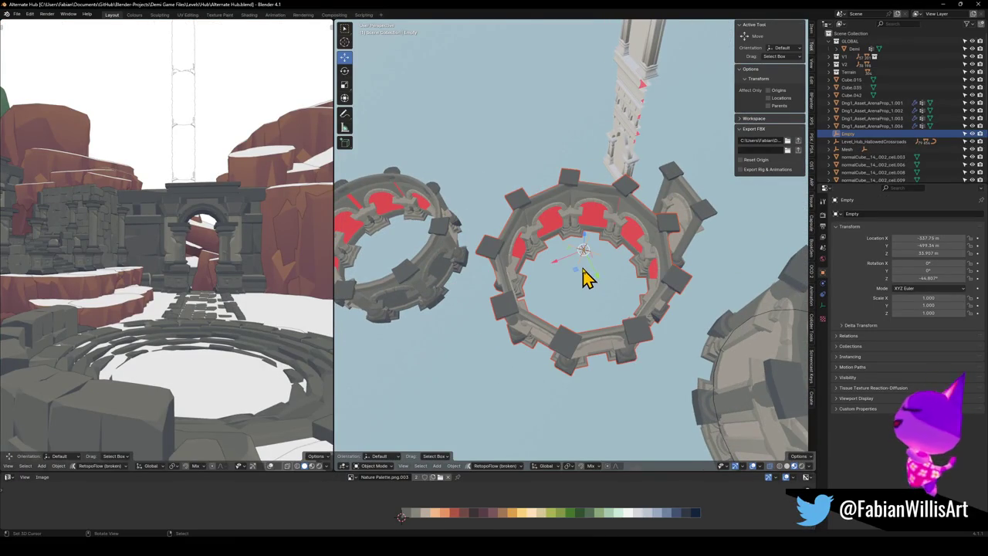
pyautogui.hotkey('alt', 'p')
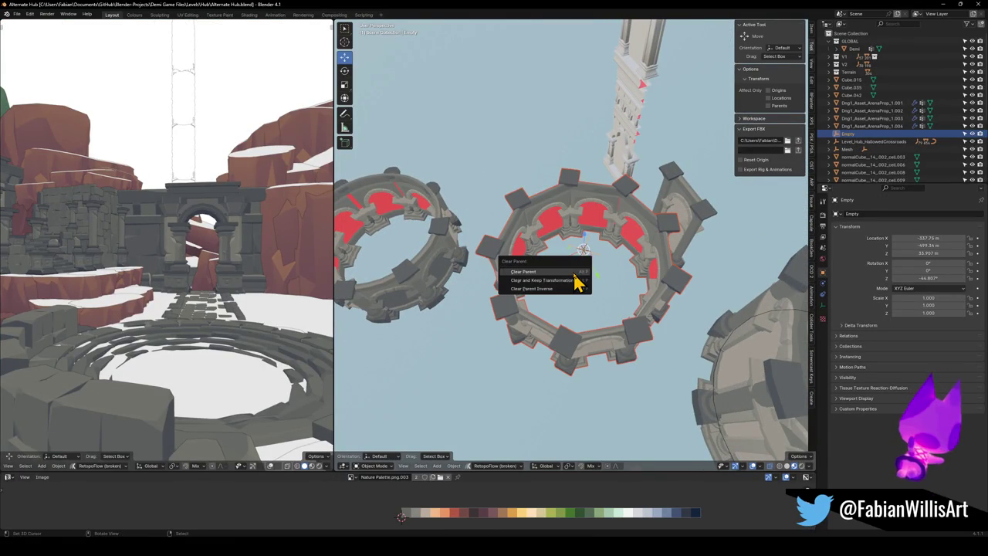
pyautogui.click(565, 281)
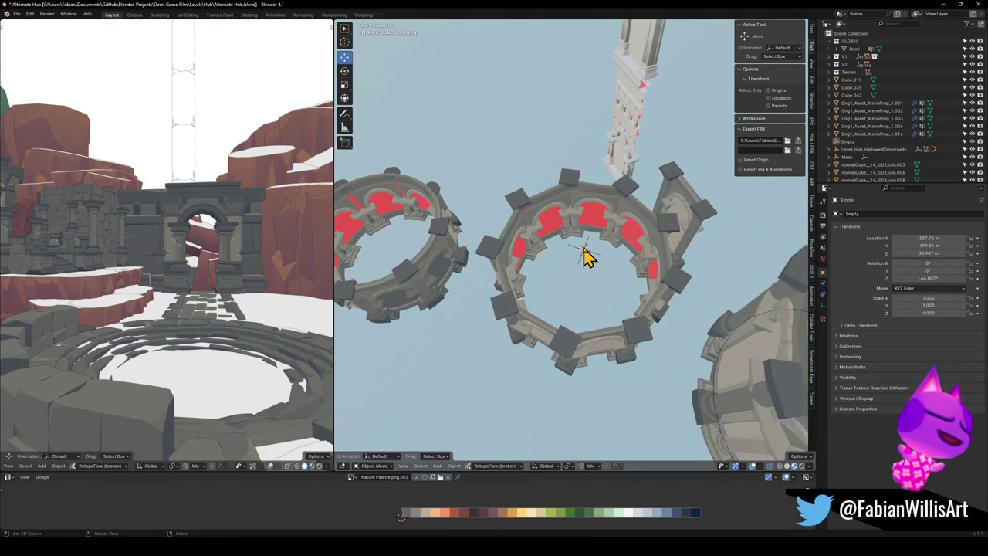
# - Copy the ring and Empty, then switch to the Alternate Hub2 window
pyautogui.keyDown('shift'); pyautogui.click(575, 209); pyautogui.keyUp('shift')
pyautogui.hotkey('ctrl', 'c')
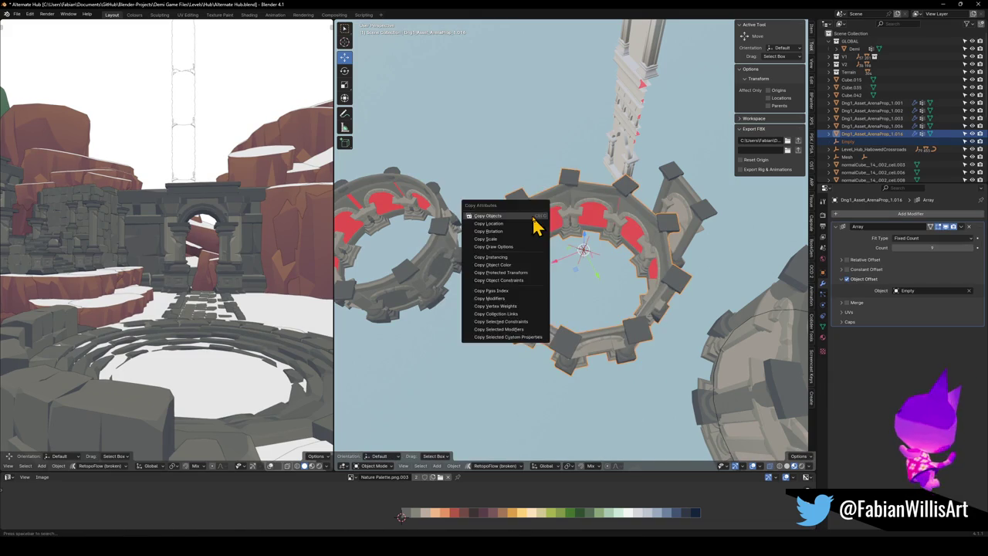
pyautogui.hotkey('alt', 'Tab')
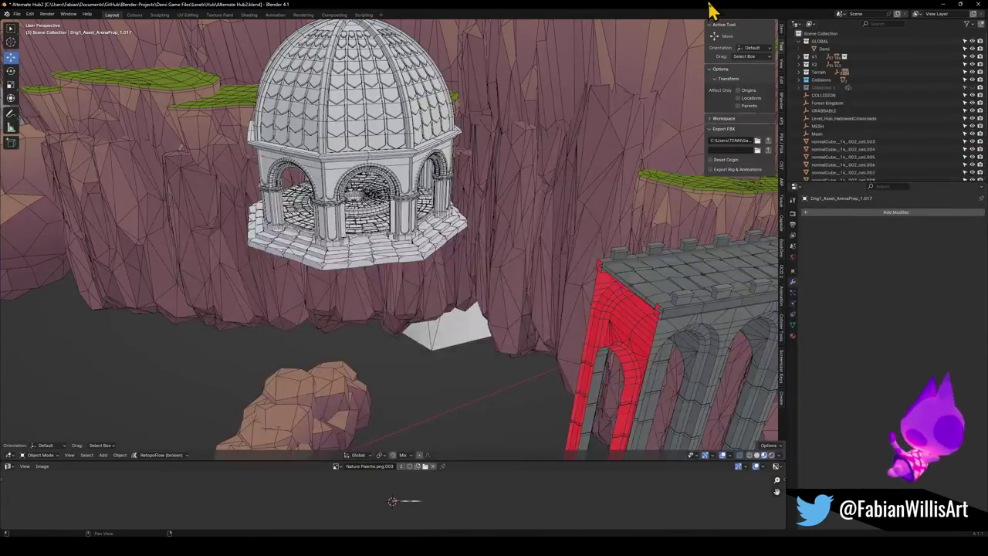
# - Paste the ring and Empty at the dome's base and enlarge them to 1.529
pyautogui.hotkey('ctrl', 'v')
pyautogui.hotkey('shift', 's')
pyautogui.click(421, 247)
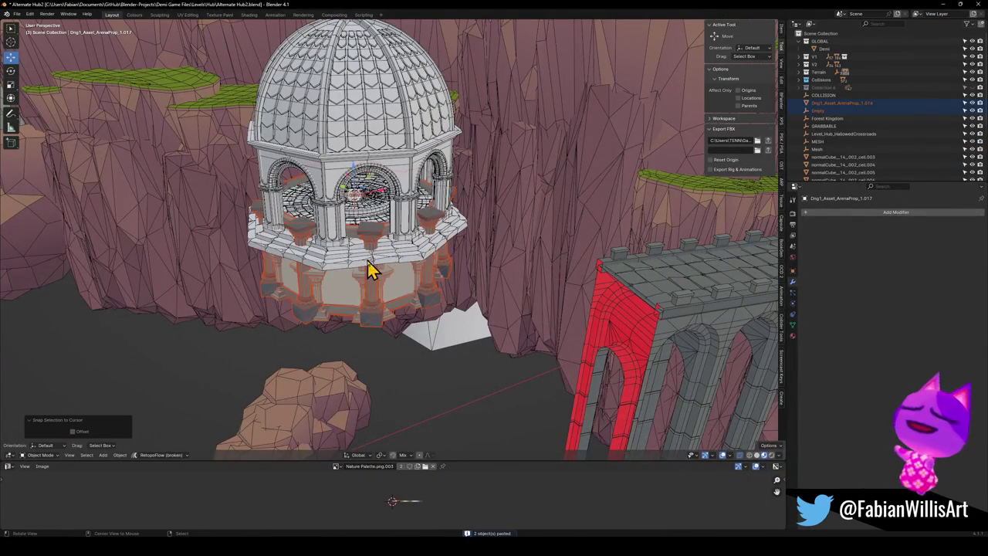
pyautogui.press('KP_Decimal')
pyautogui.press('s')
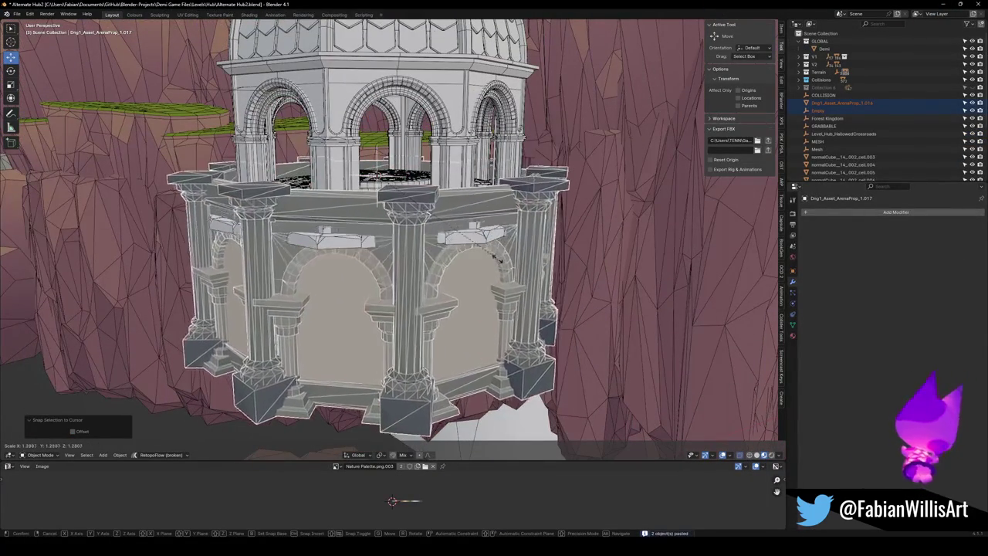
pyautogui.click(502, 259)
pyautogui.moveTo(502, 259); pyautogui.dragTo(479, 262, button='middle')
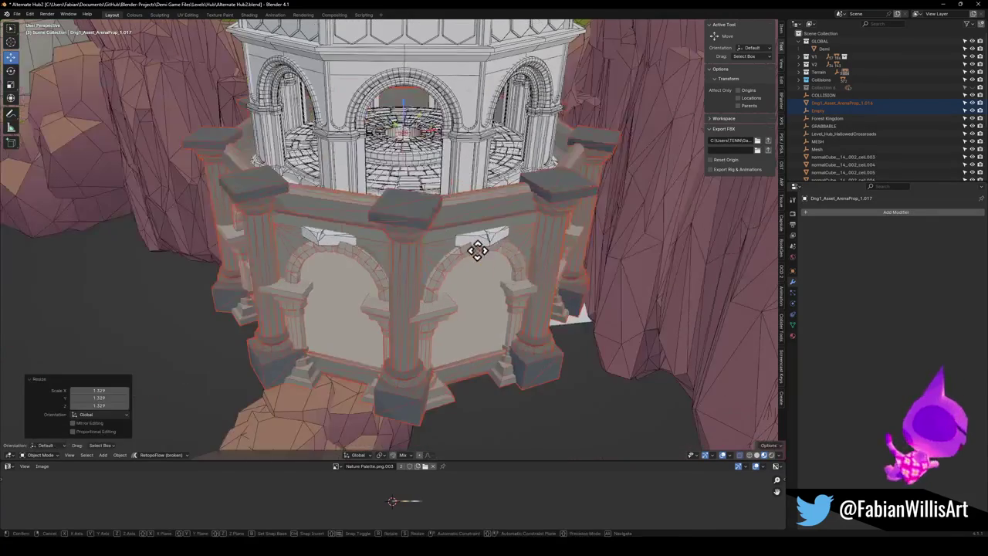
# - Lower the ring along Z and rotate it -22.7° about Z
pyautogui.press('g')
pyautogui.press('z')
pyautogui.click(481, 301)
pyautogui.moveTo(481, 301); pyautogui.dragTo(556, 260, button='middle')
pyautogui.press('r')
pyautogui.press('z')
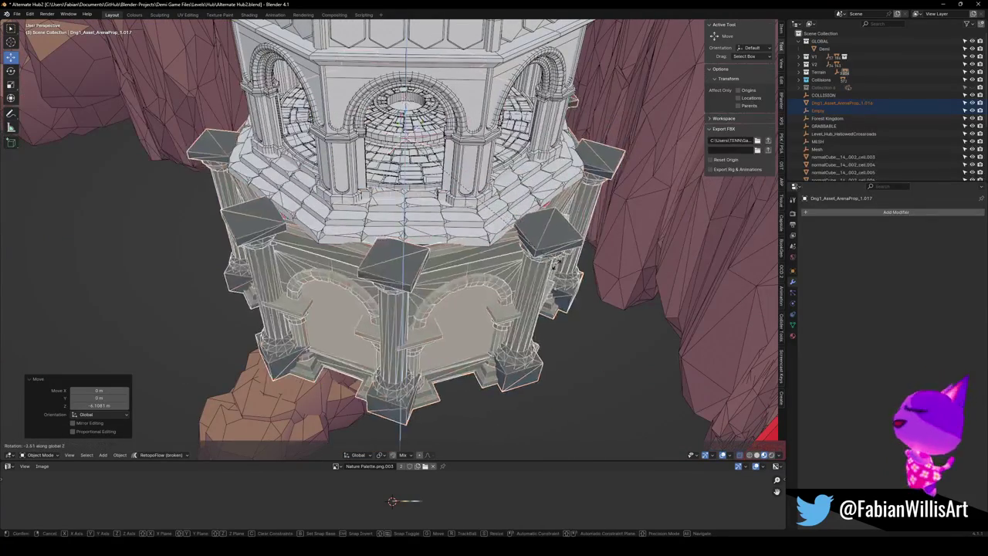
pyautogui.click(506, 309)
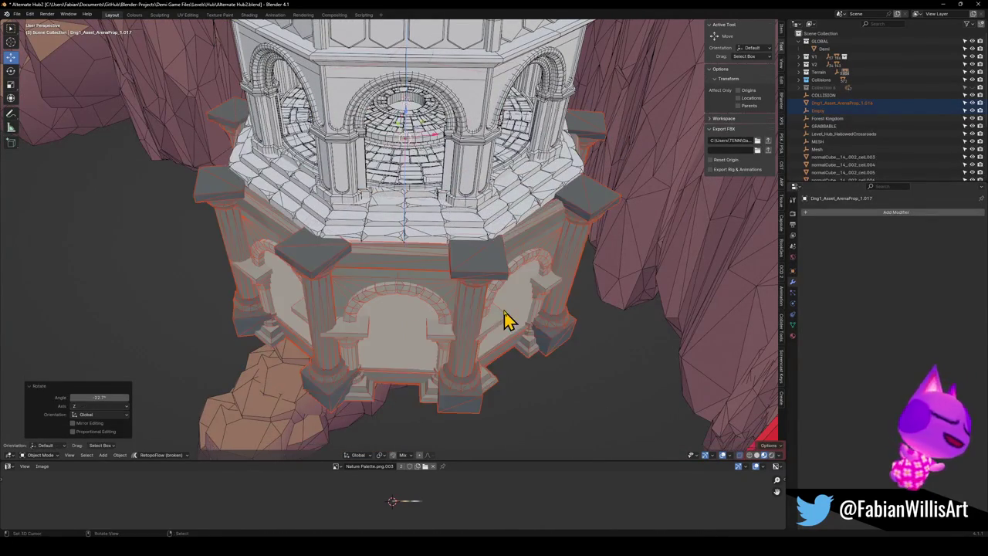
# - Shrink the ring to 0.904 and lower it to Z -1.6667 m
pyautogui.moveTo(503, 320); pyautogui.dragTo(499, 322, button='middle')
pyautogui.press('s')
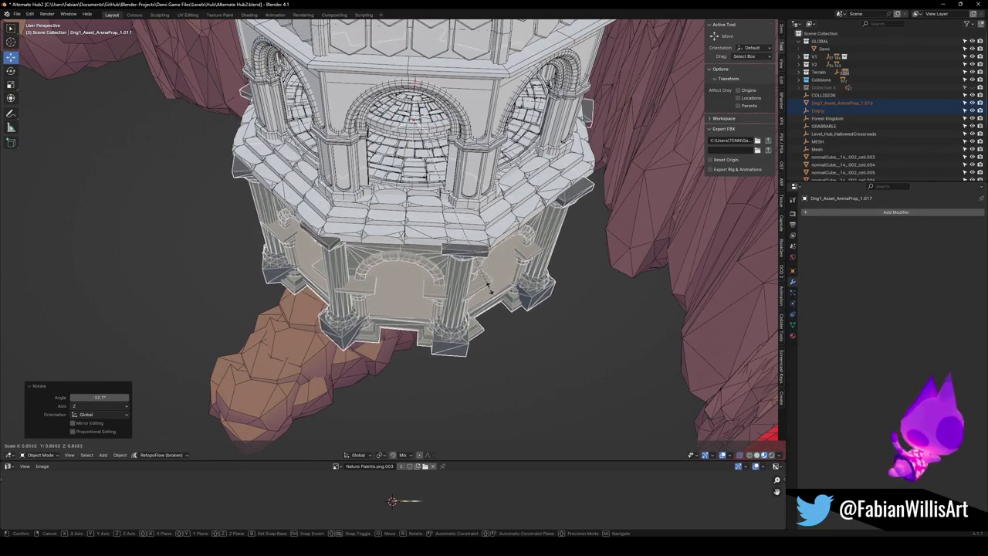
pyautogui.click(500, 299)
pyautogui.moveTo(500, 305)
pyautogui.mouseDown(button='middle')
pyautogui.moveTo(490, 268)
pyautogui.moveTo(510, 259)
pyautogui.mouseUp(button='middle')
pyautogui.press('g')
pyautogui.press('z')
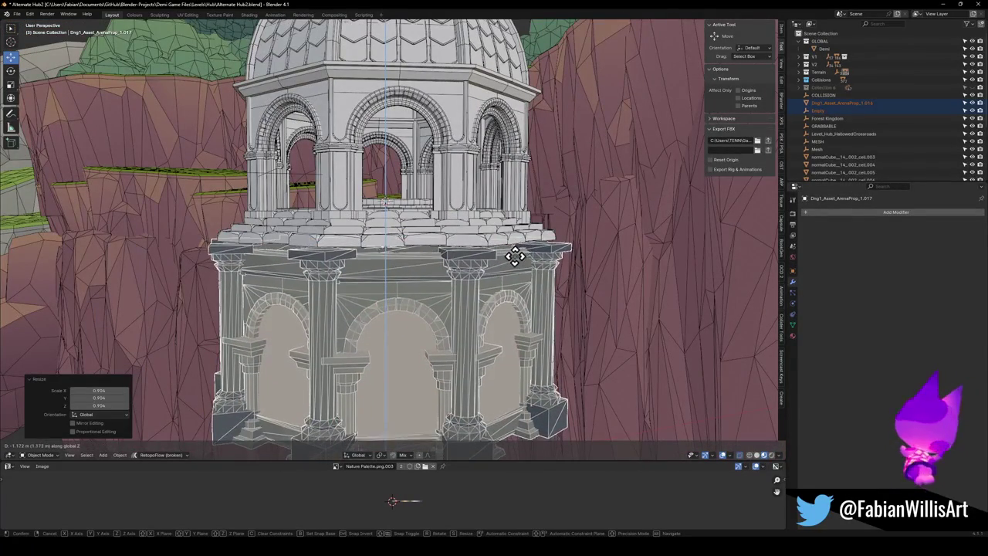
pyautogui.click(515, 271)
# - Select the columned ring and enter its Edit Mode
pyautogui.scroll(3, 476, 315)
pyautogui.scroll(2, 441, 254)
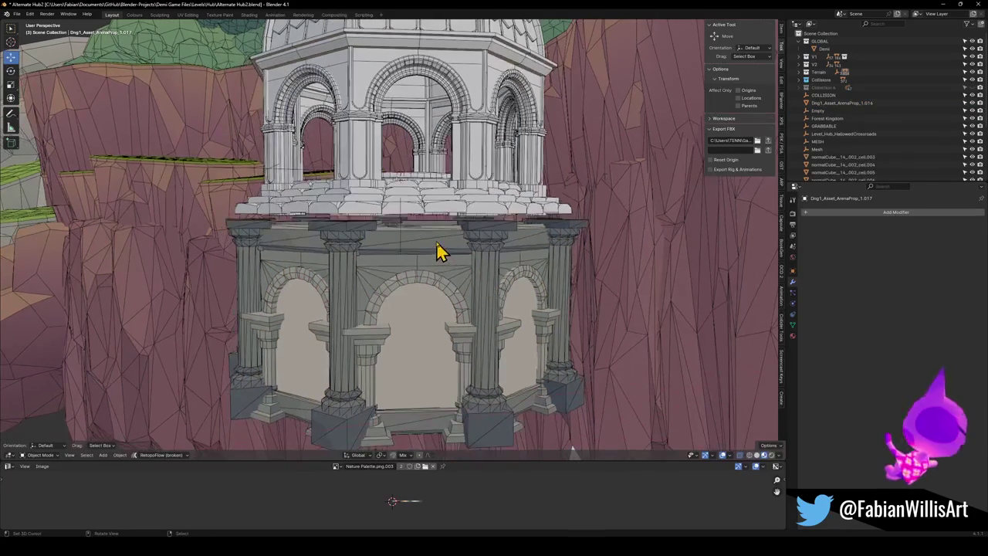
pyautogui.click(446, 254)
pyautogui.press('Tab')
pyautogui.scroll(2, 427, 255)
# - Select the seam-bounded strip of cornice faces near the red band
pyautogui.scroll(2, 427, 255)
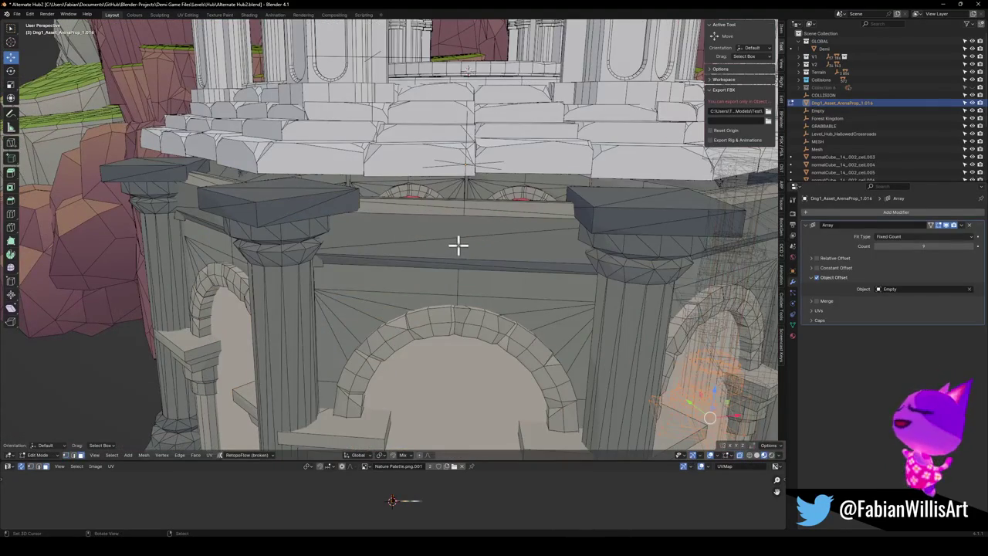
pyautogui.scroll(-3, 463, 246)
pyautogui.scroll(-3, 488, 252)
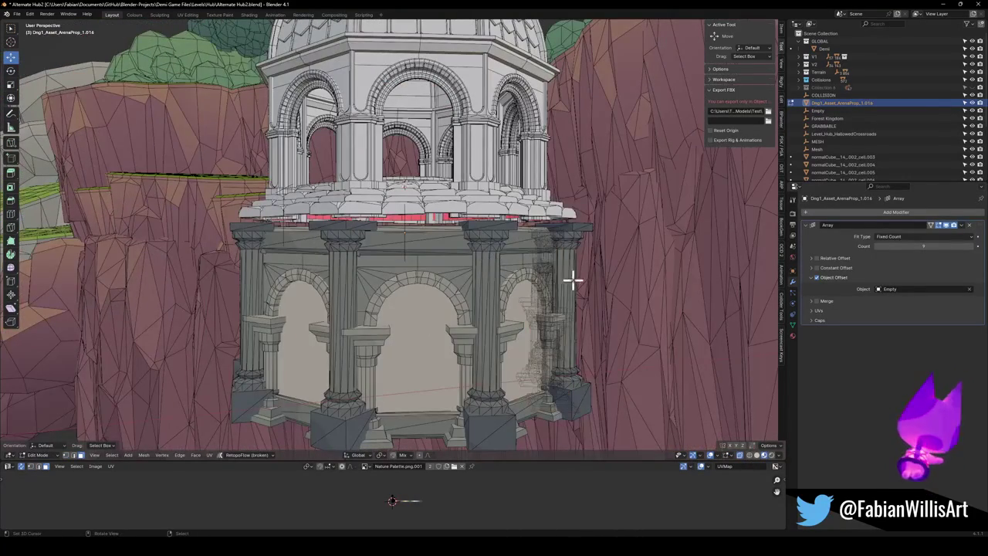
pyautogui.scroll(5, 567, 280)
pyautogui.moveTo(521, 273); pyautogui.dragTo(556, 328, button='middle')
pyautogui.press('l')
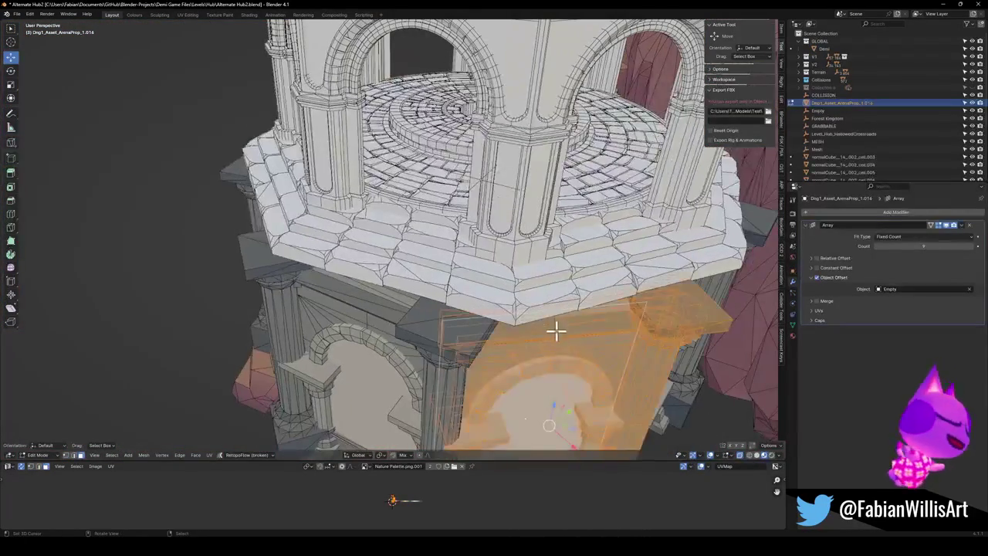
pyautogui.hotkey('alt', 'a')
pyautogui.press('l')
pyautogui.hotkey('ctrl', 'z')
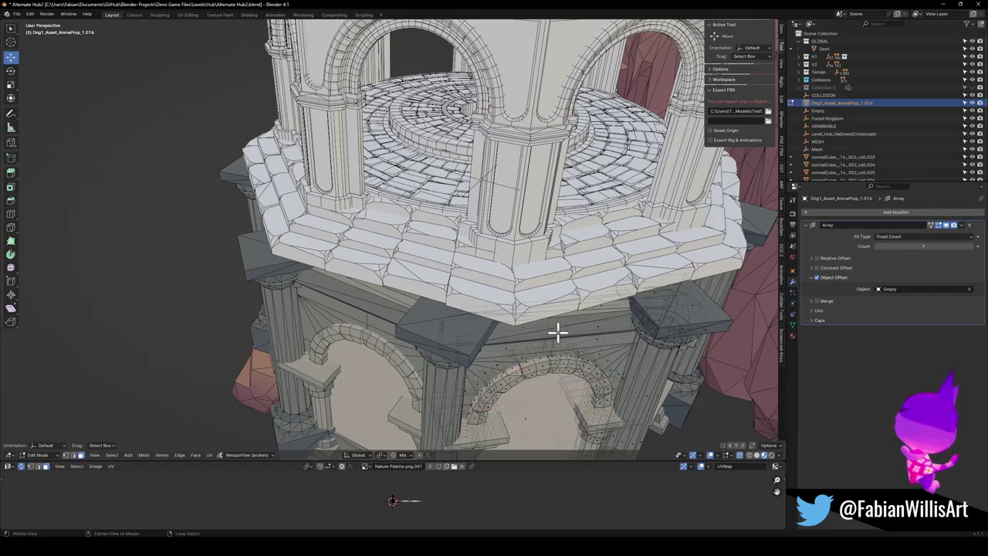
pyautogui.press('l')
# - Duplicate the cornice strip and move the copy up along Z
pyautogui.press('x')
pyautogui.press('Escape')
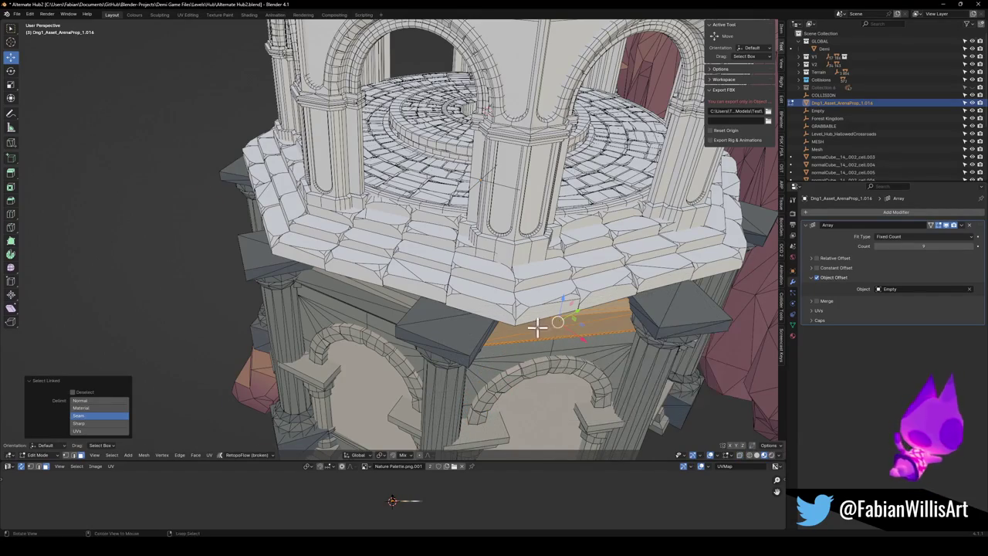
pyautogui.scroll(5, 545, 326)
pyautogui.press('g')
pyautogui.press('z')
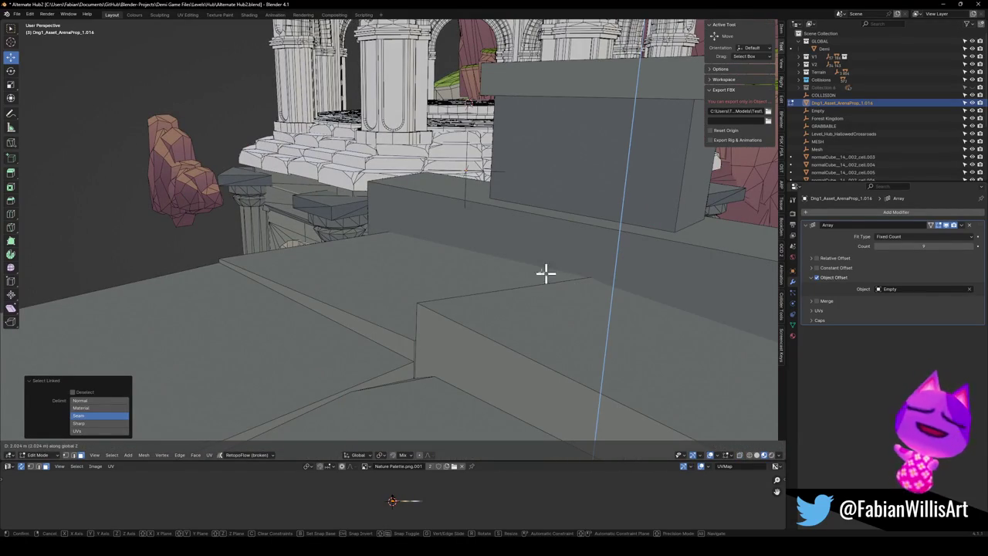
pyautogui.click(544, 291)
# - Slide the duplicated cornice faces outward along their normal, about 1.1952 m
pyautogui.scroll(-5, 543, 291)
pyautogui.moveTo(543, 282)
pyautogui.mouseDown(button='middle')
pyautogui.moveTo(486, 282)
pyautogui.moveTo(518, 256)
pyautogui.moveTo(571, 243)
pyautogui.mouseUp(button='middle')
pyautogui.scroll(5, 540, 251)
pyautogui.moveTo(512, 260)
pyautogui.mouseDown(button='middle')
pyautogui.moveTo(503, 231)
pyautogui.moveTo(463, 254)
pyautogui.moveTo(533, 260)
pyautogui.mouseUp(button='middle')
pyautogui.scroll(-5, 533, 260)
pyautogui.hotkey('alt', 's')
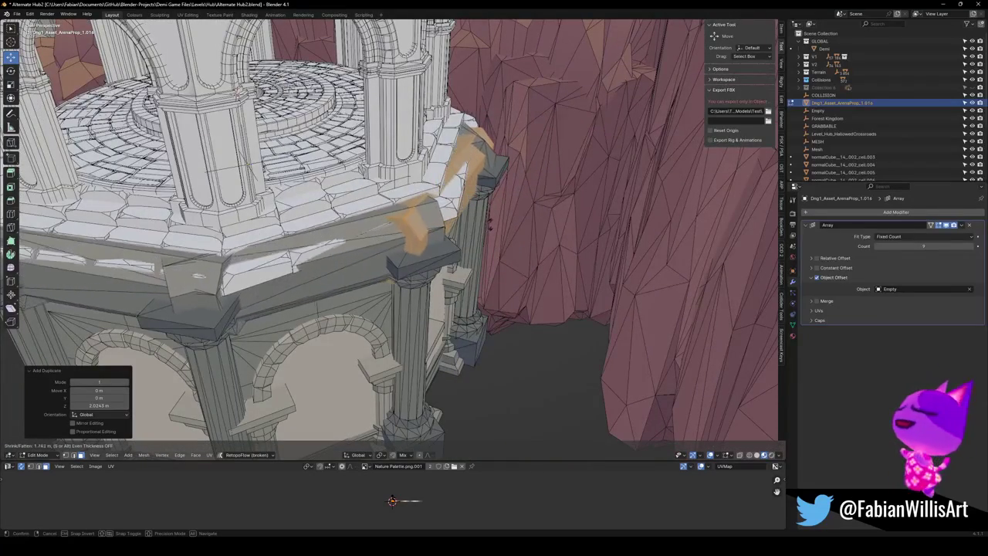
pyautogui.press('Escape')
pyautogui.moveTo(490, 221); pyautogui.dragTo(458, 230, button='middle')
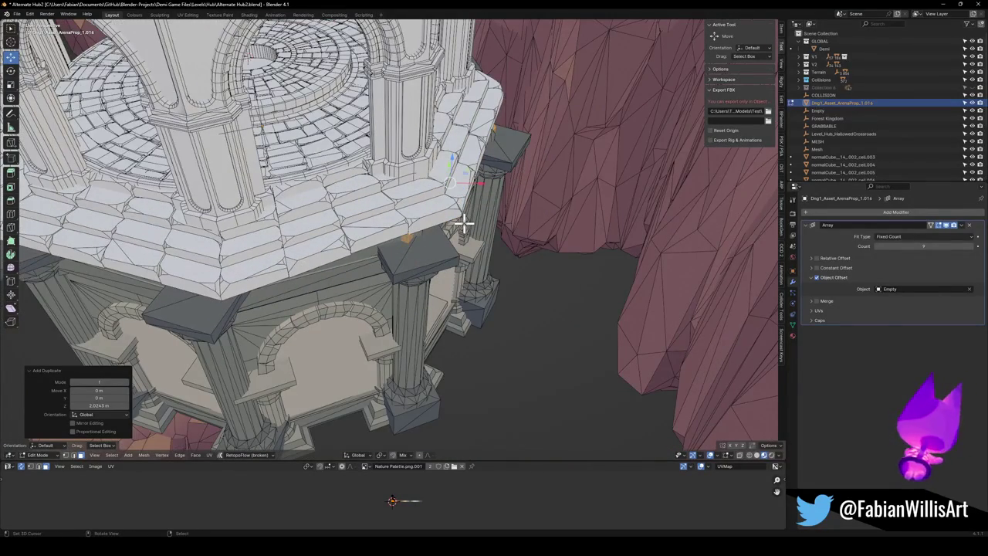
pyautogui.moveTo(456, 220); pyautogui.dragTo(477, 226, button='middle')
pyautogui.scroll(2, 477, 226)
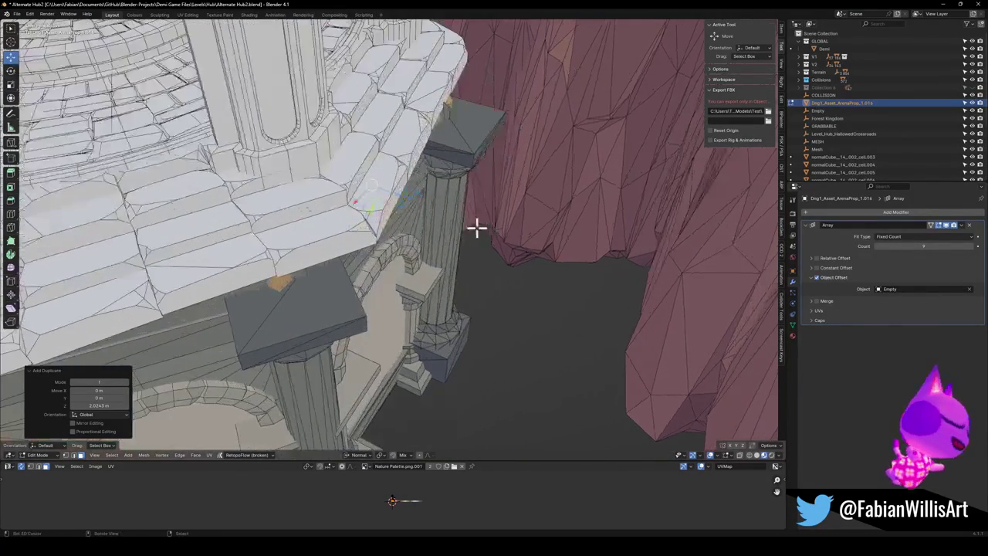
pyautogui.press('z')
pyautogui.press('z')
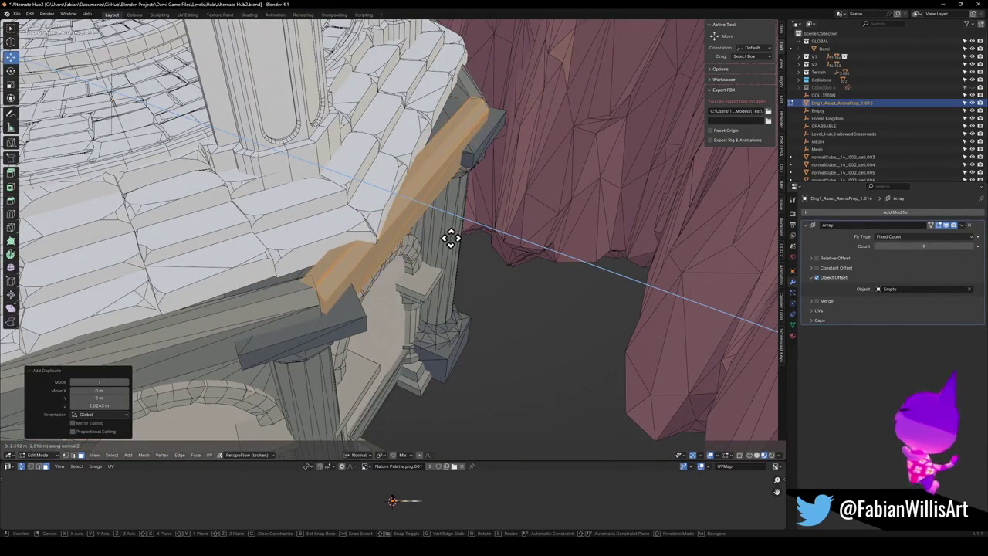
pyautogui.click(447, 238)
# - Raise the duplicated ledge further along Z, then return to Object Mode
pyautogui.scroll(-5, 441, 236)
pyautogui.moveTo(441, 236)
pyautogui.mouseDown(button='middle')
pyautogui.moveTo(477, 227)
pyautogui.moveTo(408, 236)
pyautogui.mouseUp(button='middle')
pyautogui.scroll(5, 468, 206)
pyautogui.press('g')
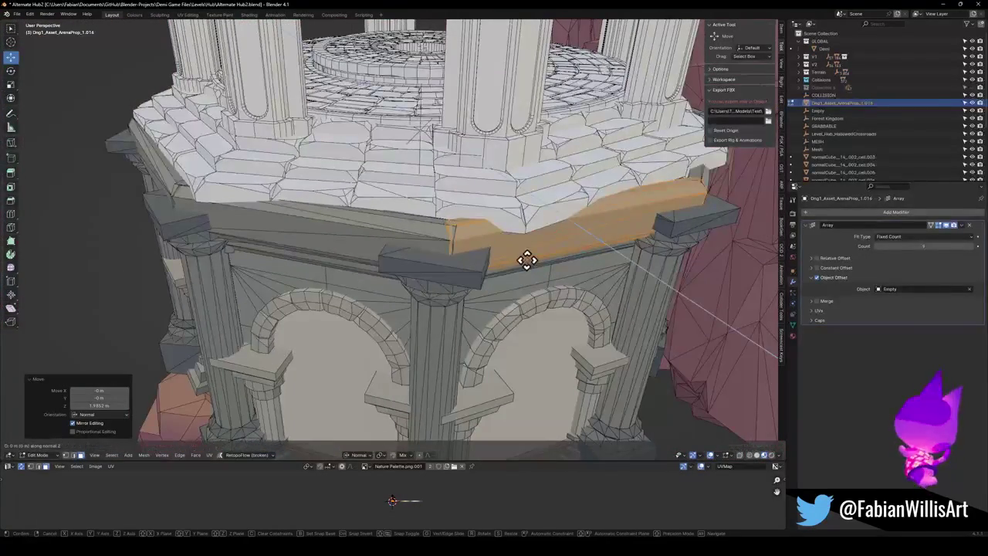
pyautogui.press('z')
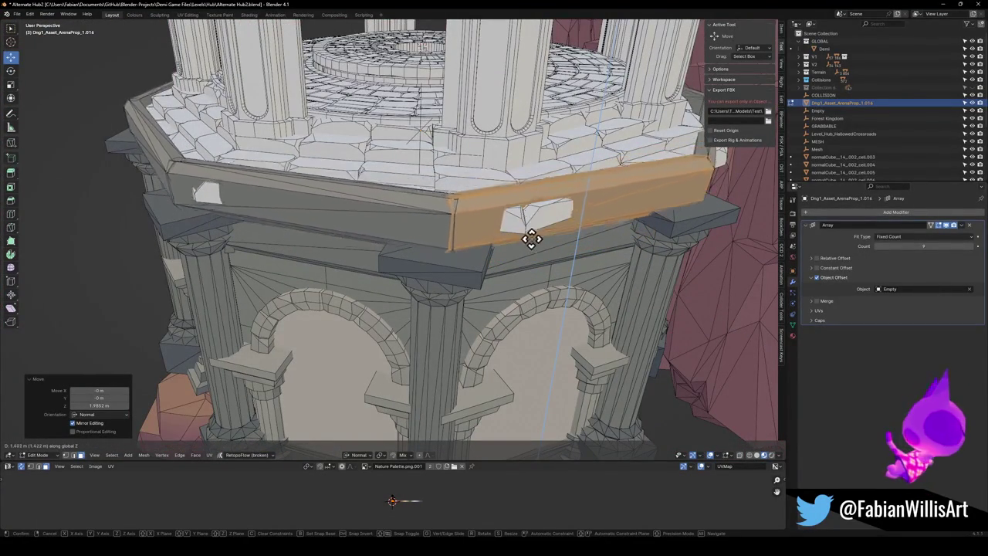
pyautogui.click(532, 233)
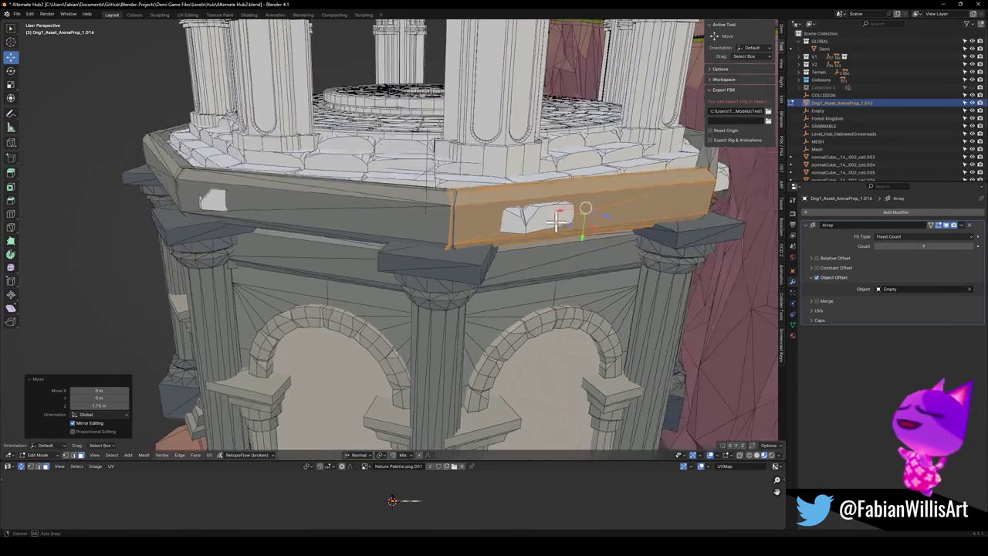
pyautogui.press('Tab')
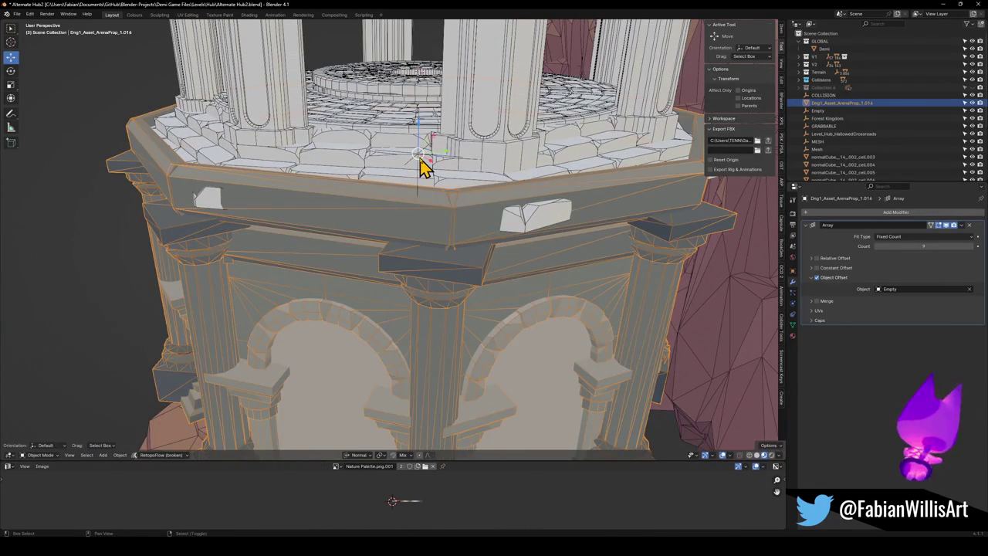
# - Move the array's driving Empty vertically to shift the arrayed band
pyautogui.click(423, 162)
pyautogui.press('g')
pyautogui.press('z')
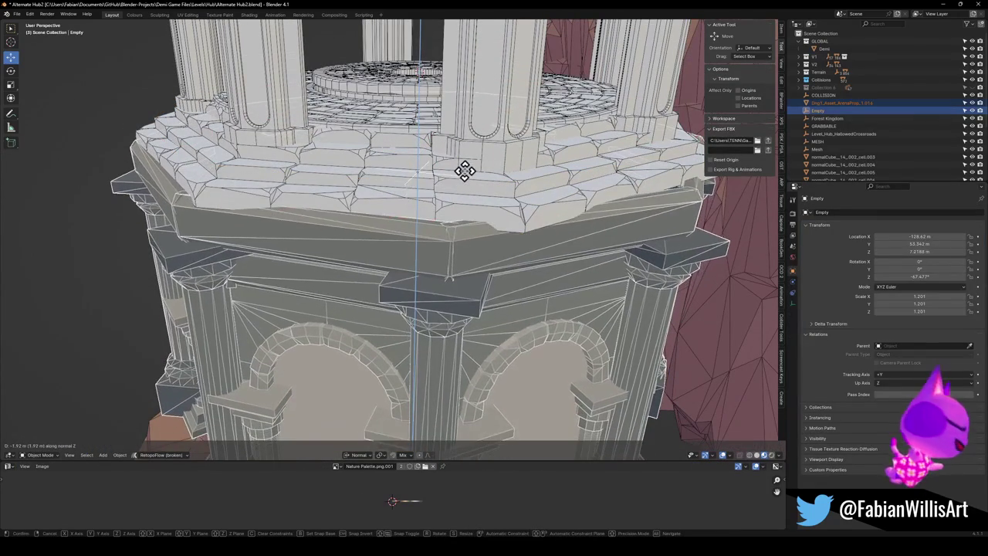
pyautogui.click(468, 170)
# - Link the arrayed band's reddish cliff material onto the upper tile ring
pyautogui.click(477, 260)
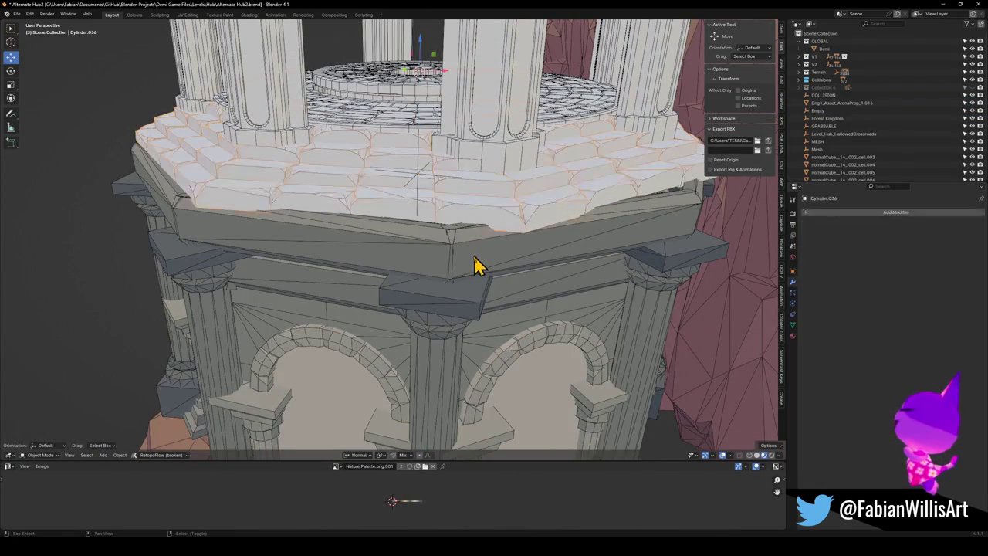
pyautogui.click(477, 261)
pyautogui.press('q')
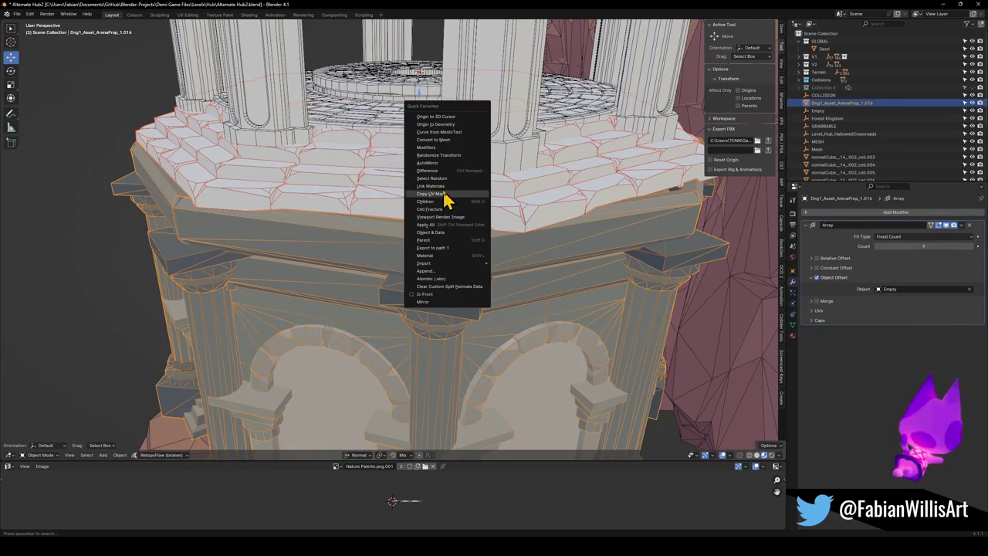
pyautogui.click(445, 187)
# - Delete the Cube.059 rock in front of the tower
pyautogui.moveTo(448, 203); pyautogui.dragTo(464, 226, button='middle')
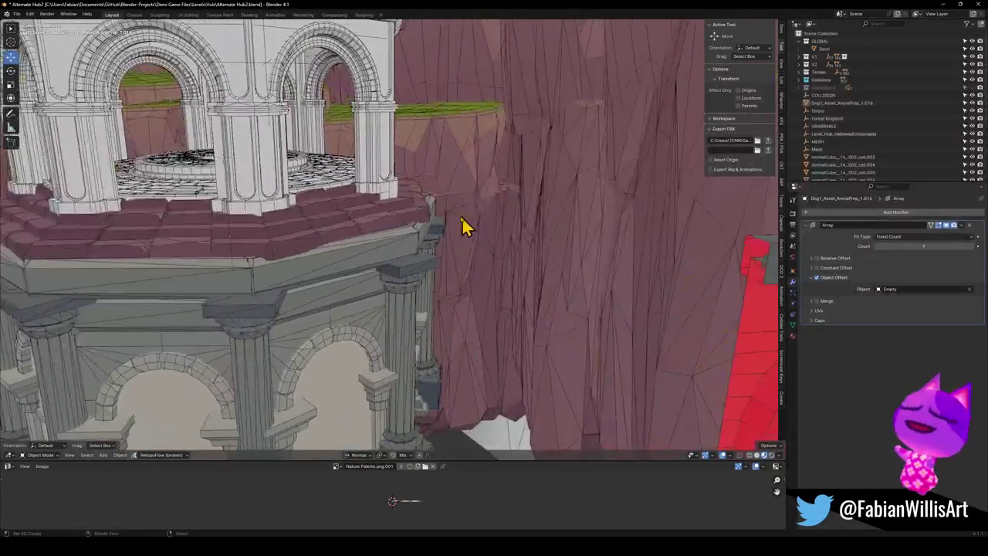
pyautogui.scroll(-5, 463, 226)
pyautogui.click(297, 398)
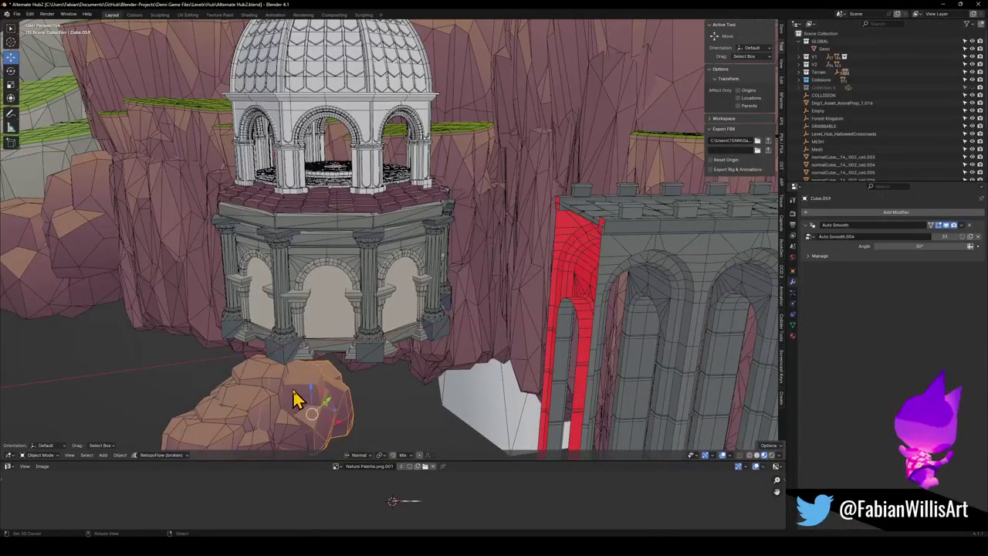
pyautogui.press('Delete')
# - Orbit around the domed tower and select the upper tower's arches
pyautogui.scroll(4, 347, 319)
pyautogui.moveTo(347, 320)
pyautogui.mouseDown(button='middle')
pyautogui.moveTo(352, 307)
pyautogui.moveTo(316, 335)
pyautogui.mouseUp(button='middle')
pyautogui.scroll(-3, 298, 332)
pyautogui.scroll(2, 386, 335)
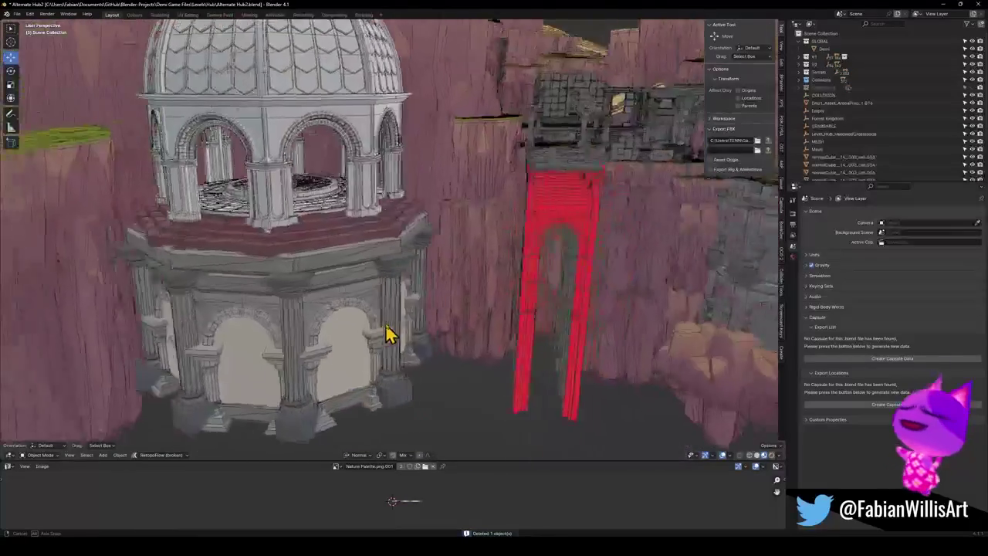
pyautogui.moveTo(394, 330); pyautogui.dragTo(298, 347, button='middle')
pyautogui.scroll(3, 389, 309)
pyautogui.moveTo(390, 309); pyautogui.dragTo(428, 318, button='middle')
pyautogui.scroll(2, 386, 232)
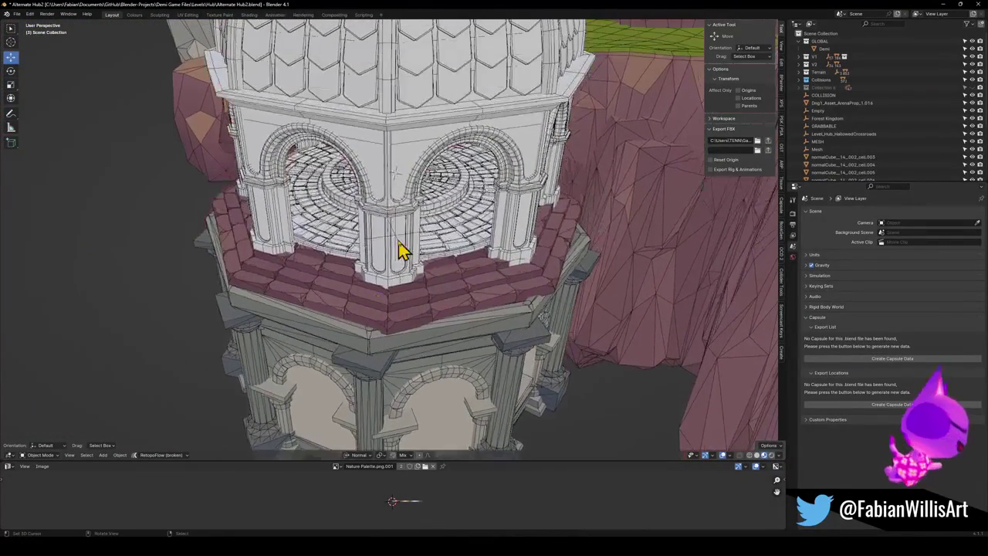
pyautogui.click(397, 278)
pyautogui.scroll(2, 417, 282)
pyautogui.moveTo(427, 287)
pyautogui.mouseDown(button='middle')
pyautogui.moveTo(425, 275)
pyautogui.moveTo(423, 342)
pyautogui.mouseUp(button='middle')
# - Link the cliff material onto the upper arches and the brick ring
pyautogui.press('q')
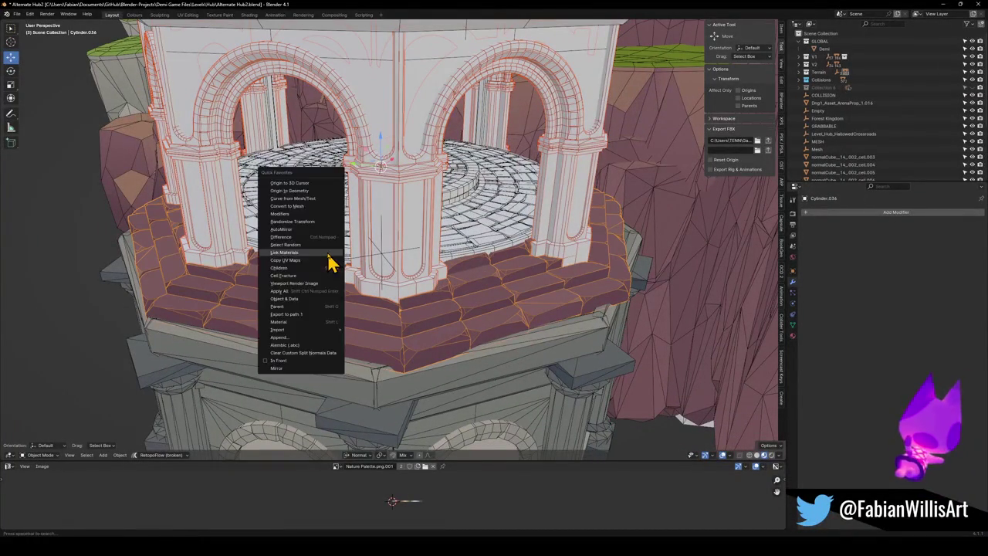
pyautogui.click(328, 254)
pyautogui.click(345, 309)
pyautogui.press('q')
pyautogui.click(345, 305)
# - Remove the Nature.003 material slot from the tiled floor inside the arches
pyautogui.click(309, 249)
pyautogui.click(309, 249)
pyautogui.click(364, 213)
pyautogui.click(363, 214)
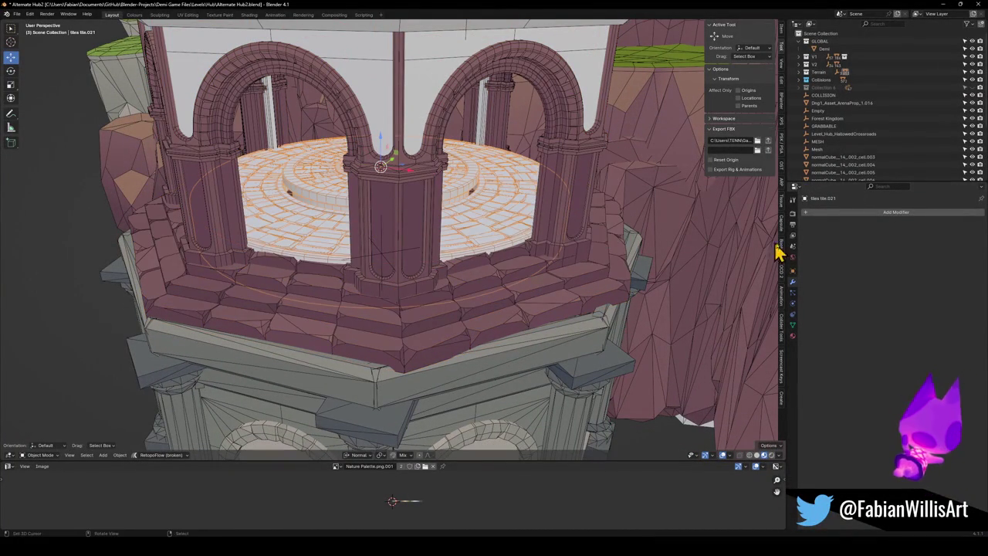
pyautogui.click(792, 337)
pyautogui.click(896, 222)
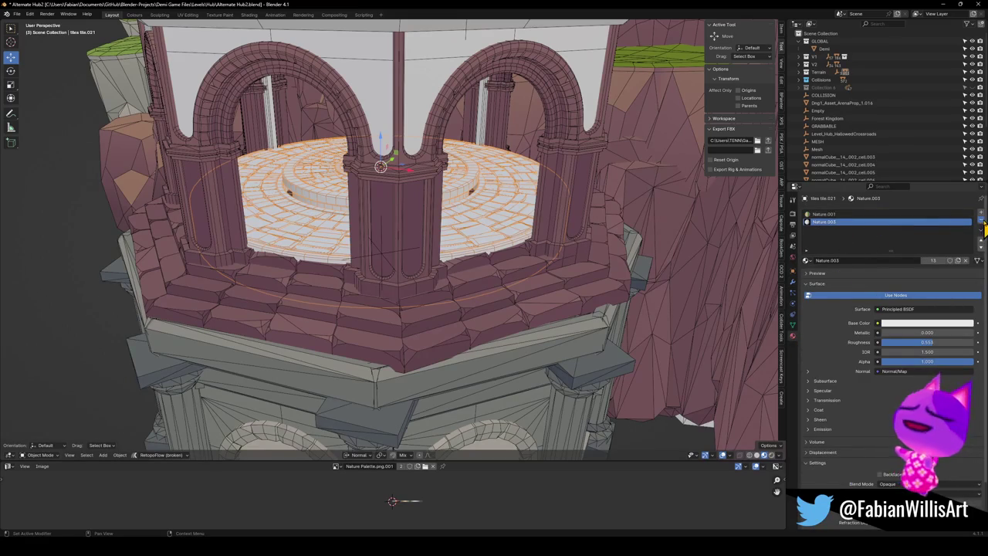
pyautogui.click(982, 221)
# - Link the entrance arches' material onto the dome and its tile meshes
pyautogui.moveTo(316, 255); pyautogui.dragTo(342, 236, button='middle')
pyautogui.scroll(2, 354, 311)
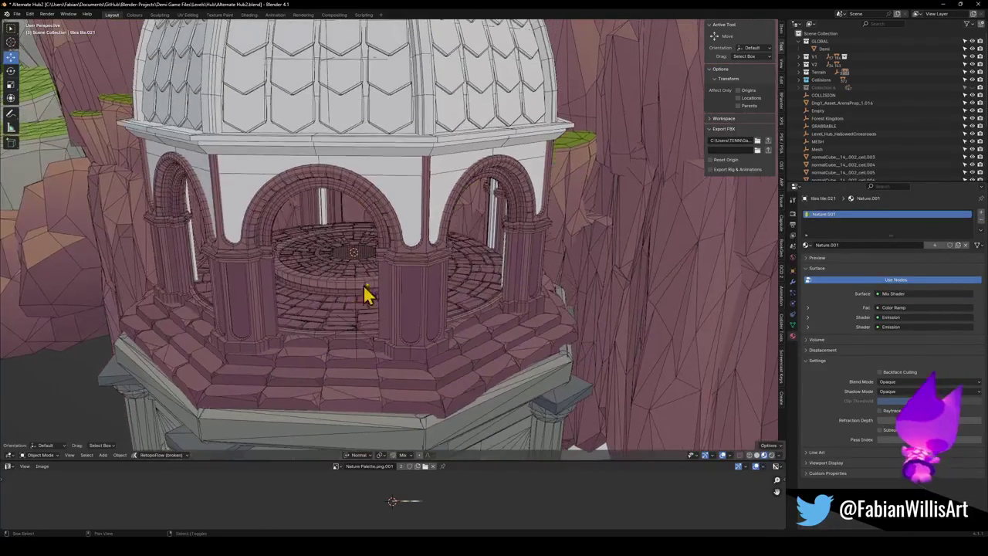
pyautogui.scroll(2, 398, 223)
pyautogui.click(393, 226)
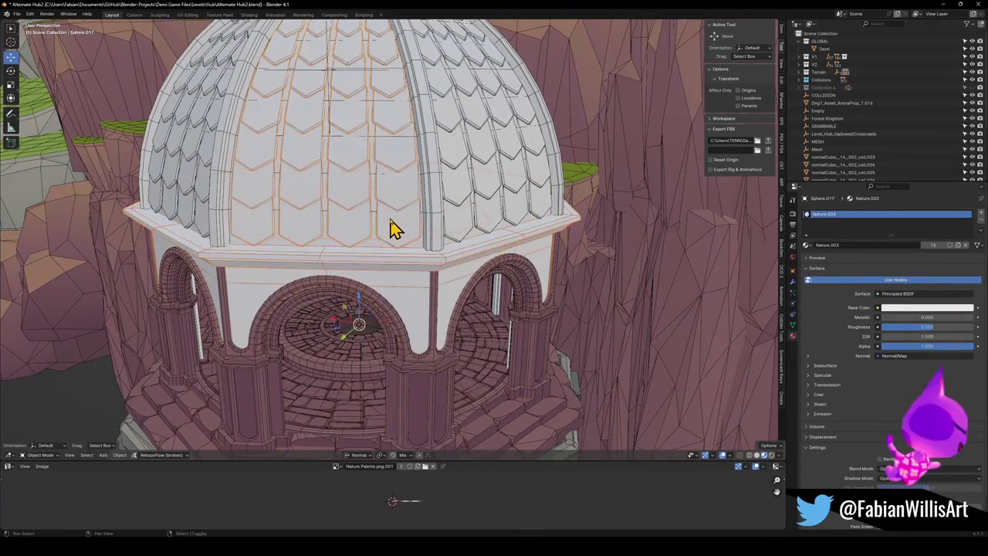
pyautogui.click(435, 223)
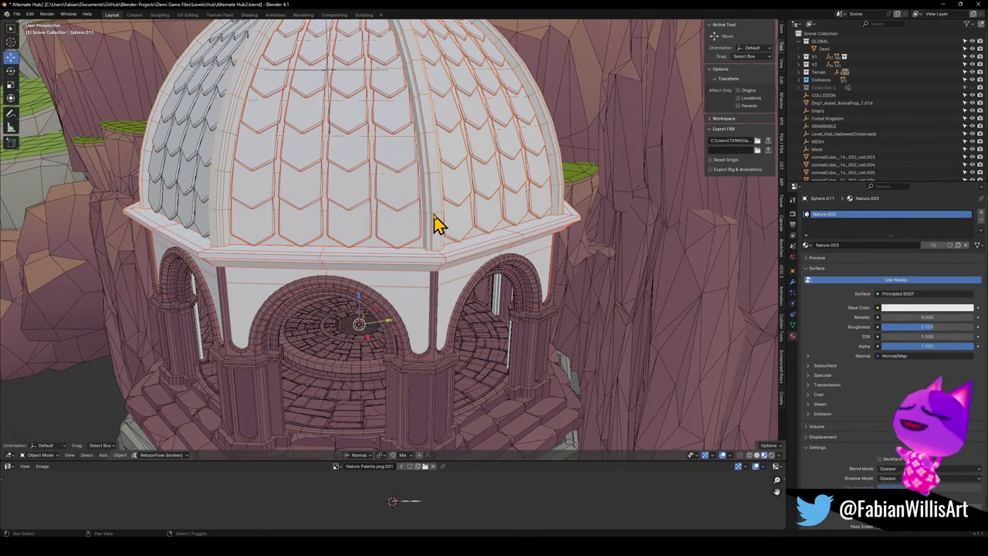
pyautogui.keyDown('shift'); pyautogui.click(217, 207); pyautogui.keyUp('shift')
pyautogui.keyDown('shift'); pyautogui.click(411, 399); pyautogui.keyUp('shift')
pyautogui.press('q')
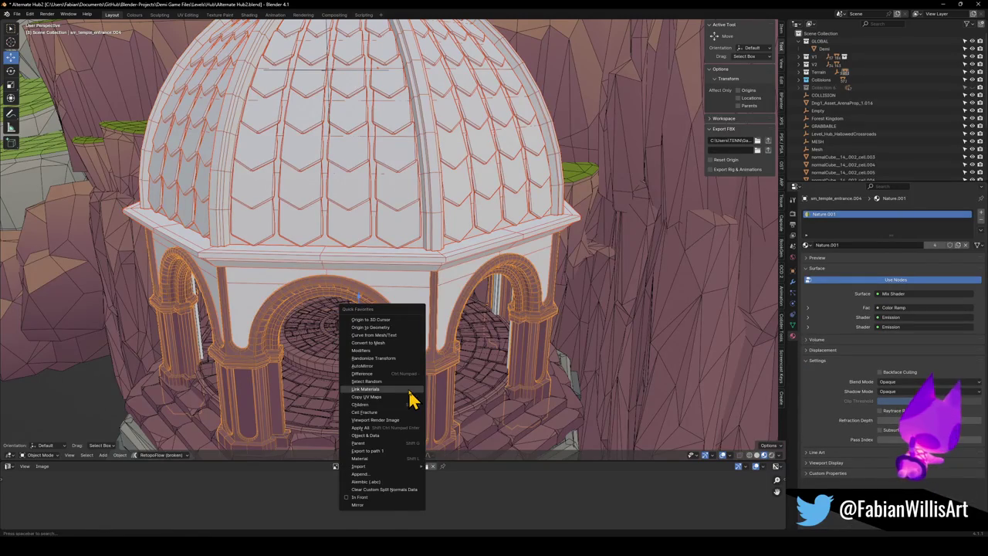
pyautogui.click(411, 393)
# - Orbit close around the dome and select the Sphere.015 tile object
pyautogui.scroll(-3, 415, 298)
pyautogui.moveTo(415, 298); pyautogui.dragTo(410, 293, button='middle')
pyautogui.scroll(3, 407, 351)
pyautogui.moveTo(408, 352)
pyautogui.mouseDown(button='middle')
pyautogui.moveTo(434, 254)
pyautogui.moveTo(505, 287)
pyautogui.moveTo(440, 294)
pyautogui.mouseUp(button='middle')
pyautogui.scroll(4, 439, 293)
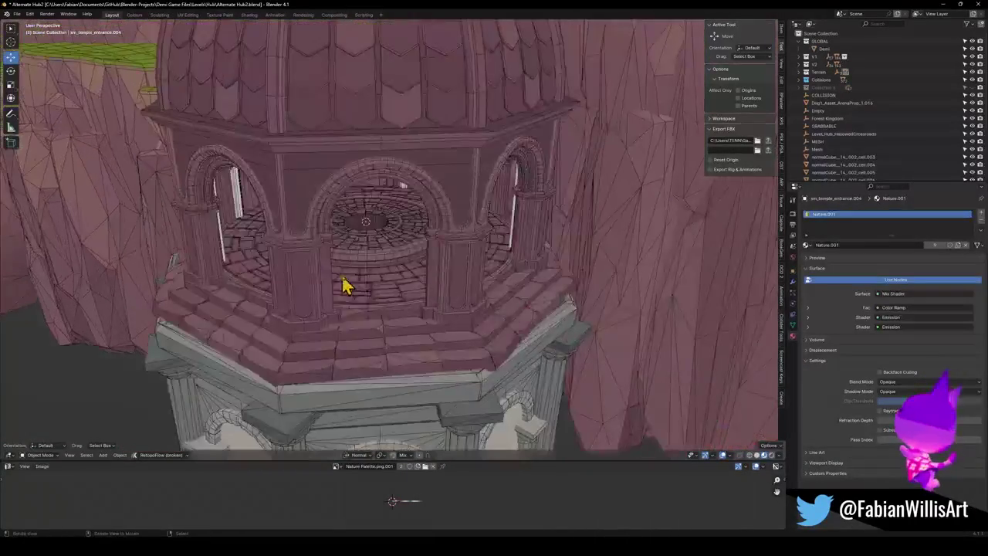
pyautogui.scroll(-2, 351, 284)
pyautogui.click(280, 104)
pyautogui.moveTo(280, 105)
pyautogui.mouseDown(button='middle')
pyautogui.moveTo(274, 255)
pyautogui.moveTo(353, 254)
pyautogui.moveTo(331, 280)
pyautogui.moveTo(357, 264)
pyautogui.mouseUp(button='middle')
# - Select the Sphere.014 and Sphere.012 dome tile objects
pyautogui.click(337, 196)
pyautogui.moveTo(338, 195); pyautogui.dragTo(407, 238, button='middle')
pyautogui.click(432, 211)
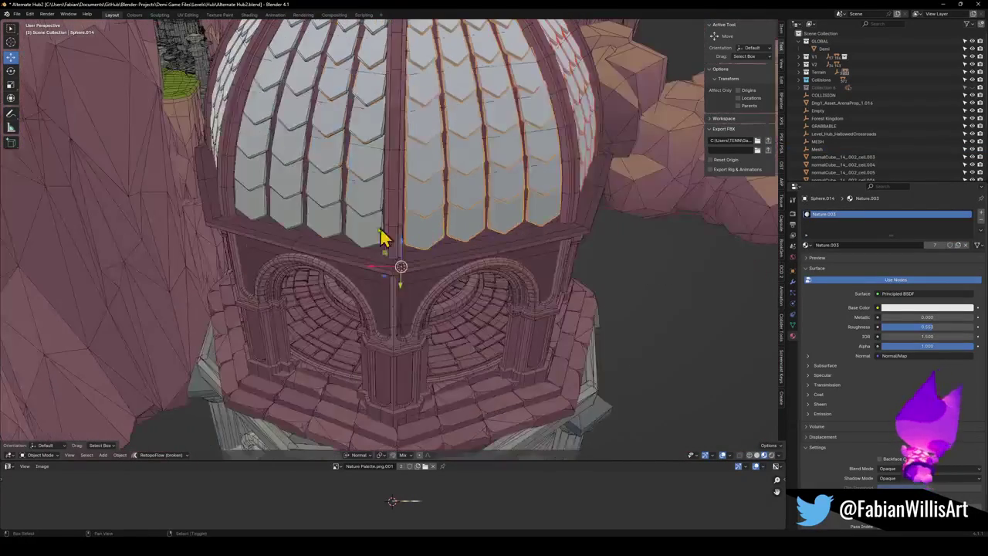
pyautogui.moveTo(337, 239)
pyautogui.mouseDown(button='middle')
pyautogui.moveTo(304, 227)
pyautogui.moveTo(335, 227)
pyautogui.mouseUp(button='middle')
pyautogui.click(335, 227)
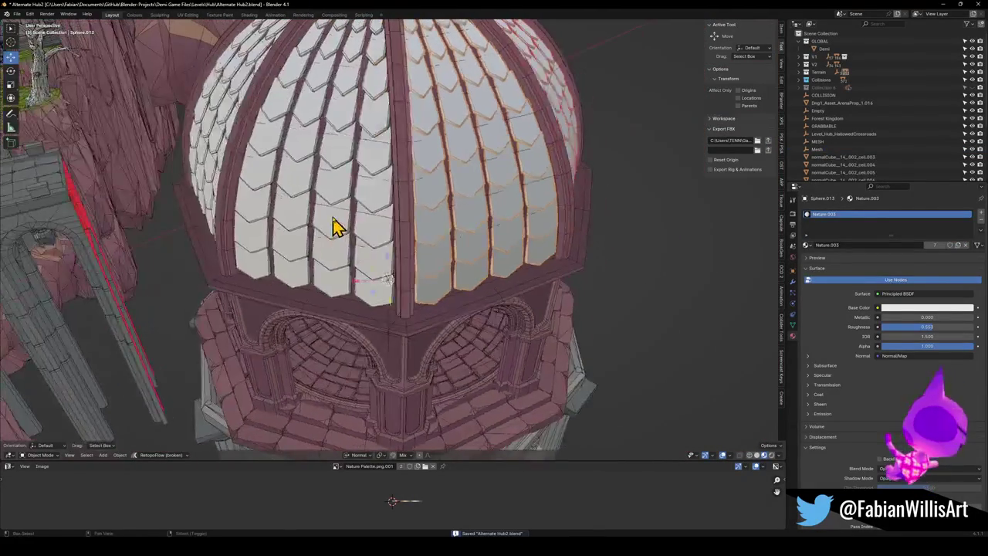
pyautogui.moveTo(330, 267)
pyautogui.mouseDown(button='middle')
pyautogui.moveTo(414, 268)
pyautogui.moveTo(364, 243)
pyautogui.moveTo(406, 256)
pyautogui.moveTo(410, 243)
pyautogui.moveTo(379, 203)
pyautogui.moveTo(367, 231)
pyautogui.moveTo(417, 189)
pyautogui.mouseUp(button='middle')
# - Select the steps beneath the arches to give them the cliff material
pyautogui.scroll(3, 403, 203)
pyautogui.scroll(3, 379, 216)
pyautogui.scroll(-3, 378, 243)
pyautogui.scroll(-2, 379, 214)
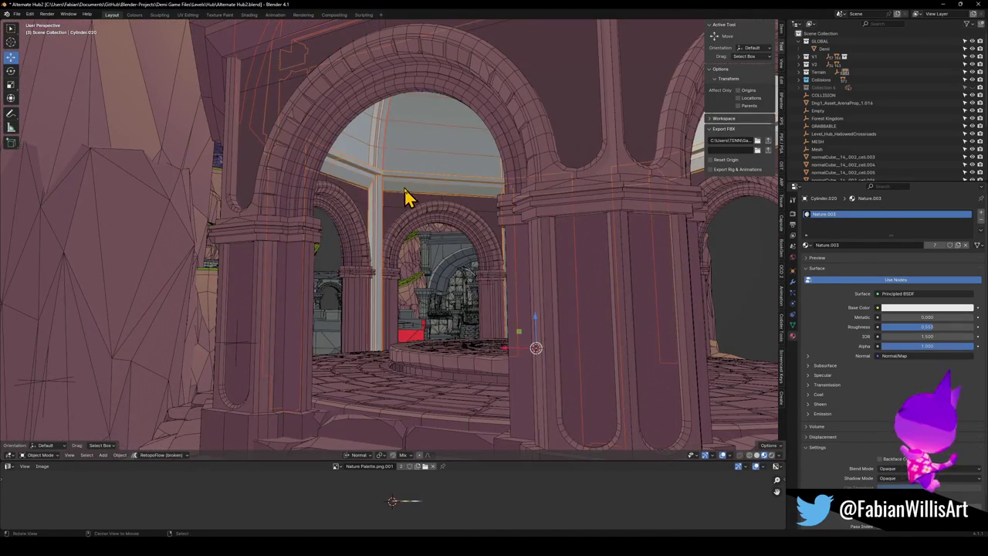
pyautogui.scroll(-3, 401, 234)
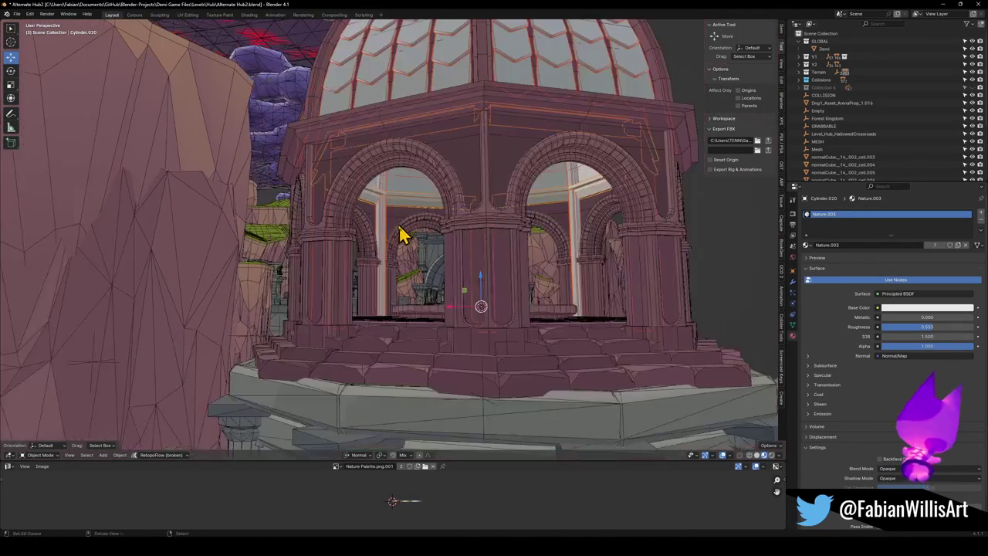
pyautogui.click(336, 361)
pyautogui.press('q')
pyautogui.press('Escape')
# - Save Alternate Hub2.blend and switch to the Colours workspace
pyautogui.moveTo(410, 301)
pyautogui.mouseDown(button='middle')
pyautogui.moveTo(474, 291)
pyautogui.moveTo(395, 267)
pyautogui.moveTo(358, 275)
pyautogui.mouseUp(button='middle')
pyautogui.hotkey('ctrl', 's')
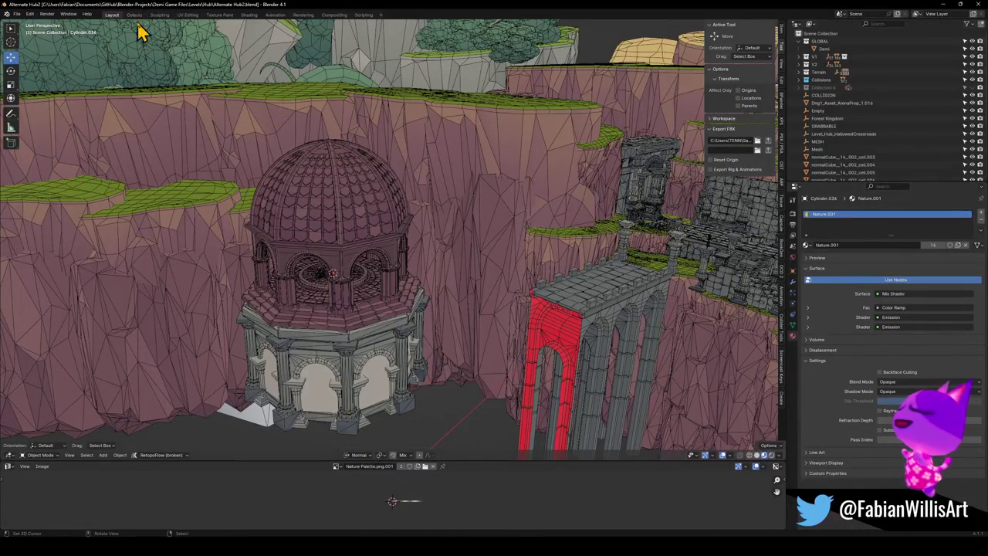
pyautogui.click(137, 18)
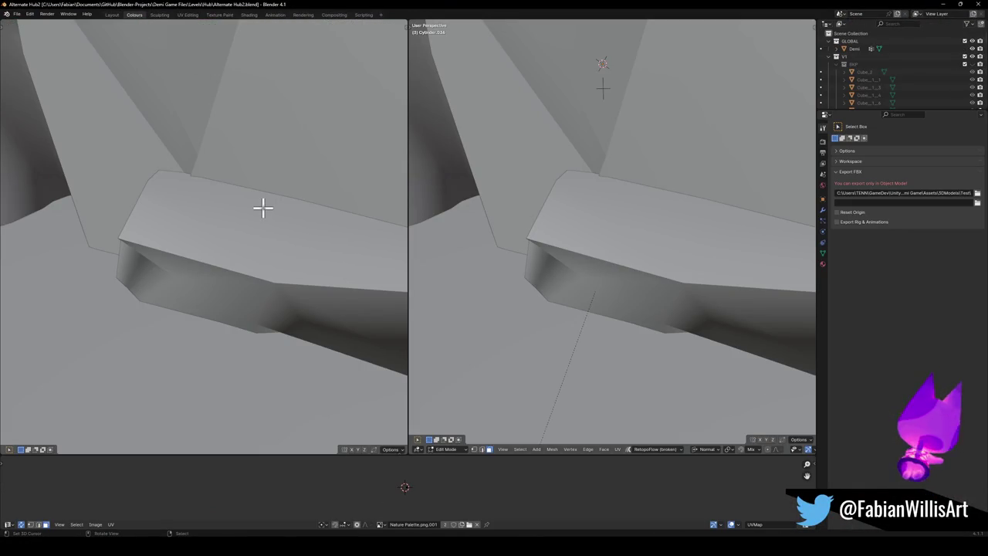
# - Zoom and orbit the left view to centre it on the domed building
pyautogui.scroll(-5, 239, 189)
pyautogui.scroll(4, 245, 188)
pyautogui.scroll(4, 247, 187)
pyautogui.scroll(-2, 232, 220)
pyautogui.scroll(-3, 226, 201)
pyautogui.scroll(-3, 223, 224)
pyautogui.scroll(-2, 222, 239)
pyautogui.moveTo(223, 241)
pyautogui.mouseDown(button='middle')
pyautogui.moveTo(242, 249)
pyautogui.moveTo(255, 294)
pyautogui.moveTo(169, 270)
pyautogui.mouseUp(button='middle')
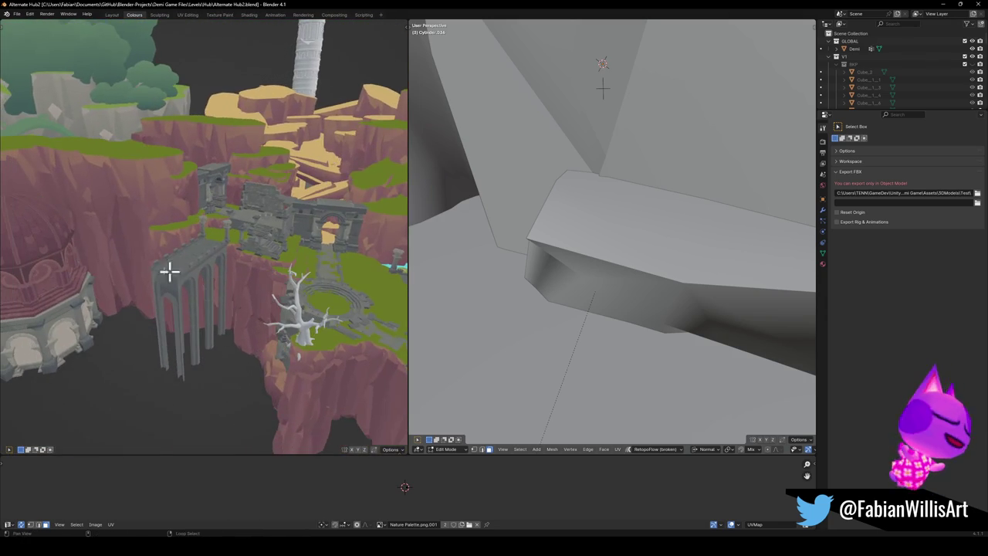
pyautogui.keyDown('alt'); pyautogui.middleClick(74, 277); pyautogui.keyUp('alt')
pyautogui.scroll(3, 219, 270)
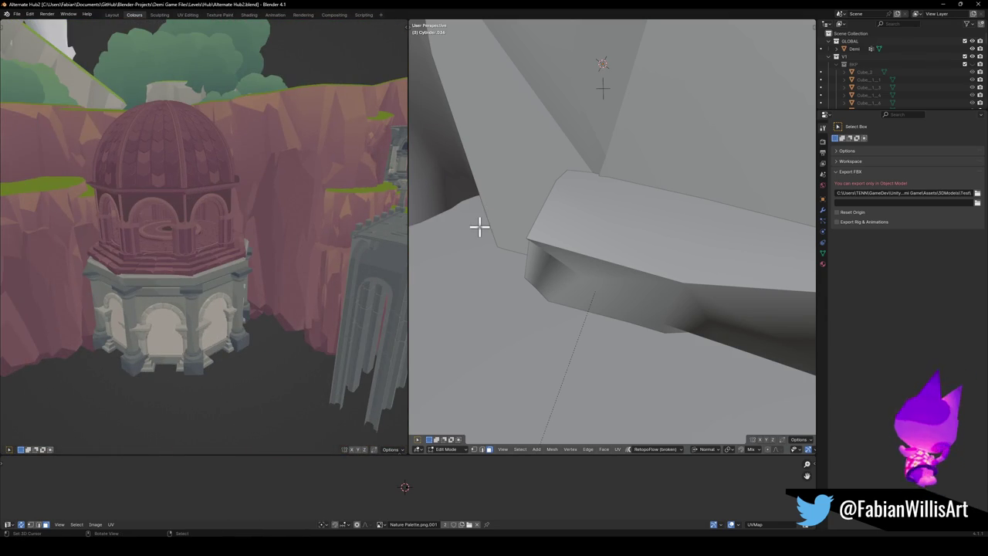
# - Frame the floor faces, show the right view in Material Preview, and leave Edit Mode
pyautogui.press('KP_Decimal')
pyautogui.moveTo(480, 222); pyautogui.dragTo(578, 224, button='middle')
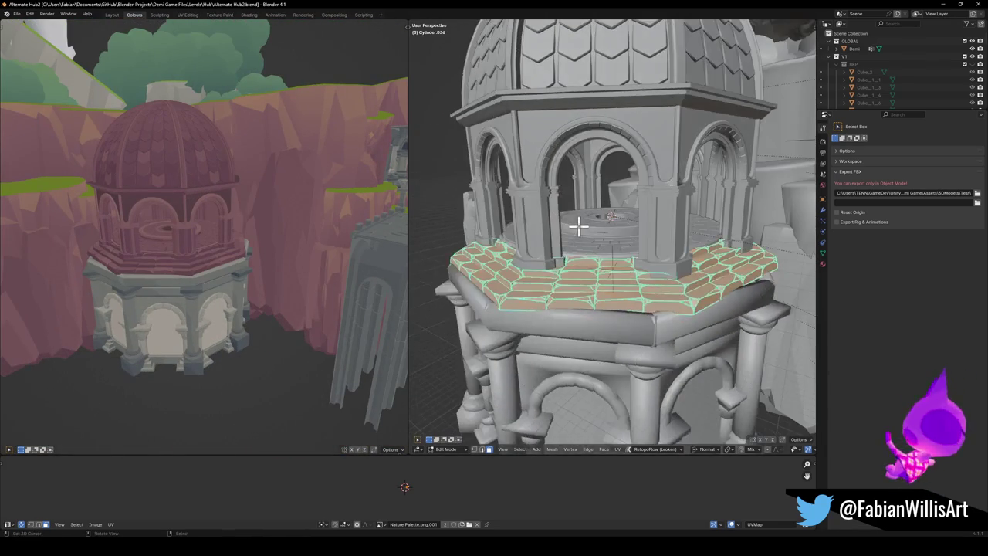
pyautogui.press('z')
pyautogui.click(573, 280)
pyautogui.scroll(-4, 587, 280)
pyautogui.press('Tab')
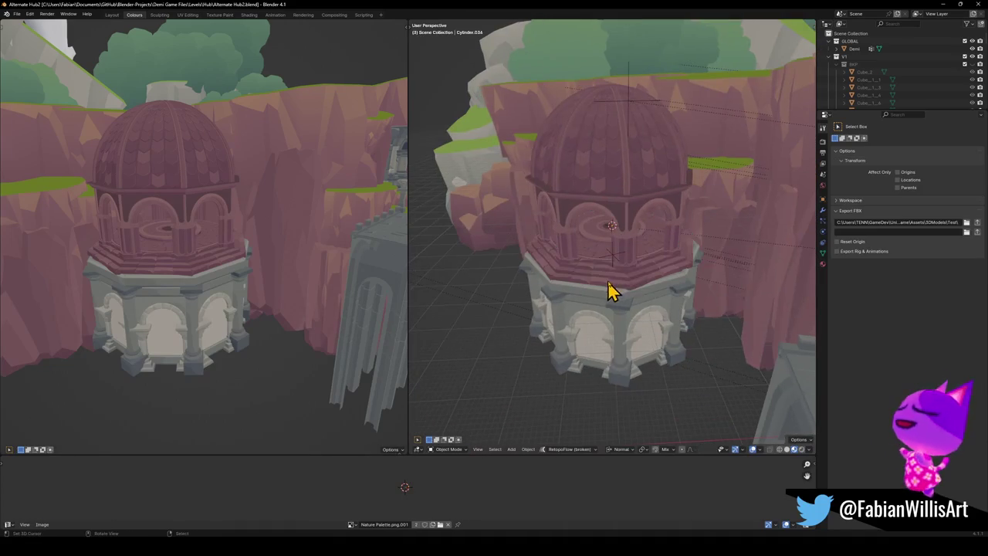
# - Deselect everything and switch the left view to full-colour material shading
pyautogui.hotkey('alt', 'a')
pyautogui.scroll(2, 650, 278)
pyautogui.scroll(3, 609, 278)
pyautogui.scroll(2, 564, 286)
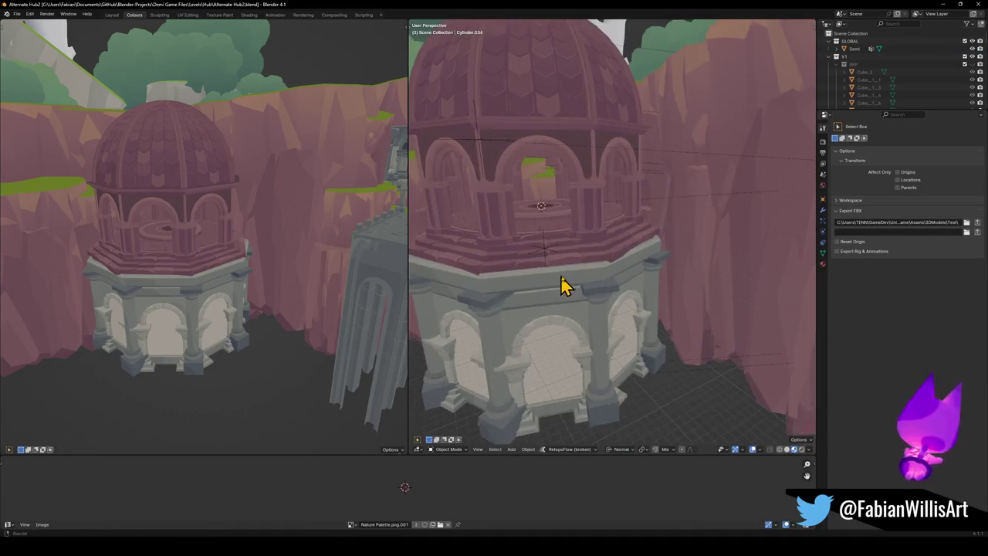
pyautogui.scroll(2, 627, 292)
pyautogui.scroll(-3, 622, 287)
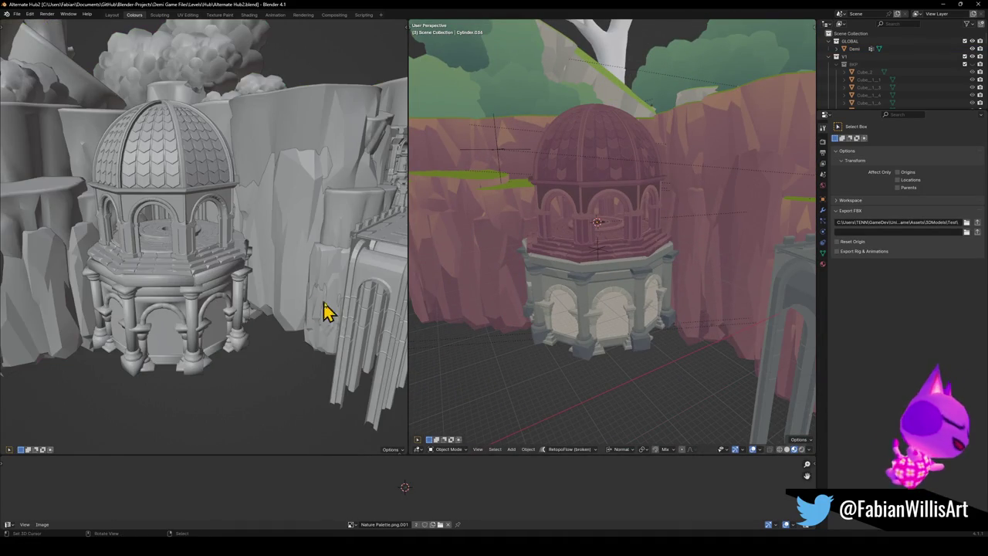
pyautogui.press('z')
pyautogui.click(246, 299)
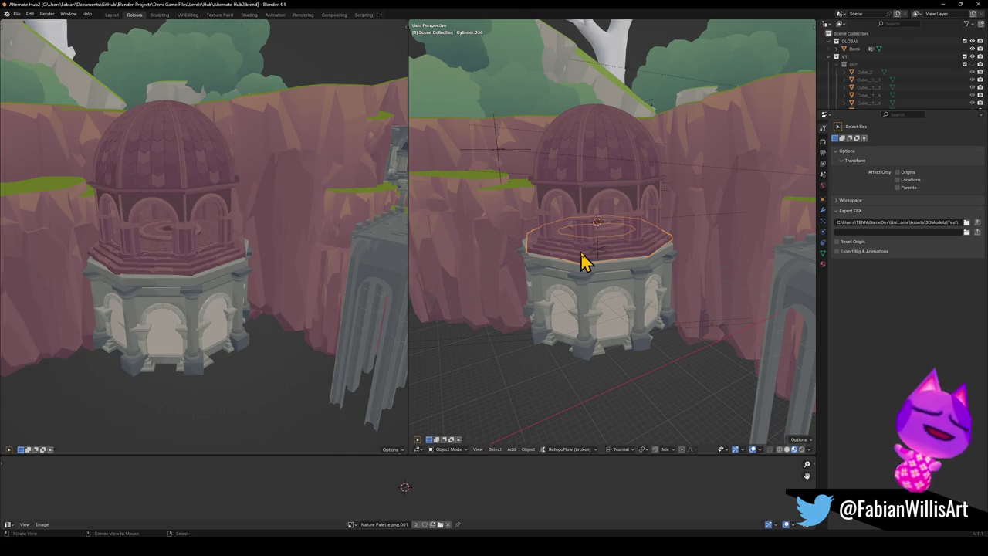
pyautogui.scroll(3, 600, 249)
# - Select and frame the arches ring and the dome, then reveal hidden objects
pyautogui.click(605, 244)
pyautogui.press('KP_Decimal')
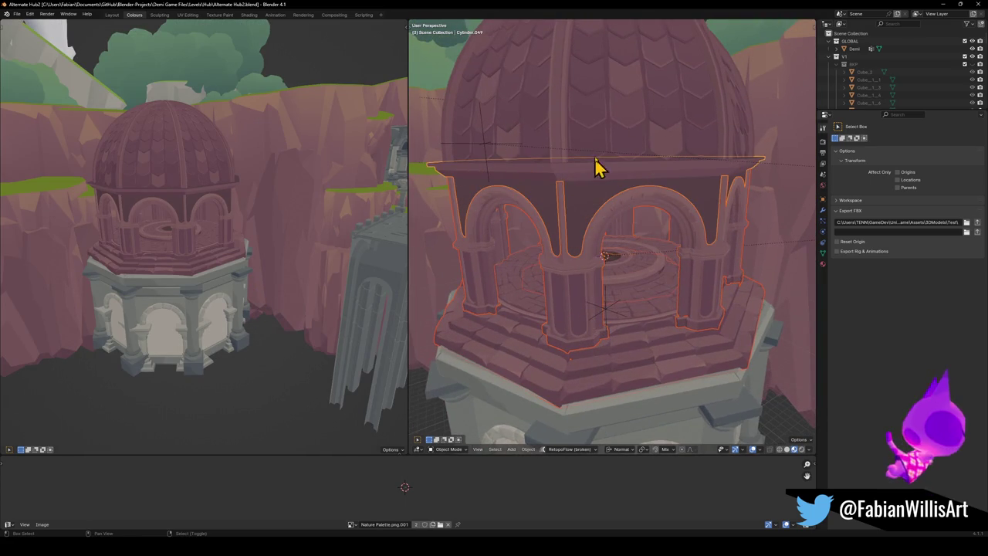
pyautogui.click(607, 137)
pyautogui.press('KP_Decimal')
pyautogui.hotkey('alt', 'h')
pyautogui.scroll(-2, 610, 226)
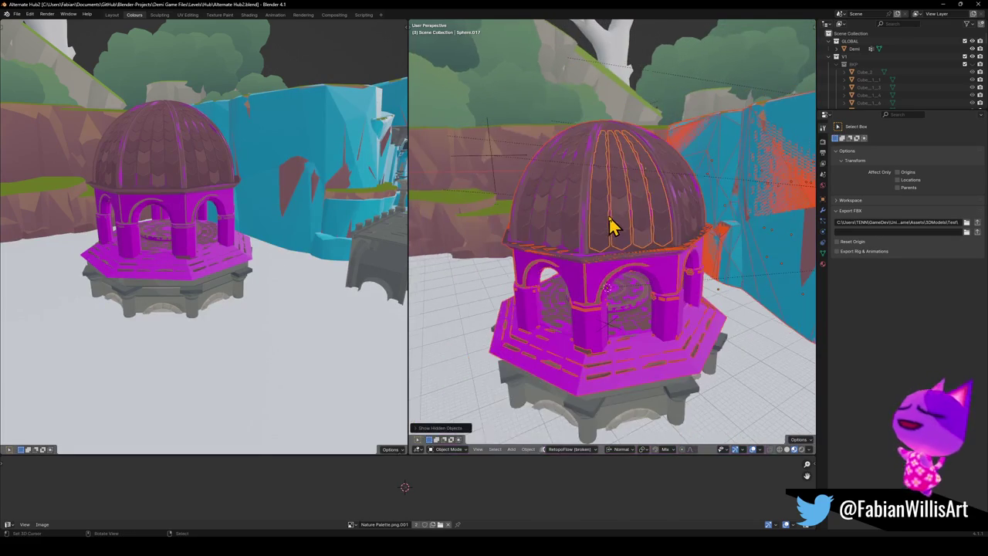
pyautogui.scroll(2, 602, 231)
# - Orbit around the dome while selecting its various parts
pyautogui.keyDown('shift'); pyautogui.click(552, 221); pyautogui.keyUp('shift')
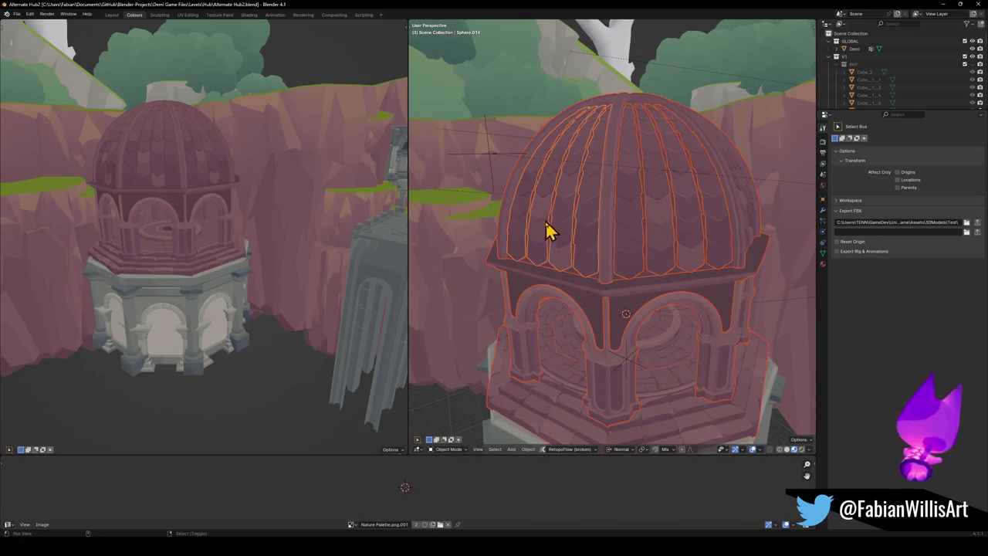
pyautogui.scroll(2, 559, 247)
pyautogui.moveTo(563, 258); pyautogui.dragTo(613, 260, button='middle')
pyautogui.keyDown('shift'); pyautogui.click(569, 256); pyautogui.keyUp('shift')
pyautogui.keyDown('shift'); pyautogui.click(552, 244); pyautogui.keyUp('shift')
pyautogui.moveTo(551, 245); pyautogui.dragTo(644, 273, button='middle')
pyautogui.keyDown('shift'); pyautogui.click(551, 249); pyautogui.keyUp('shift')
pyautogui.keyDown('shift'); pyautogui.click(539, 265); pyautogui.keyUp('shift')
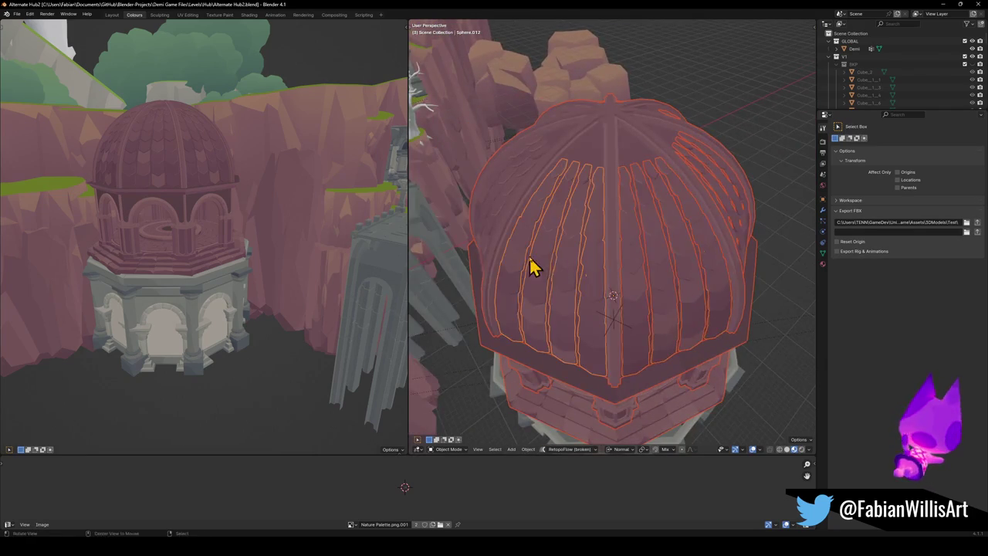
pyautogui.moveTo(539, 265); pyautogui.dragTo(534, 274, button='middle')
pyautogui.keyDown('shift'); pyautogui.click(560, 271); pyautogui.keyUp('shift')
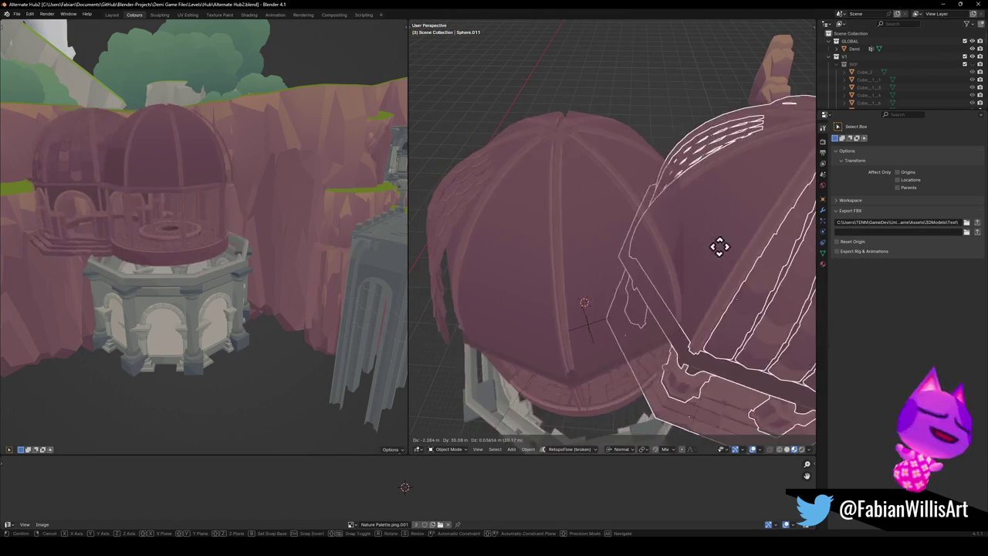
pyautogui.moveTo(487, 237)
pyautogui.mouseDown(button='middle')
pyautogui.moveTo(589, 267)
pyautogui.moveTo(708, 219)
pyautogui.moveTo(618, 278)
pyautogui.mouseUp(button='middle')
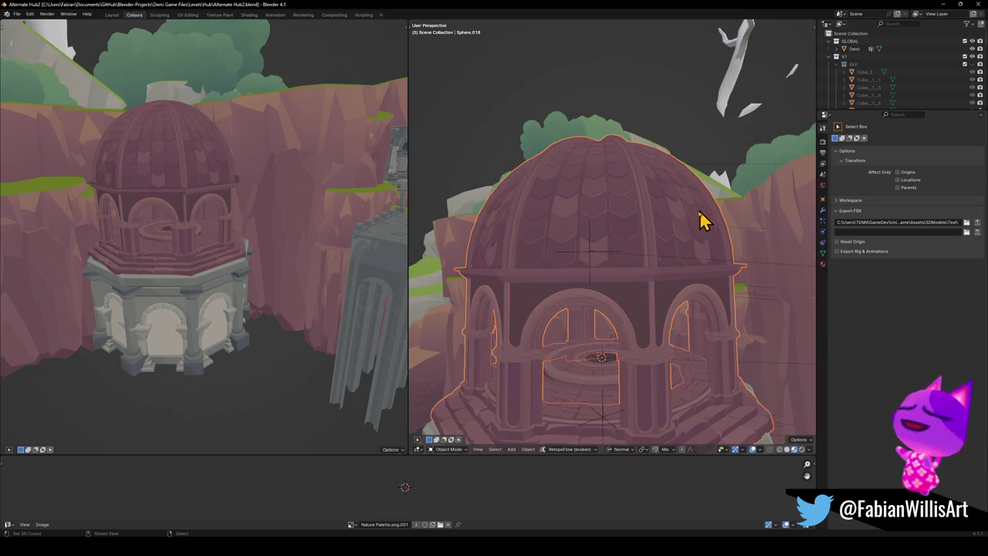
# - Duplicate the dome, leaving the copy exactly in place, and inspect it from several angles
pyautogui.hotkey('shift', 'd')
pyautogui.rightClick(704, 233)
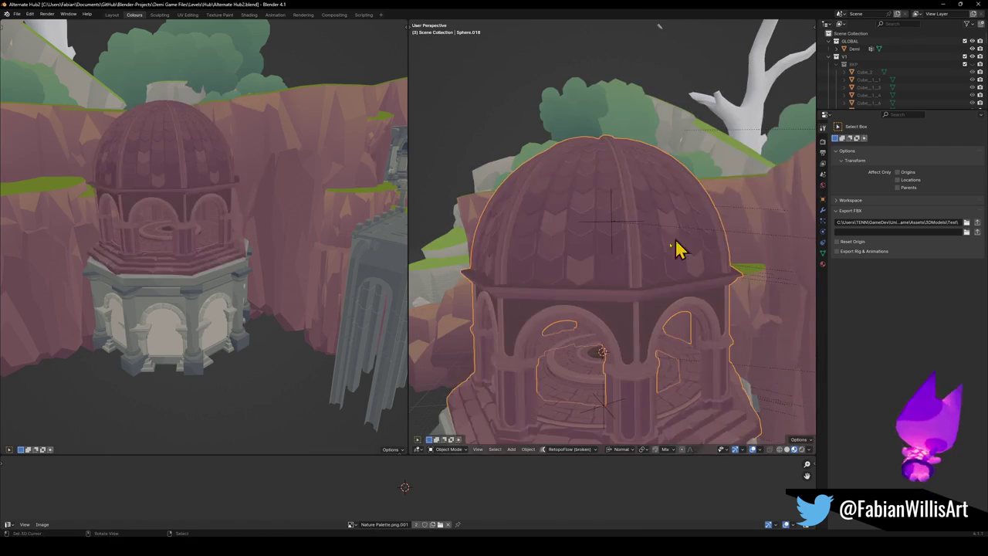
pyautogui.moveTo(587, 326)
pyautogui.mouseDown(button='middle')
pyautogui.moveTo(595, 287)
pyautogui.moveTo(711, 254)
pyautogui.moveTo(720, 264)
pyautogui.mouseUp(button='middle')
pyautogui.moveTo(571, 376)
pyautogui.mouseDown(button='middle')
pyautogui.moveTo(589, 324)
pyautogui.moveTo(644, 267)
pyautogui.moveTo(653, 282)
pyautogui.moveTo(546, 320)
pyautogui.mouseUp(button='middle')
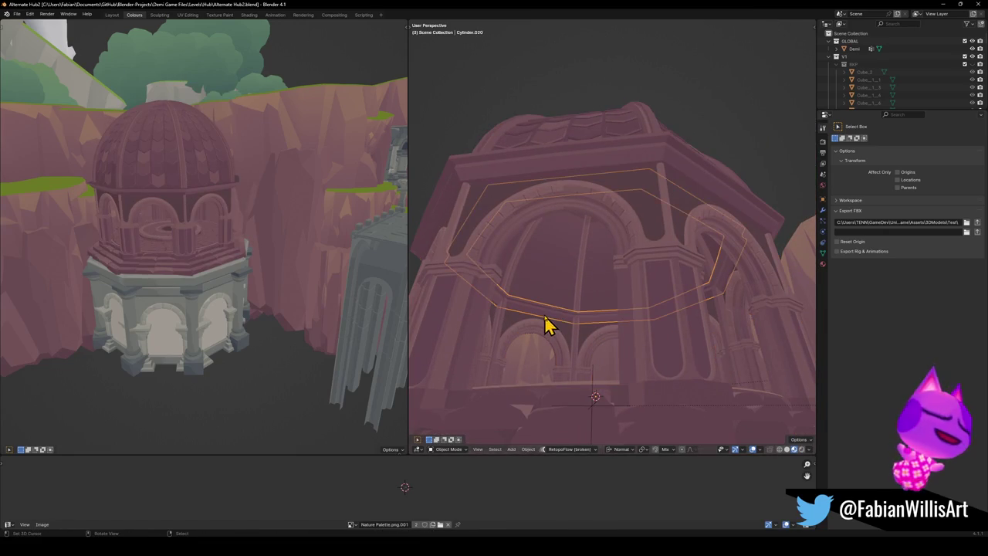
pyautogui.moveTo(575, 280); pyautogui.dragTo(592, 320, button='middle')
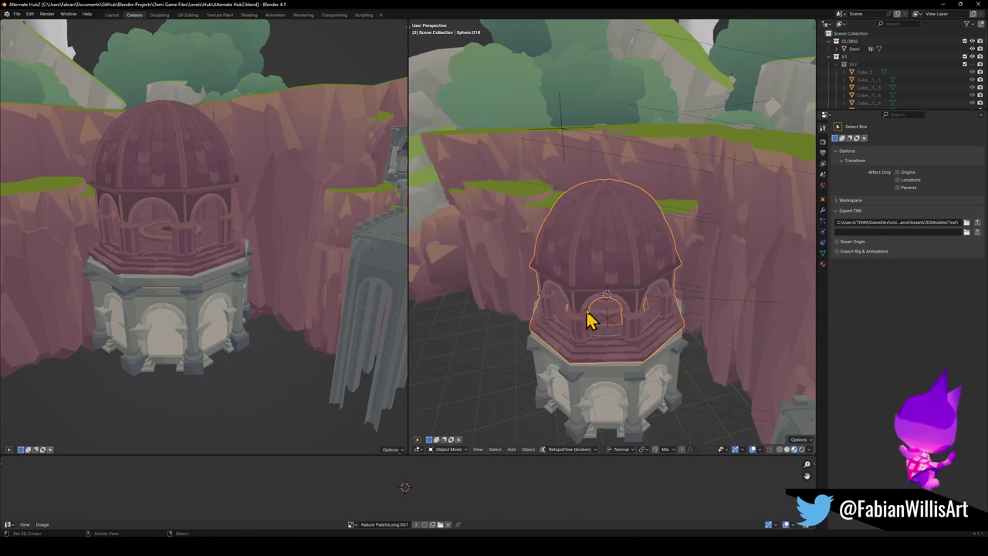
# - Test-move the dome and cancel, leaving it on its base
pyautogui.press('g')
pyautogui.press('Escape')
pyautogui.press('Tab')
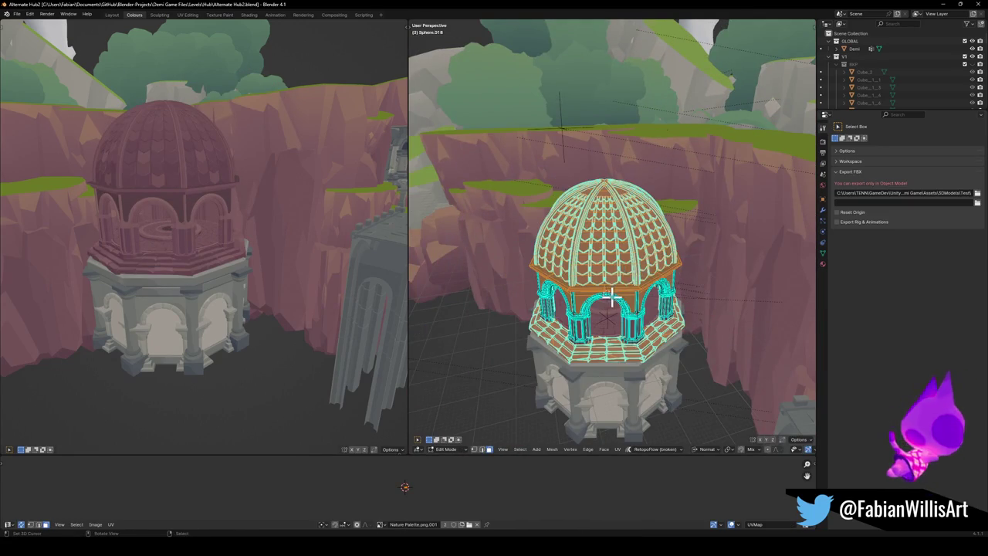
pyautogui.scroll(3, 610, 297)
pyautogui.moveTo(624, 309); pyautogui.dragTo(610, 301, button='middle')
pyautogui.press('Tab')
pyautogui.press('g')
pyautogui.press('Escape')
pyautogui.scroll(5, 591, 349)
pyautogui.moveTo(641, 327)
pyautogui.mouseDown(button='middle')
pyautogui.moveTo(618, 293)
pyautogui.moveTo(624, 302)
pyautogui.moveTo(635, 278)
pyautogui.moveTo(628, 286)
pyautogui.mouseUp(button='middle')
pyautogui.scroll(3, 629, 283)
# - Briefly enter and leave Edit Mode on the circular floor tiles
pyautogui.press('Tab')
pyautogui.scroll(-5, 609, 313)
pyautogui.scroll(-3, 637, 291)
pyautogui.scroll(4, 637, 291)
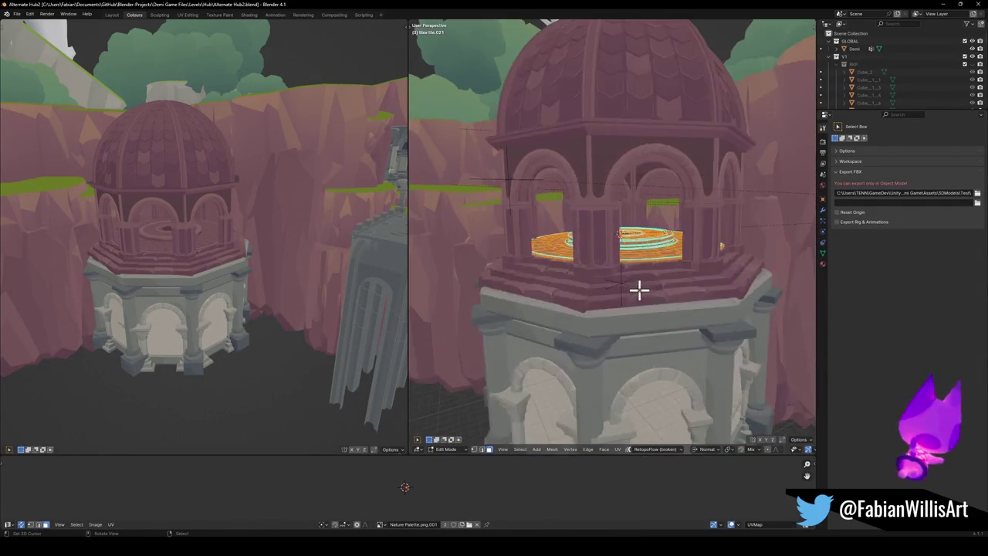
pyautogui.scroll(3, 637, 293)
pyautogui.press('Tab')
# - Select all of the dome pavilion's mesh and slide its UVs horizontally across the palette
pyautogui.click(635, 312)
pyautogui.press('Tab')
pyautogui.keyDown('ctrl'); pyautogui.moveTo(639, 312); pyautogui.dragTo(641, 307, button='middle'); pyautogui.keyUp('ctrl')
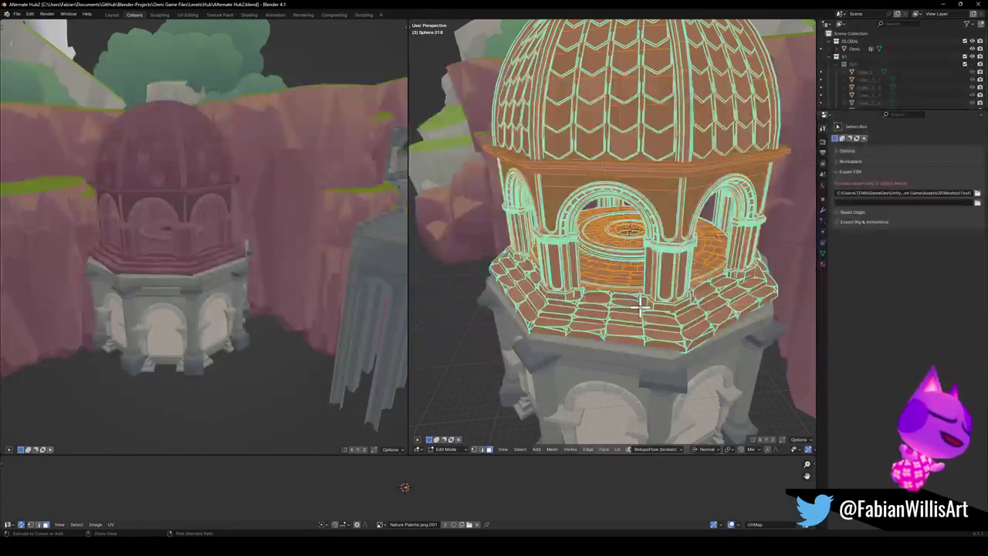
pyautogui.press('Home')
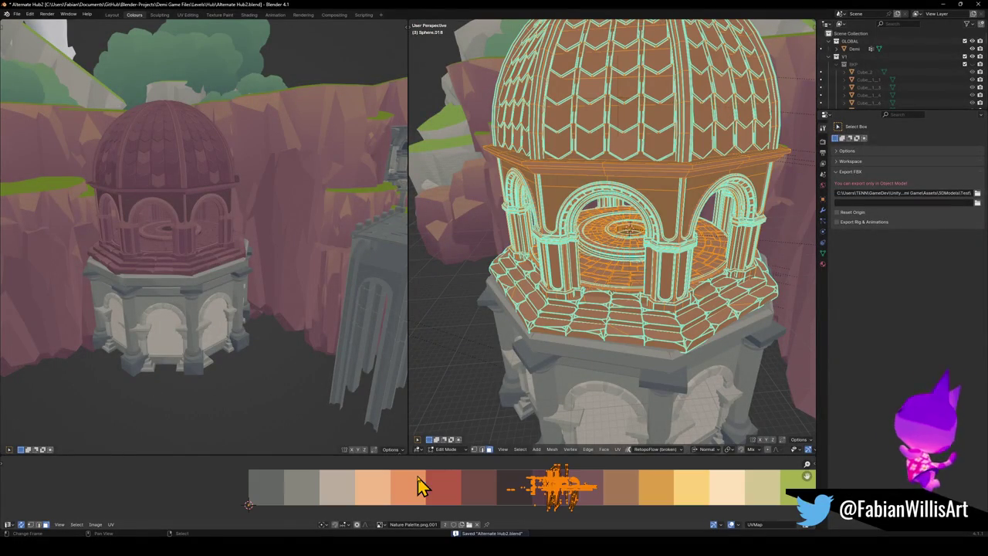
pyautogui.press('g')
pyautogui.press('x')
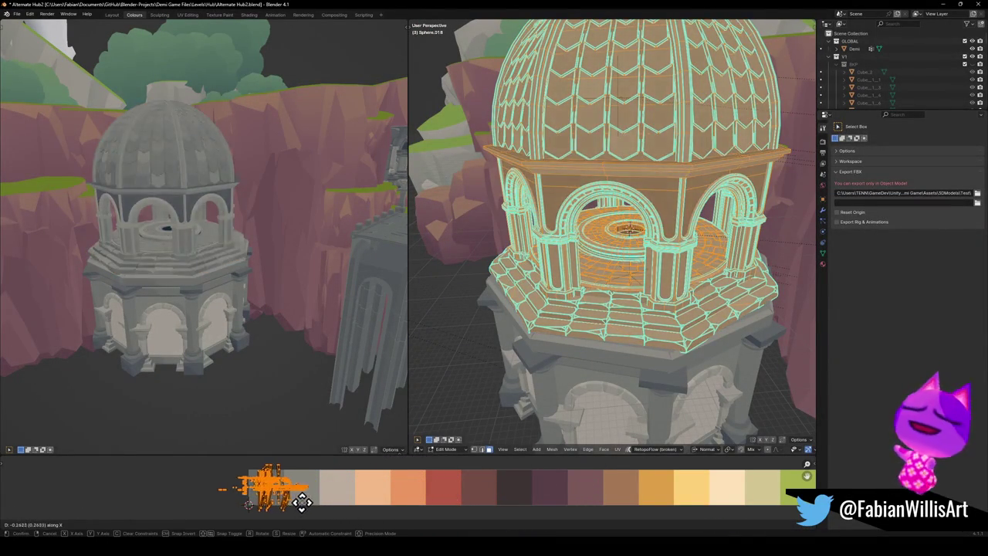
pyautogui.click(297, 504)
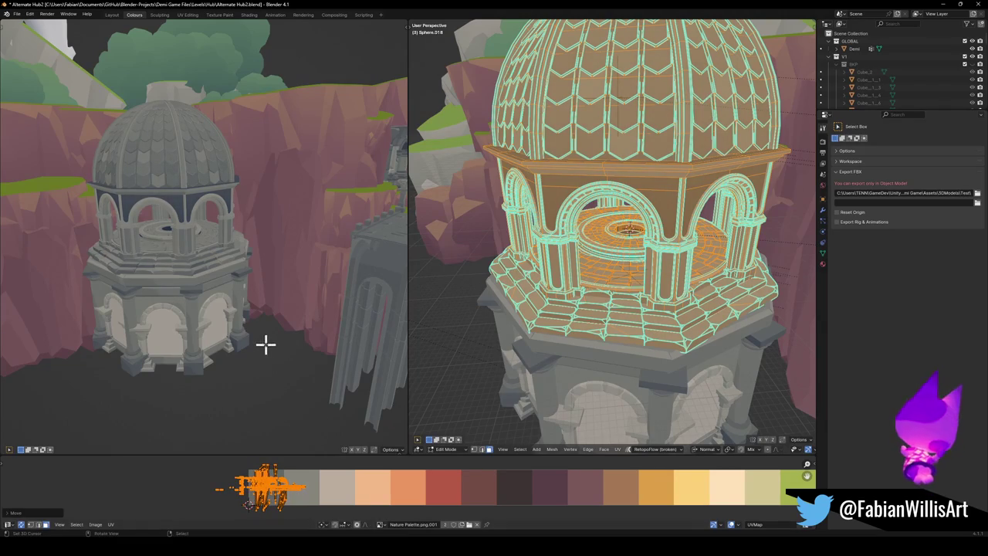
pyautogui.scroll(3, 264, 344)
pyautogui.scroll(2, 274, 315)
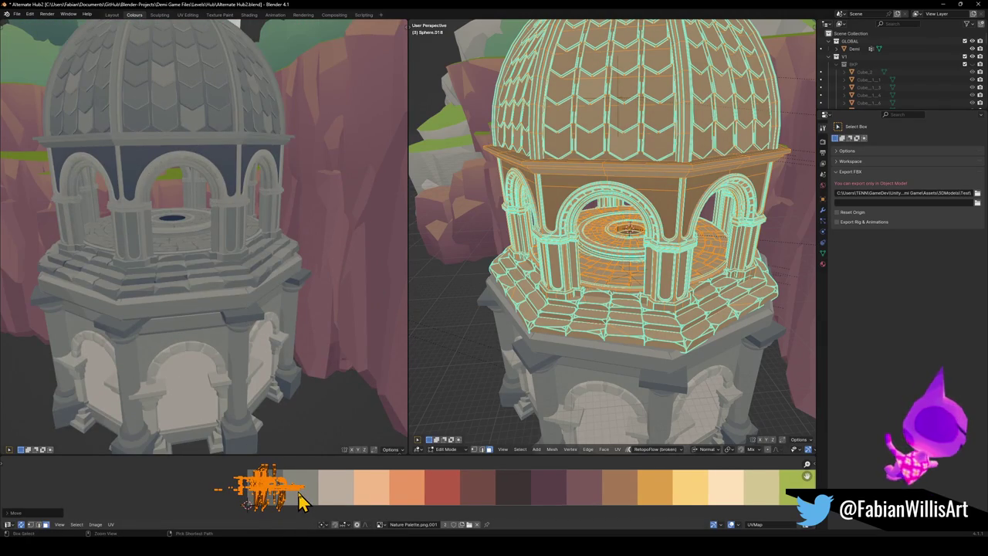
# - Mirror the dome's UVs along X and move them onto the dark red swatches
pyautogui.hotkey('ctrl', 'm')
pyautogui.press('x')
pyautogui.scroll(-4, 381, 498)
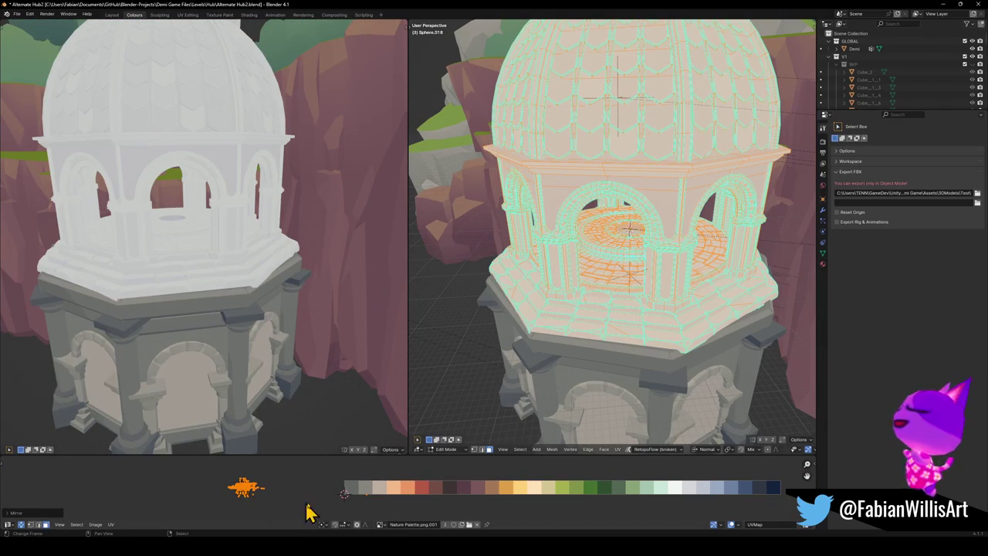
pyautogui.hotkey('shift', 's')
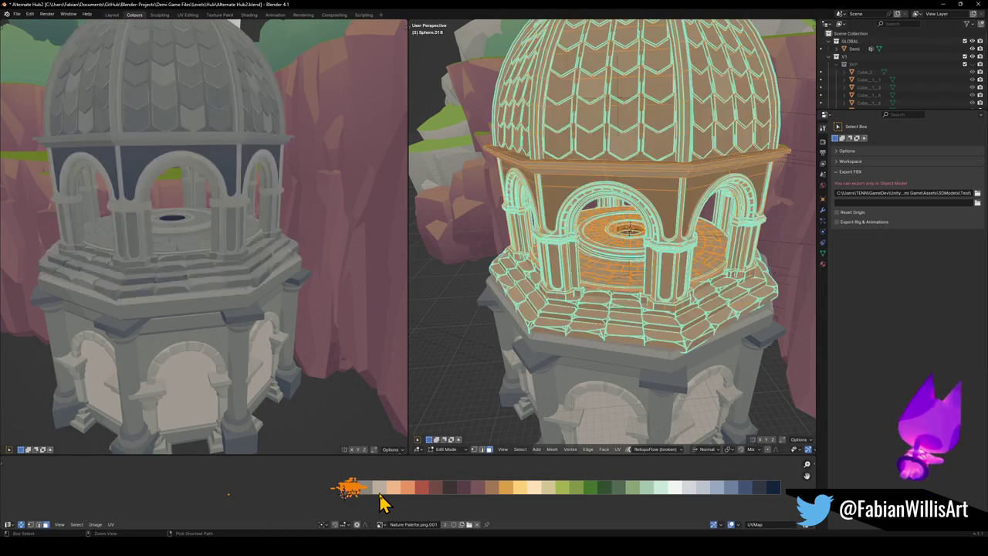
pyautogui.press('g')
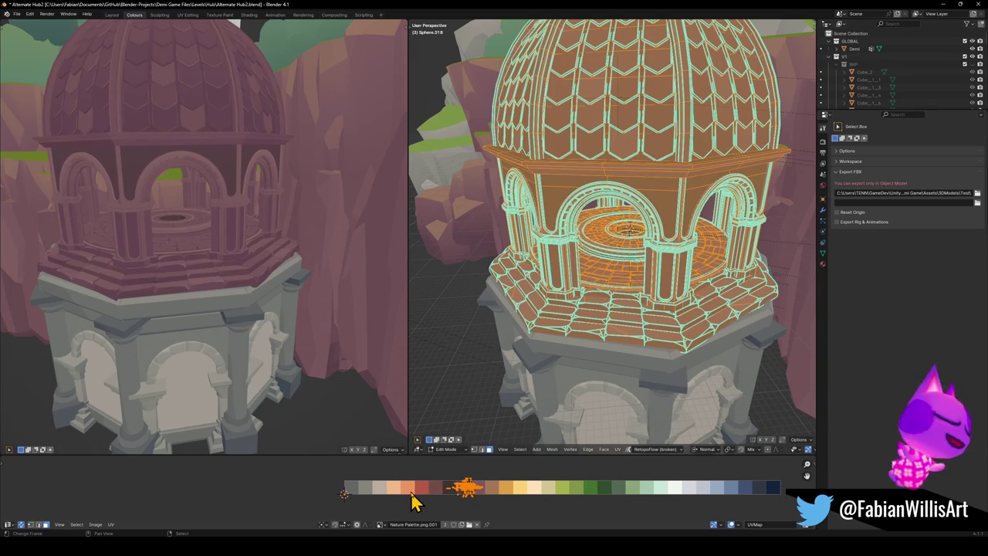
pyautogui.scroll(8, 180, 222)
pyautogui.moveTo(211, 227); pyautogui.dragTo(223, 245, button='middle')
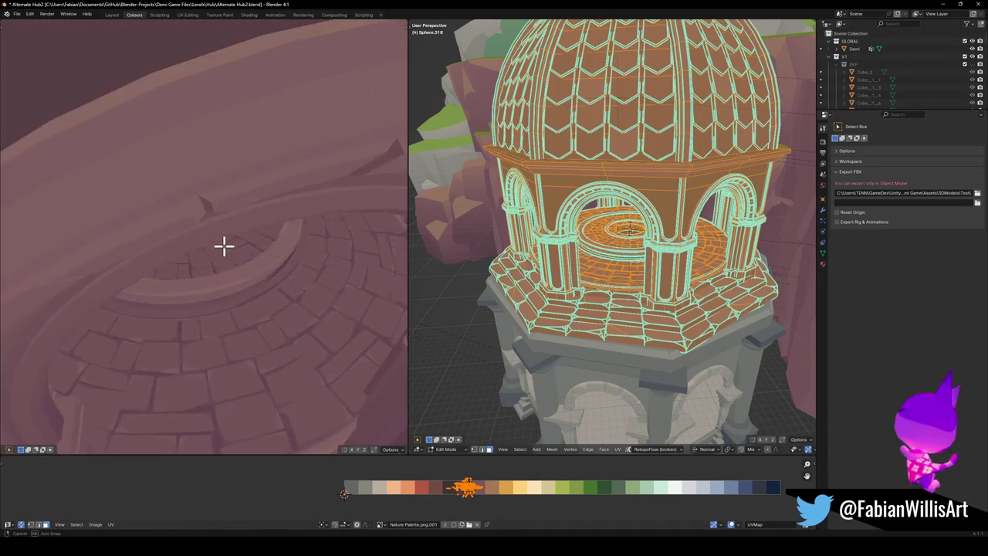
# - Deselect the dome faces, reposition the remaining selection, and frame the dome
pyautogui.click(352, 507)
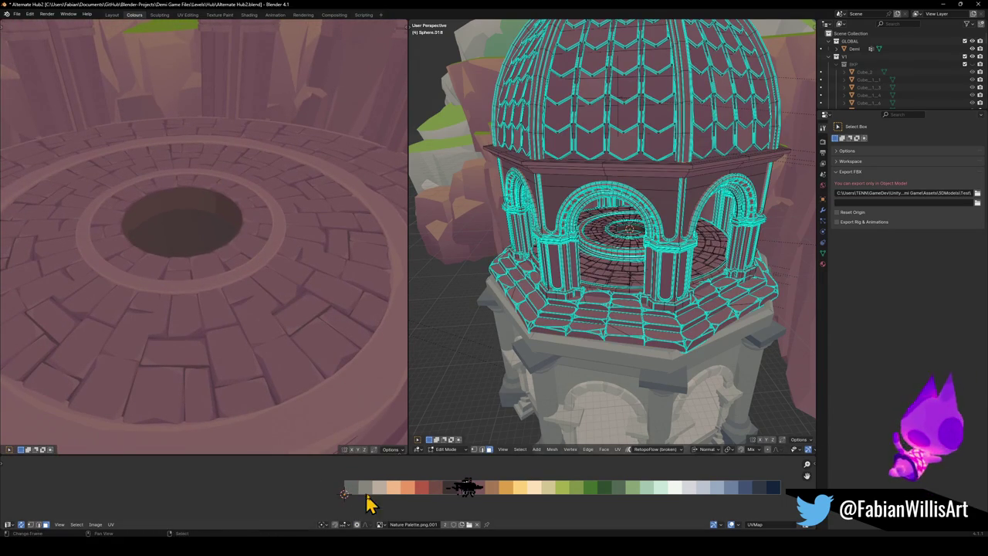
pyautogui.press('g')
pyautogui.click(362, 484)
pyautogui.scroll(-3, 379, 490)
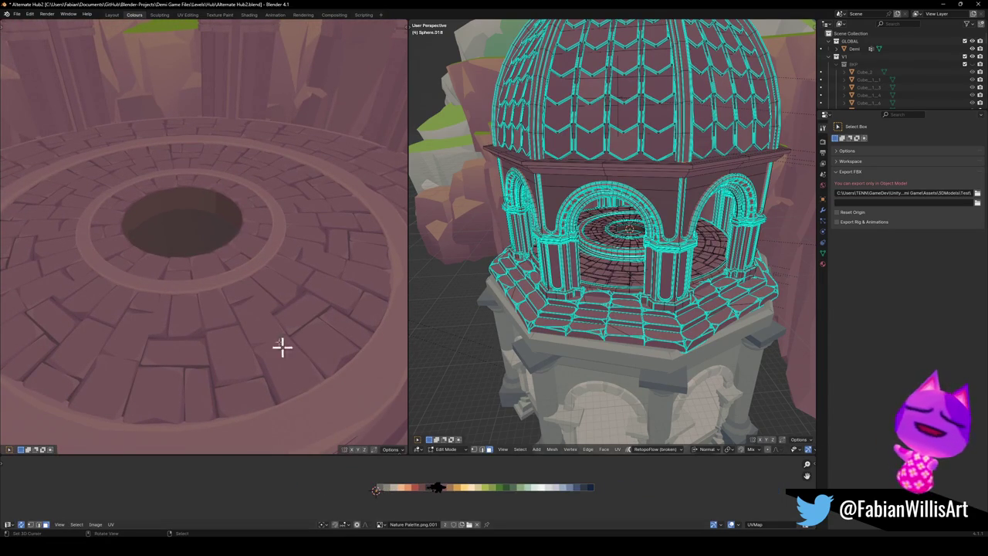
pyautogui.press('KP_Decimal')
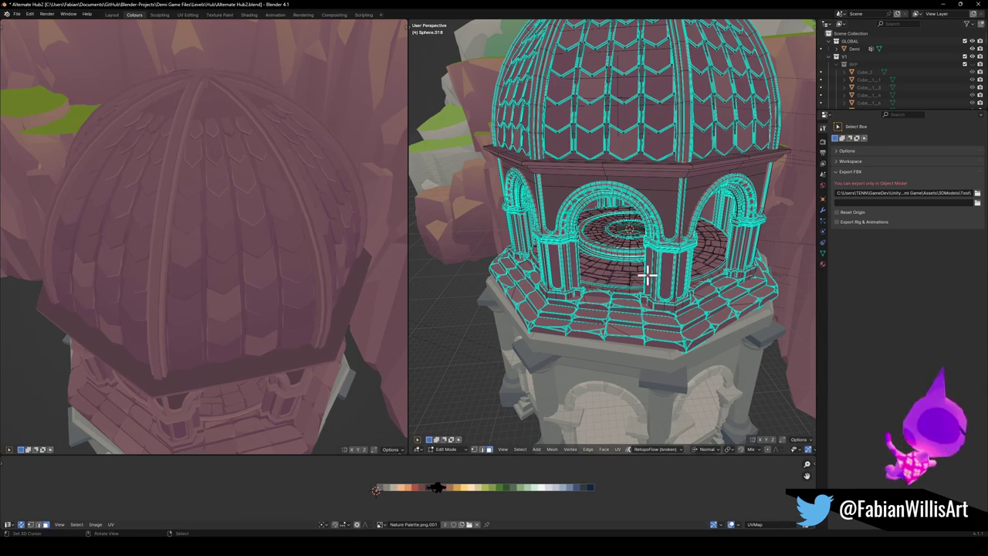
pyautogui.moveTo(647, 274); pyautogui.dragTo(647, 273, button='middle')
# - Hide the selected dome geometry and delete the leftover stray faces
pyautogui.press('h')
pyautogui.moveTo(620, 212); pyautogui.dragTo(626, 161, button='middle')
pyautogui.press('x')
pyautogui.click(617, 182)
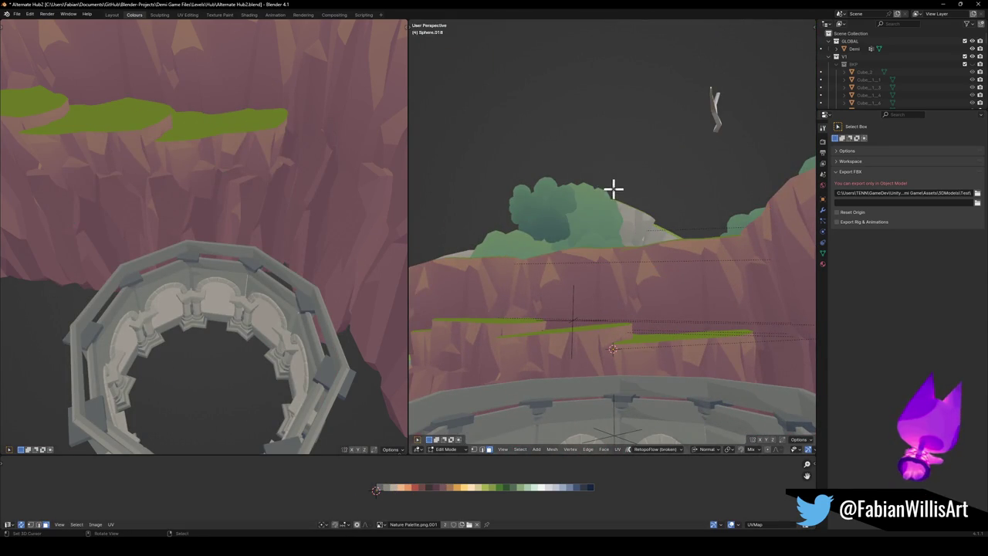
# - Hide the dome, delete more stray faces, and reveal the whole pavilion again
pyautogui.hotkey('alt', 'h')
pyautogui.press('h')
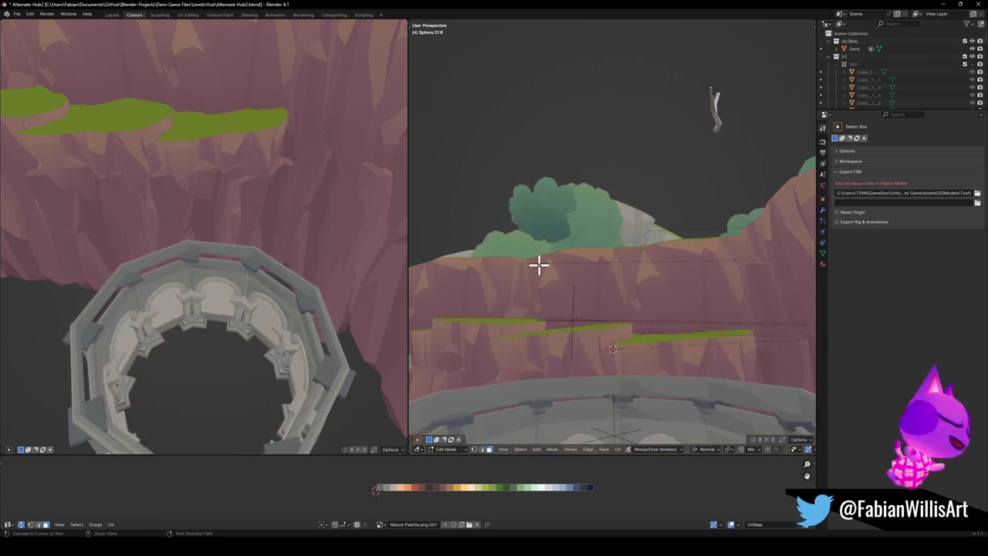
pyautogui.press('x')
pyautogui.click(538, 283)
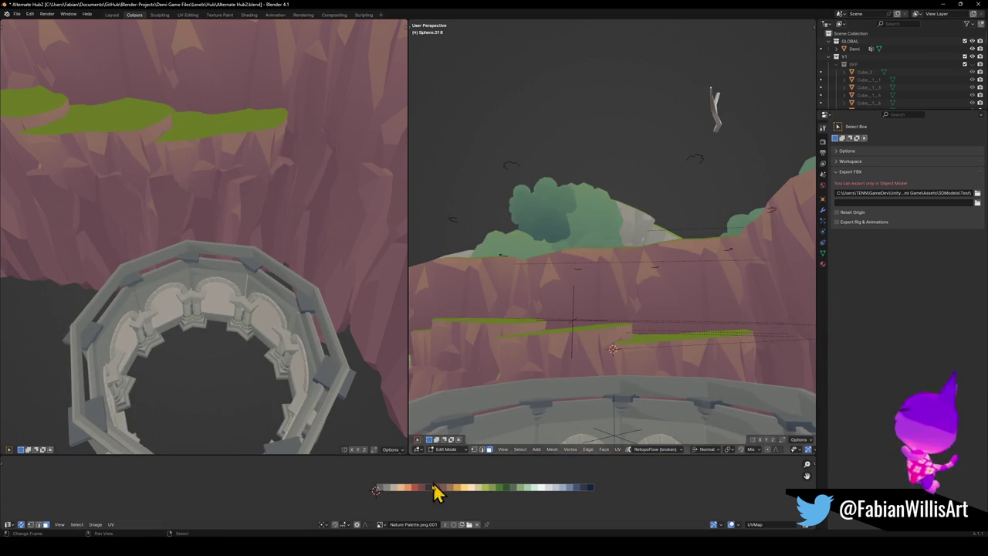
pyautogui.hotkey('alt', 'h')
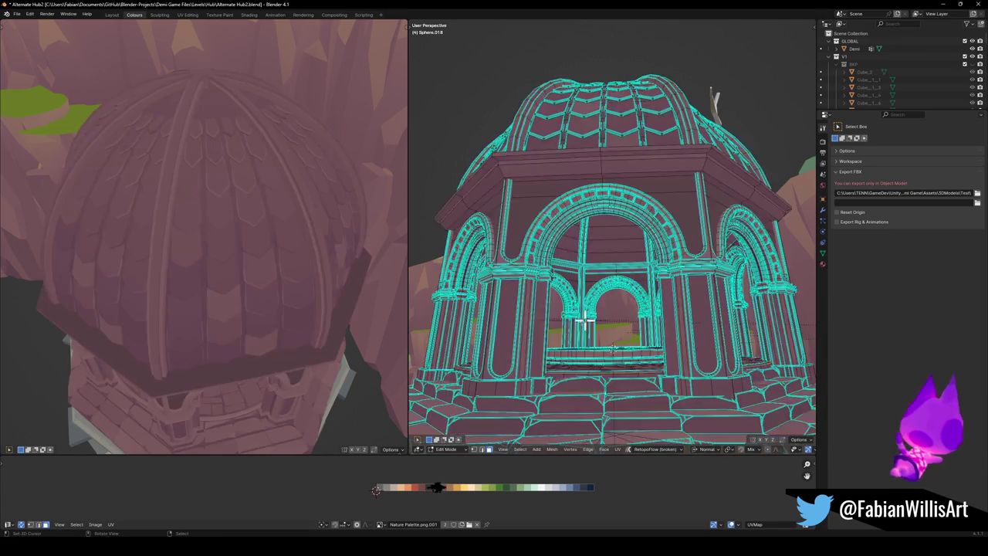
# - Slide the dome's UV island across the palette and mirror it along X
pyautogui.moveTo(441, 495)
pyautogui.mouseDown()
pyautogui.moveTo(465, 512)
pyautogui.moveTo(421, 506)
pyautogui.mouseUp()
pyautogui.hotkey('ctrl', 'm')
pyautogui.press('x')
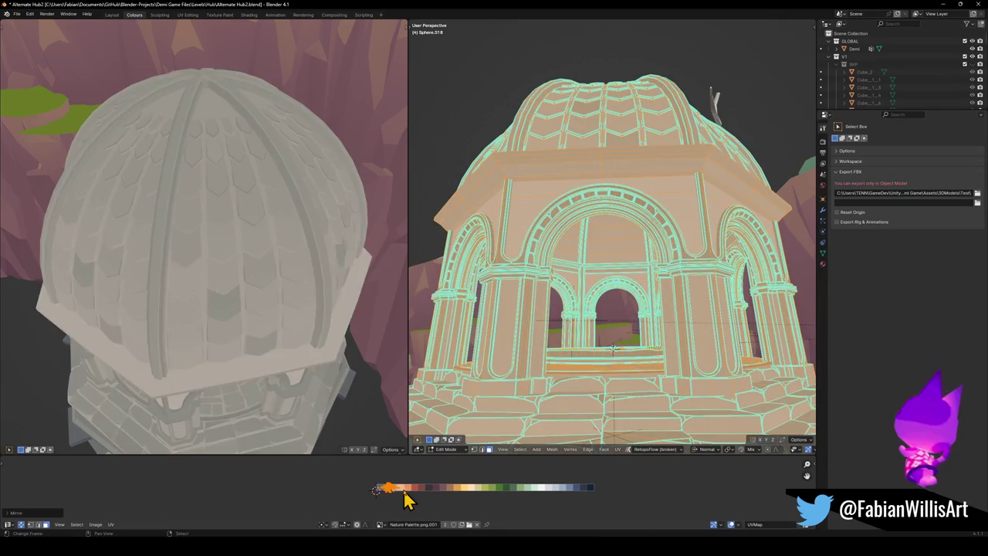
pyautogui.moveTo(247, 308); pyautogui.dragTo(240, 291, button='middle')
pyautogui.scroll(3, 237, 266)
# - Move the UV island horizontally and shrink it on the palette
pyautogui.press('g')
pyautogui.press('x')
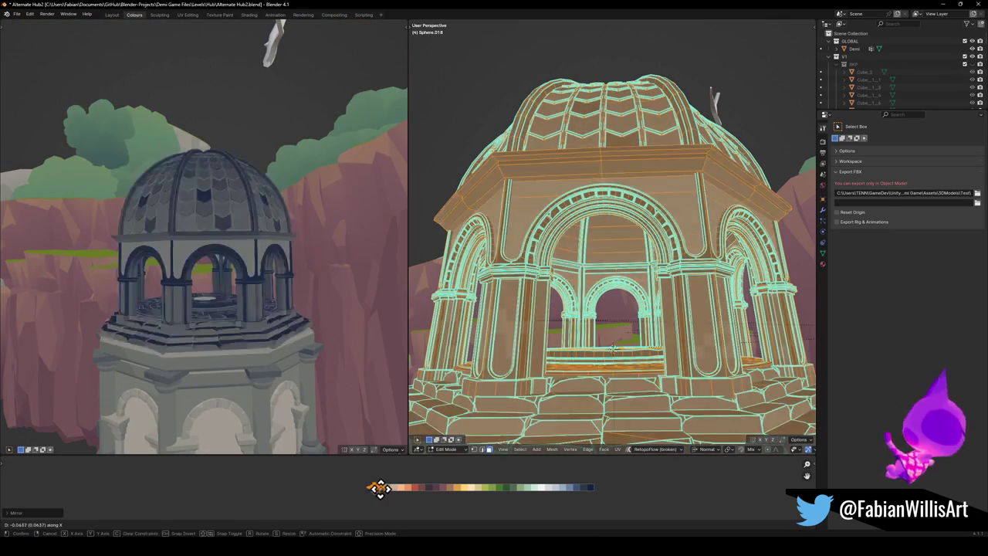
pyautogui.click(371, 489)
pyautogui.press('s')
pyautogui.click(401, 489)
pyautogui.scroll(5, 216, 315)
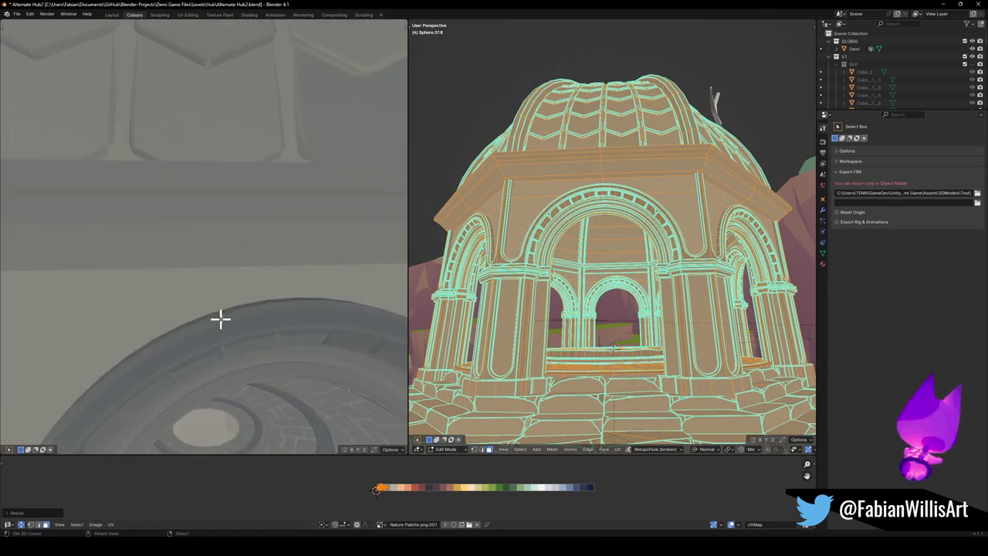
pyautogui.moveTo(269, 370)
pyautogui.mouseDown(button='middle')
pyautogui.moveTo(270, 311)
pyautogui.moveTo(238, 360)
pyautogui.moveTo(231, 265)
pyautogui.moveTo(245, 324)
pyautogui.moveTo(88, 326)
pyautogui.moveTo(145, 349)
pyautogui.moveTo(183, 346)
pyautogui.moveTo(194, 322)
pyautogui.mouseUp(button='middle')
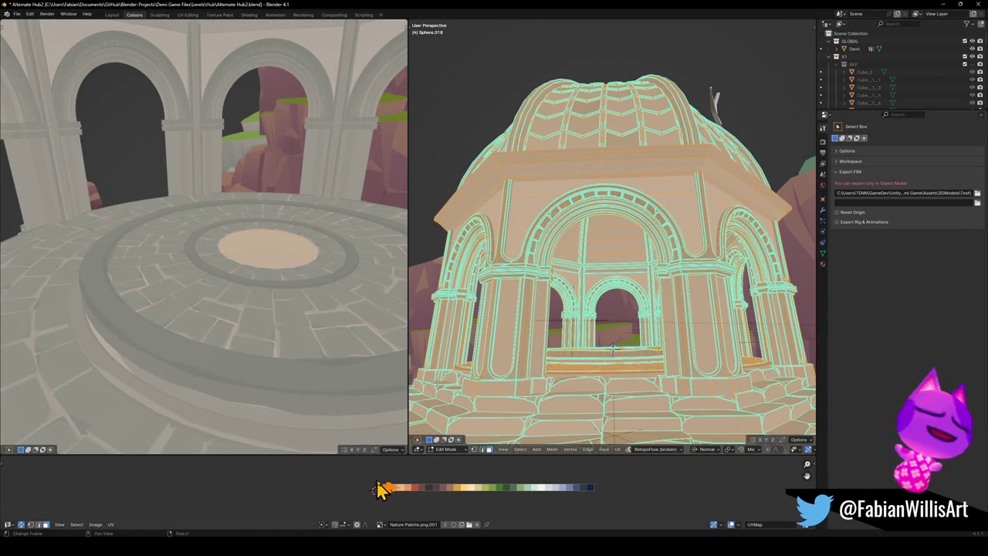
# - Shift the floor ring and dome UVs horizontally onto darker grey swatches
pyautogui.moveTo(379, 489); pyautogui.dragTo(388, 481)
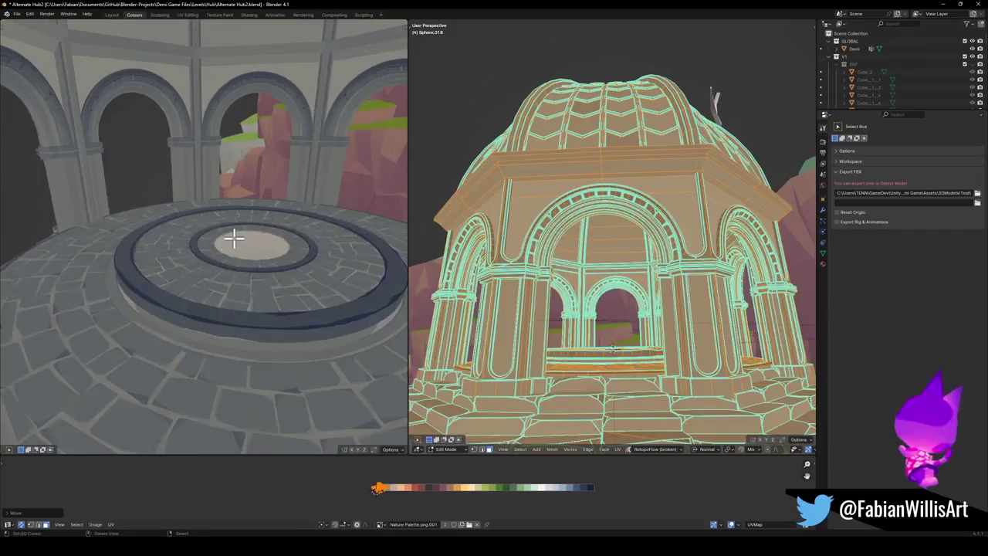
pyautogui.scroll(-5, 235, 239)
pyautogui.scroll(-5, 227, 256)
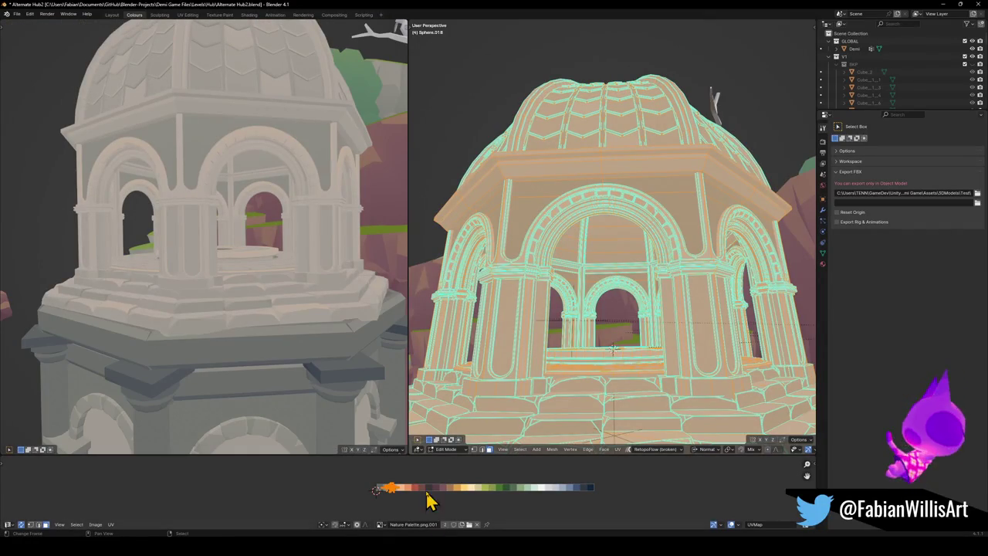
pyautogui.press('g')
pyautogui.press('x')
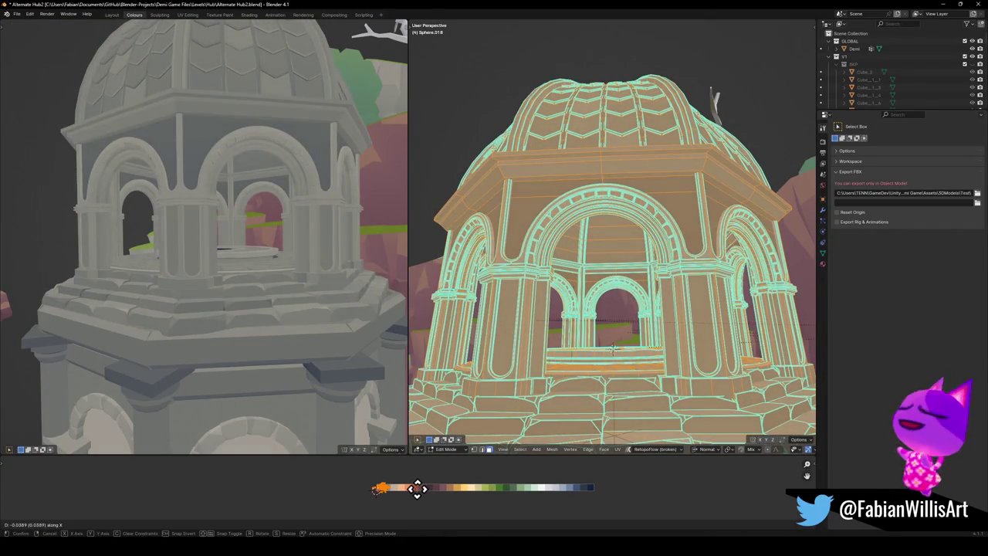
pyautogui.click(417, 488)
pyautogui.scroll(-3, 260, 291)
pyautogui.scroll(-2, 294, 293)
pyautogui.scroll(-2, 308, 299)
pyautogui.moveTo(309, 300)
pyautogui.mouseDown(button='middle')
pyautogui.moveTo(217, 267)
pyautogui.moveTo(276, 286)
pyautogui.mouseUp(button='middle')
pyautogui.scroll(2, 271, 278)
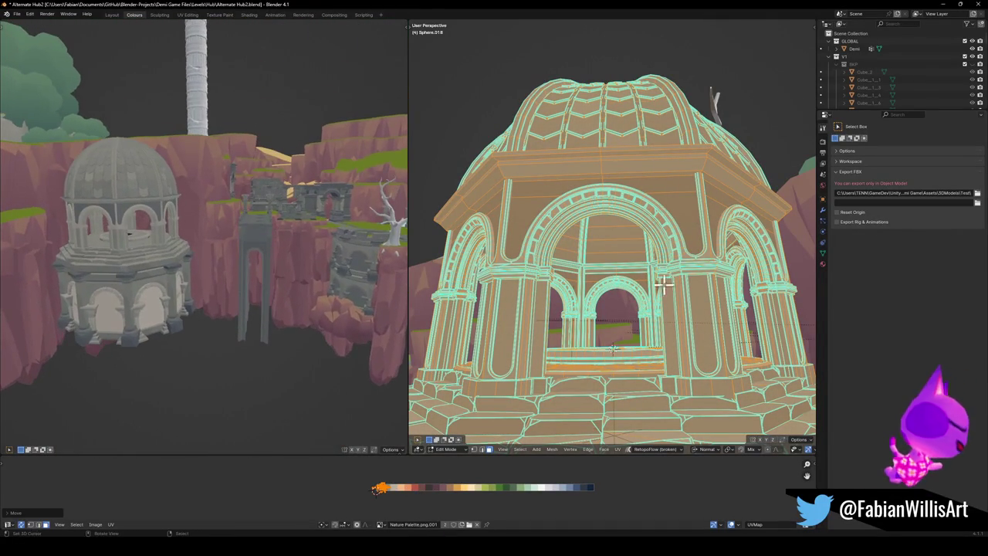
# - Select all of the domed tower's geometry and shift its UVs horizontally onto new trim colours
pyautogui.scroll(-3, 523, 350)
pyautogui.scroll(-2, 541, 362)
pyautogui.press('Tab')
pyautogui.click(600, 400)
pyautogui.press('Tab')
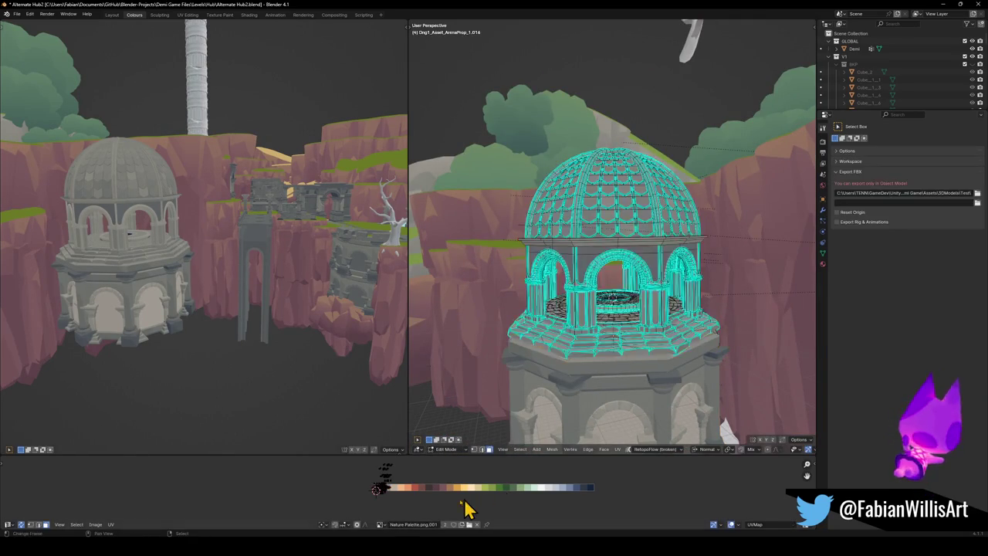
pyautogui.press('a')
pyautogui.press('g')
pyautogui.press('x')
pyautogui.click(425, 498)
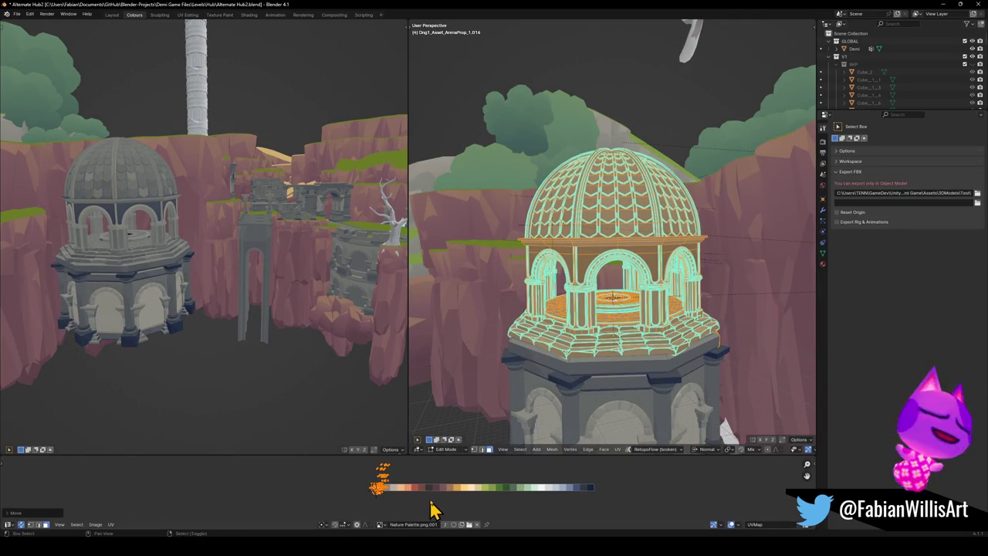
pyautogui.click(451, 498)
# - Scale the dome's UVs to 0.8538 on the palette and return to Object Mode
pyautogui.moveTo(603, 276)
pyautogui.mouseDown(button='middle')
pyautogui.moveTo(722, 294)
pyautogui.moveTo(717, 266)
pyautogui.mouseUp(button='middle')
pyautogui.press('Tab')
pyautogui.press('Tab')
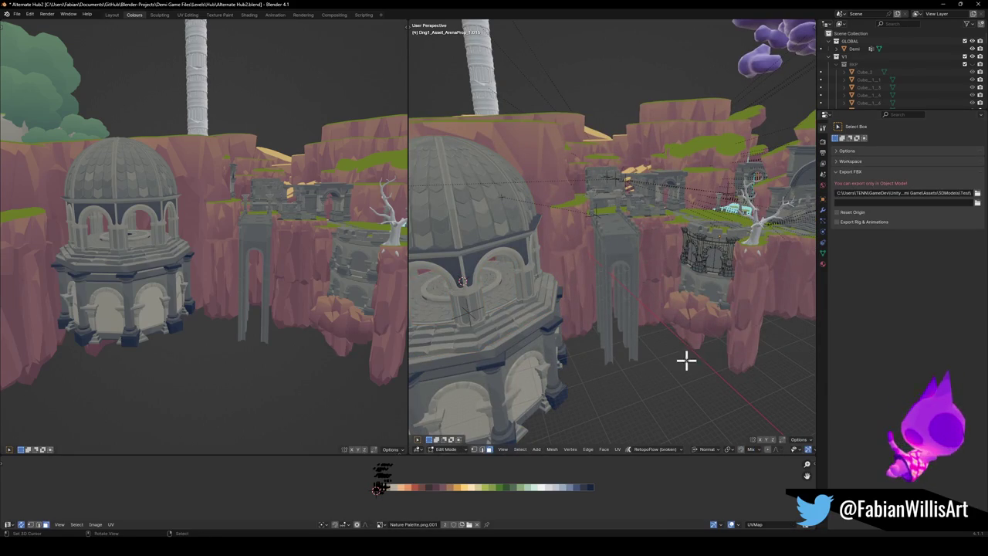
pyautogui.press('Tab')
pyautogui.moveTo(602, 368); pyautogui.dragTo(554, 328, button='middle')
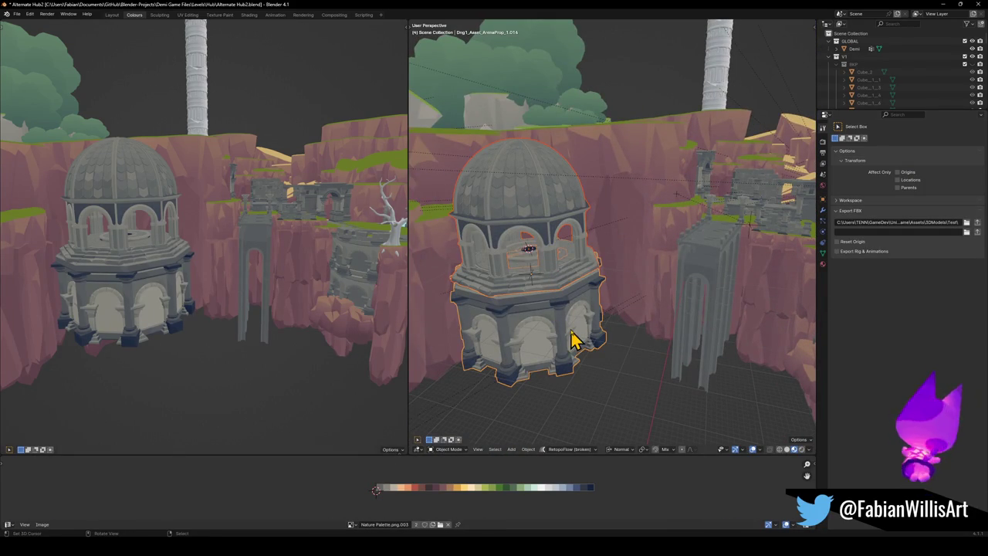
pyautogui.press('s')
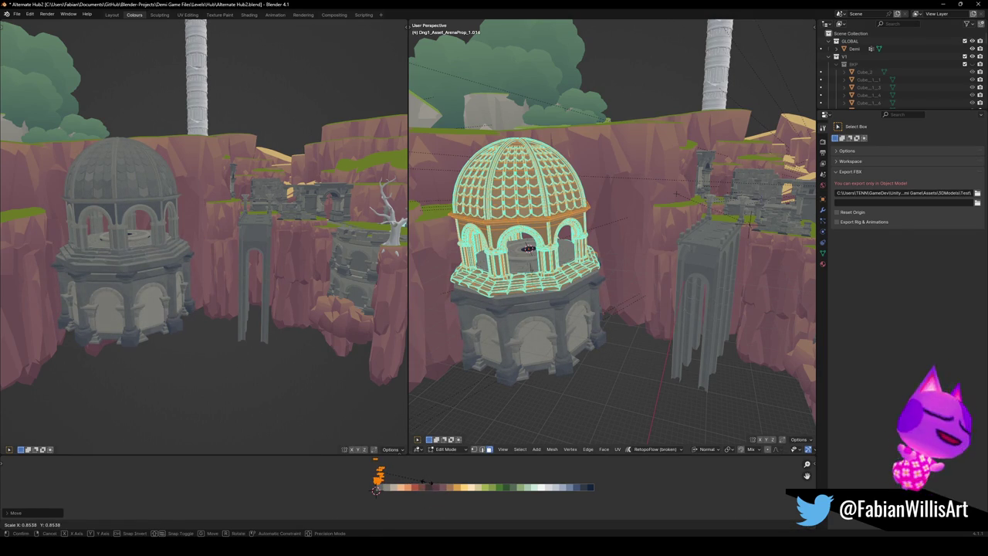
pyautogui.click(431, 483)
pyautogui.moveTo(144, 268)
pyautogui.keyDown('alt'); pyautogui.mouseDown()
pyautogui.moveTo(349, 244)
pyautogui.moveTo(250, 234)
pyautogui.moveTo(221, 245)
pyautogui.moveTo(255, 255)
pyautogui.mouseUp(); pyautogui.keyUp('alt')
pyautogui.press('Tab')
pyautogui.click(531, 281)
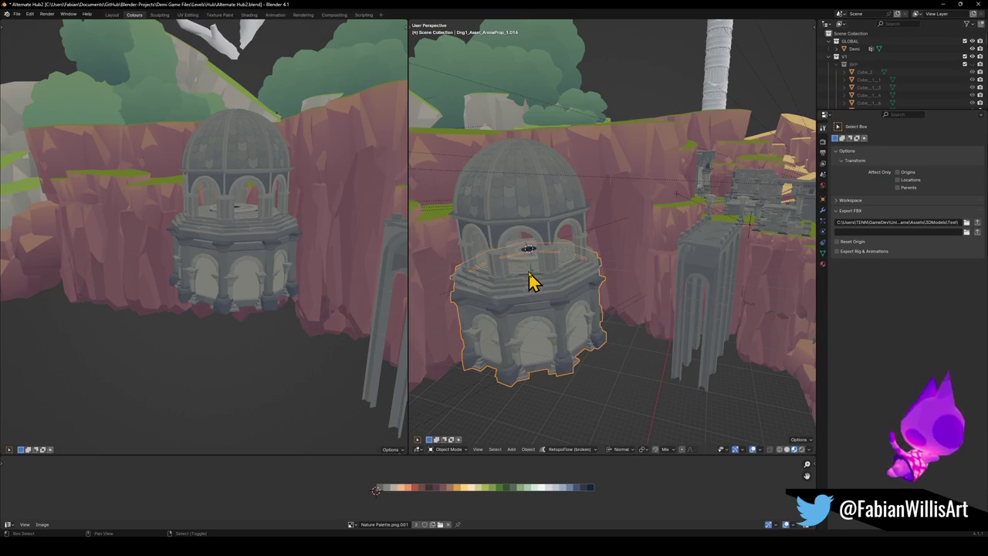
# - Duplicate the octagonal base and drop the copy straight down beneath the original
pyautogui.hotkey('shift', 'd')
pyautogui.press('z')
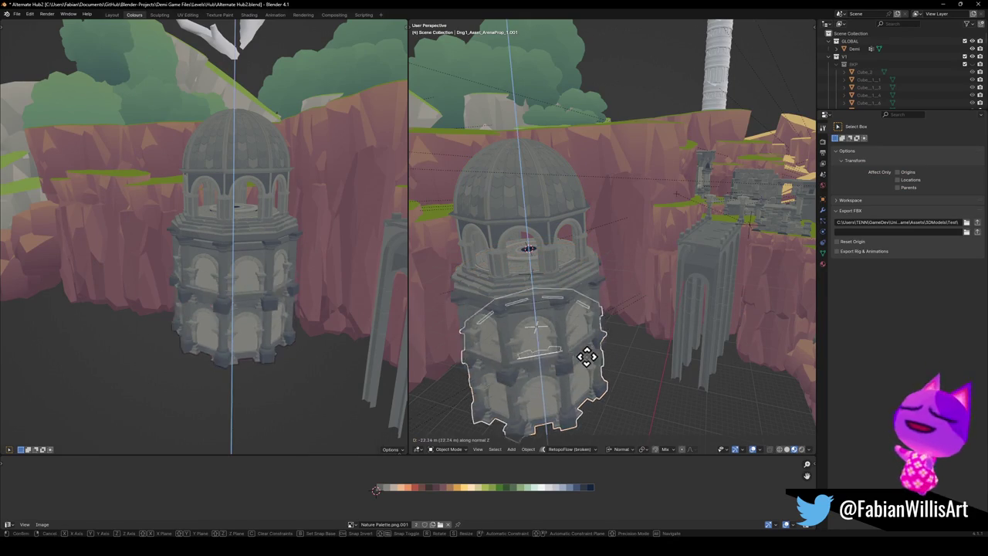
pyautogui.click(584, 365)
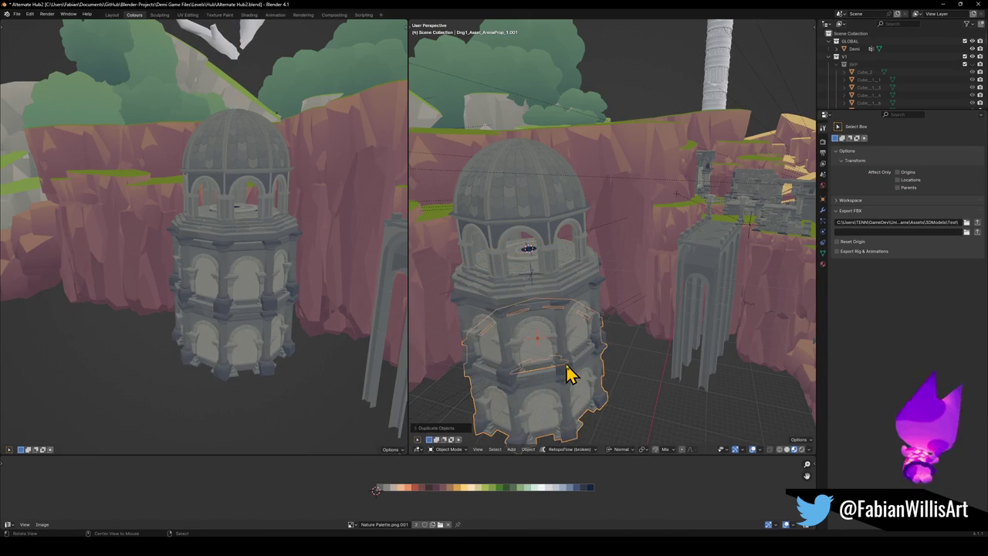
pyautogui.scroll(5, 569, 375)
pyautogui.scroll(2, 618, 342)
# - Delete the stray selected vertices from the duplicated storey's mesh
pyautogui.press('Tab')
pyautogui.press('Tab')
pyautogui.press('Tab')
pyautogui.moveTo(684, 325)
pyautogui.mouseDown(button='middle')
pyautogui.moveTo(631, 294)
pyautogui.moveTo(598, 247)
pyautogui.mouseUp(button='middle')
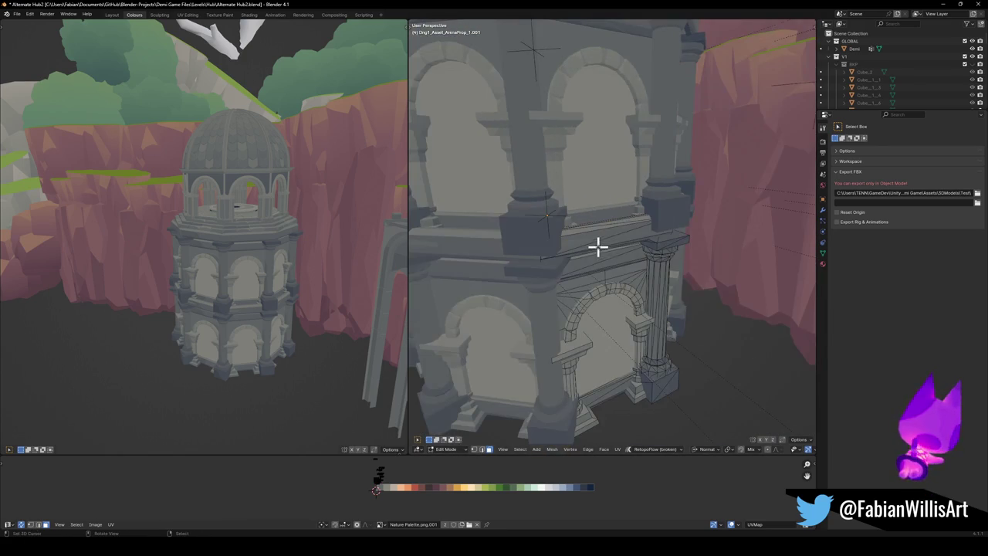
pyautogui.press('x')
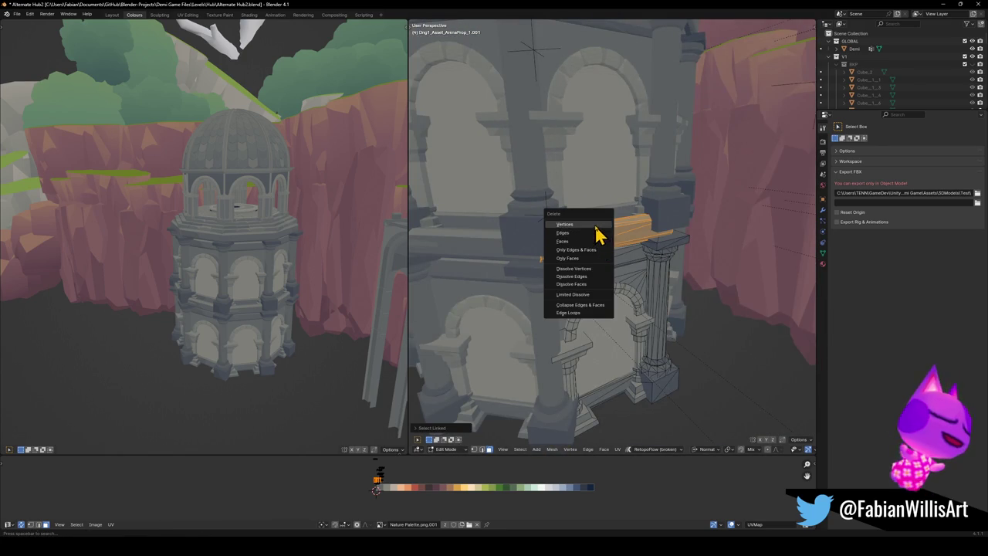
pyautogui.click(597, 231)
pyautogui.scroll(-3, 587, 254)
pyautogui.press('Tab')
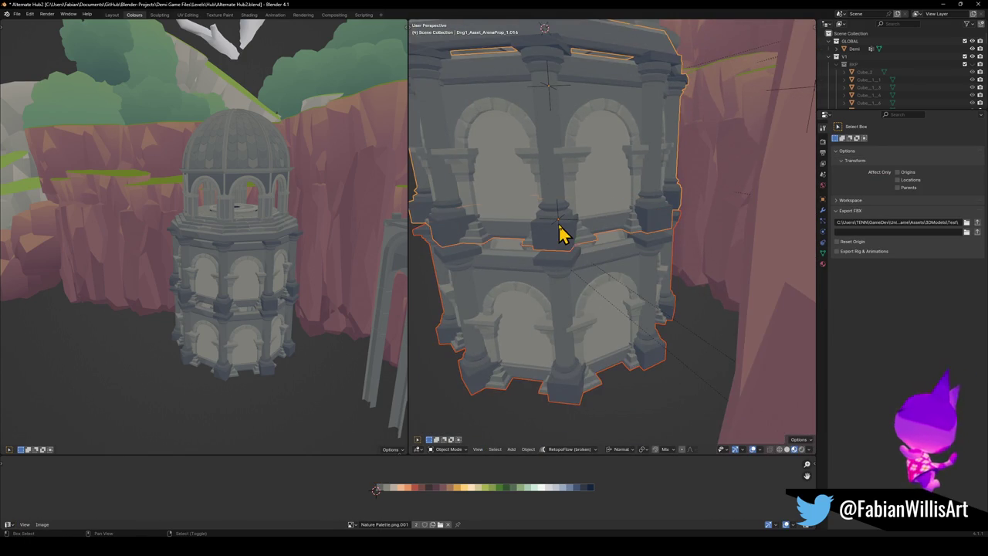
# - Move the duplicated storey vertically into position below the original and check it from around the cliffs
pyautogui.press('g')
pyautogui.press('z')
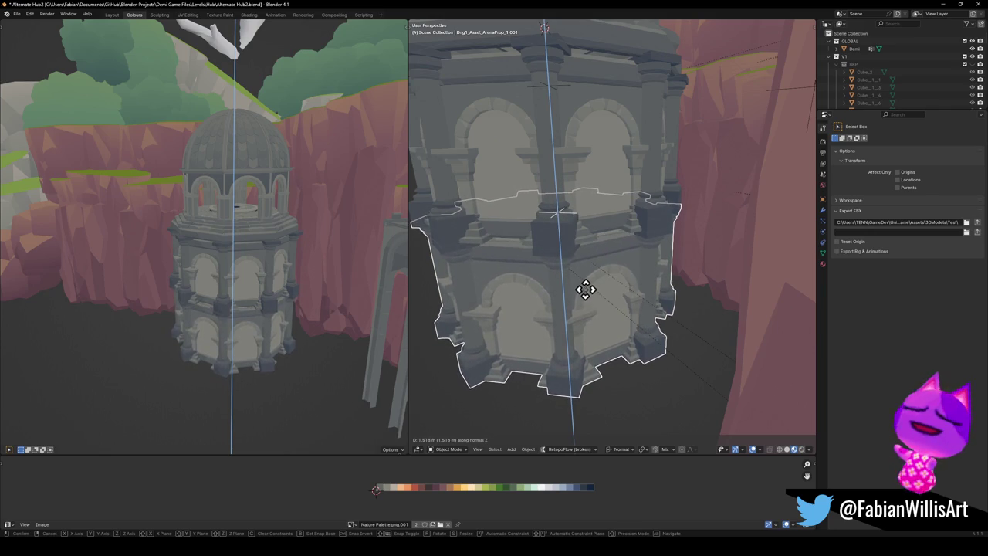
pyautogui.click(586, 286)
pyautogui.moveTo(194, 307)
pyautogui.mouseDown(button='middle')
pyautogui.moveTo(309, 313)
pyautogui.moveTo(331, 287)
pyautogui.moveTo(269, 264)
pyautogui.moveTo(271, 232)
pyautogui.moveTo(265, 254)
pyautogui.moveTo(188, 264)
pyautogui.moveTo(303, 270)
pyautogui.moveTo(304, 280)
pyautogui.moveTo(324, 270)
pyautogui.mouseUp(button='middle')
pyautogui.moveTo(600, 230)
pyautogui.mouseDown(button='middle')
pyautogui.moveTo(609, 265)
pyautogui.moveTo(644, 267)
pyautogui.moveTo(610, 270)
pyautogui.mouseUp(button='middle')
pyautogui.moveTo(144, 271); pyautogui.dragTo(120, 275, button='middle')
pyautogui.moveTo(575, 241)
pyautogui.mouseDown(button='middle')
pyautogui.moveTo(567, 251)
pyautogui.moveTo(622, 249)
pyautogui.mouseUp(button='middle')
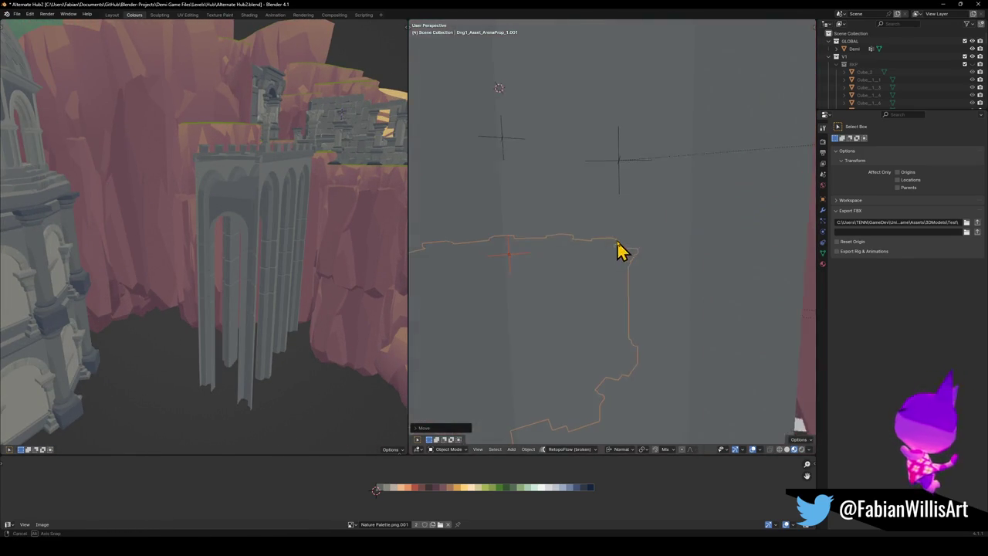
pyautogui.scroll(-5, 569, 280)
pyautogui.moveTo(569, 281)
pyautogui.mouseDown(button='middle')
pyautogui.moveTo(695, 278)
pyautogui.moveTo(710, 293)
pyautogui.moveTo(611, 311)
pyautogui.mouseUp(button='middle')
pyautogui.scroll(-3, 683, 284)
# - In the duplicated storey's mesh, box-select the arch's bottom geometry and frame it
pyautogui.click(520, 330)
pyautogui.moveTo(521, 330)
pyautogui.mouseDown(button='middle')
pyautogui.moveTo(613, 319)
pyautogui.moveTo(649, 342)
pyautogui.mouseUp(button='middle')
pyautogui.press('Tab')
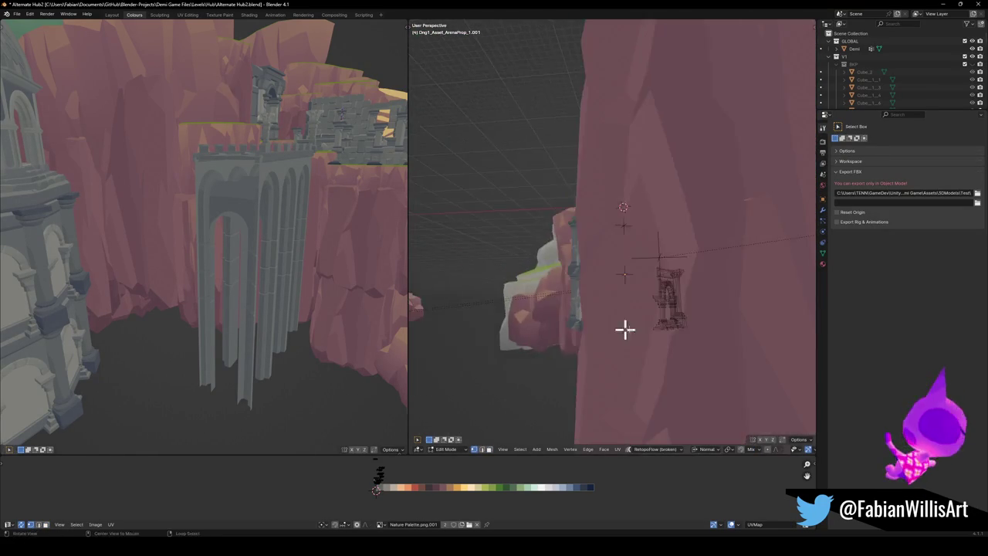
pyautogui.scroll(-4, 649, 342)
pyautogui.moveTo(542, 433); pyautogui.dragTo(763, 402)
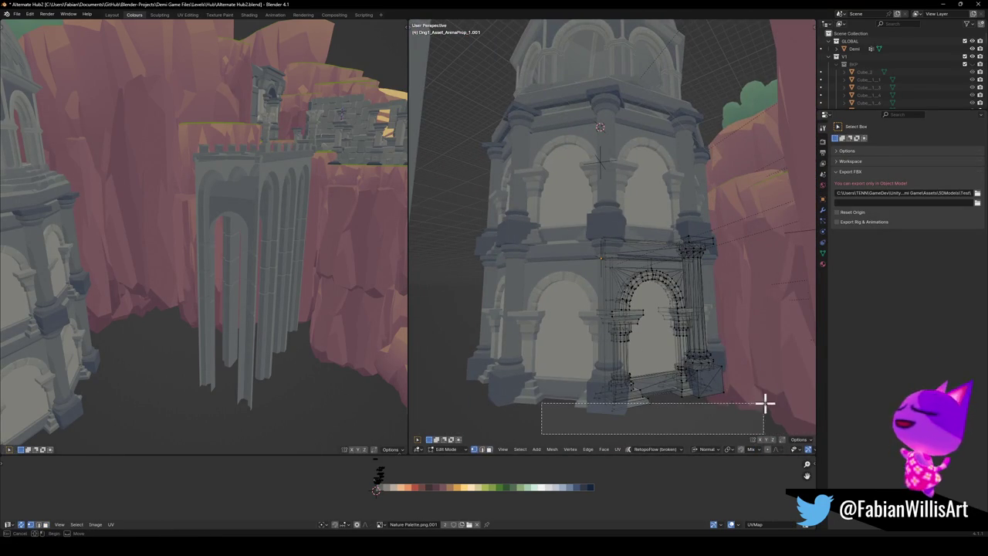
pyautogui.moveTo(788, 356); pyautogui.dragTo(789, 356)
pyautogui.press('KP_Decimal')
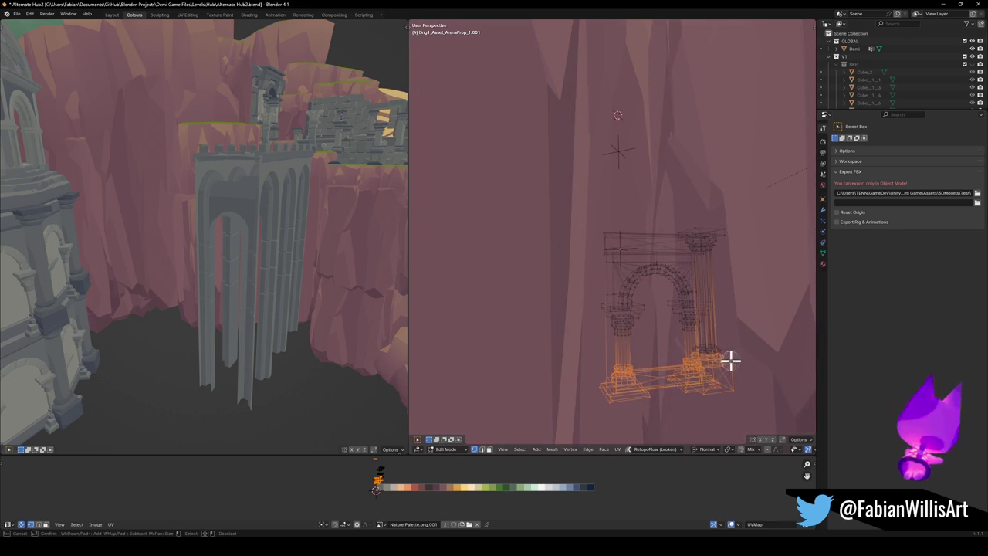
pyautogui.moveTo(686, 351); pyautogui.dragTo(684, 371, button='middle')
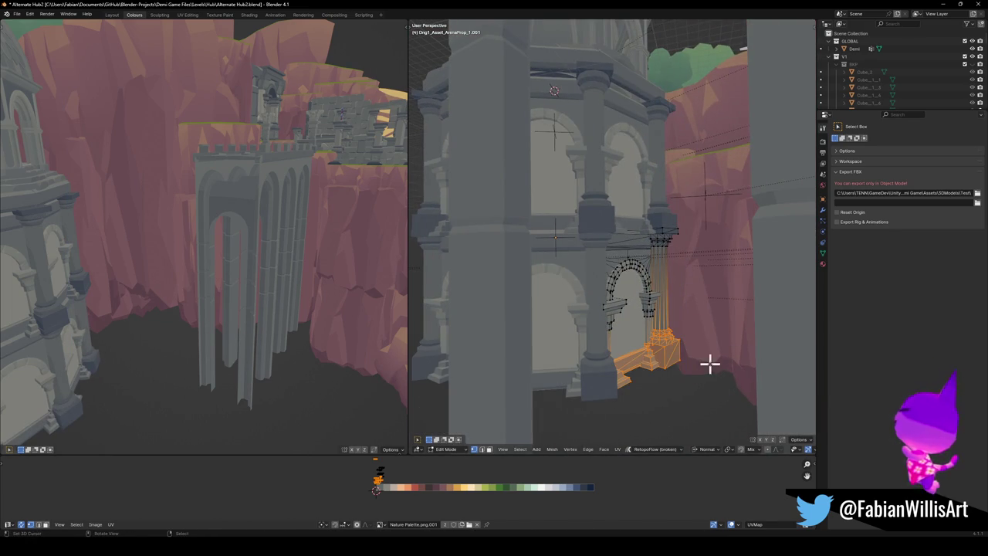
# - Reposition the arch geometry, lowering it along Z into place beneath the grey dome
pyautogui.press('g')
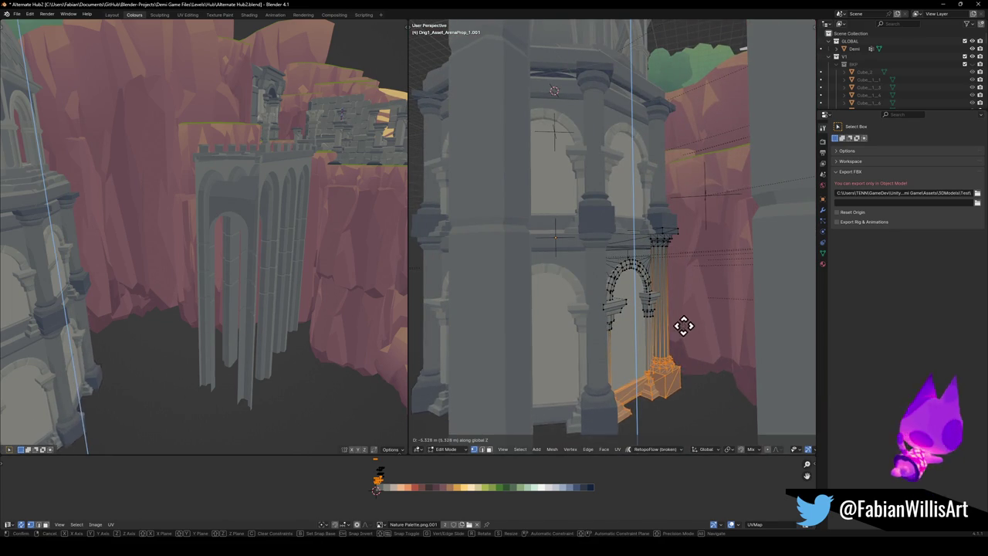
pyautogui.click(682, 329)
pyautogui.keyDown('shift'); pyautogui.moveTo(682, 329); pyautogui.dragTo(568, 279, button='middle'); pyautogui.keyUp('shift')
pyautogui.scroll(-5, 568, 280)
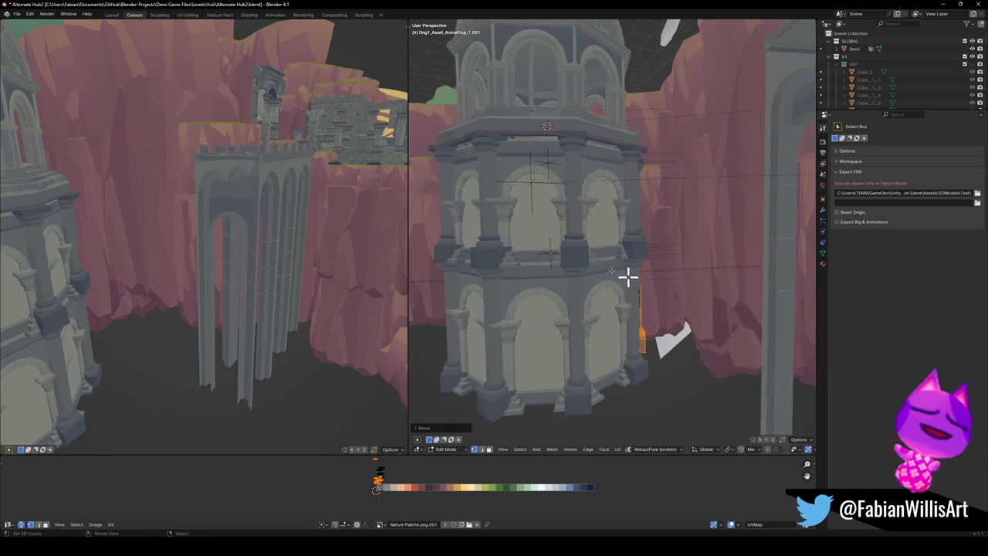
pyautogui.press('g')
pyautogui.press('z')
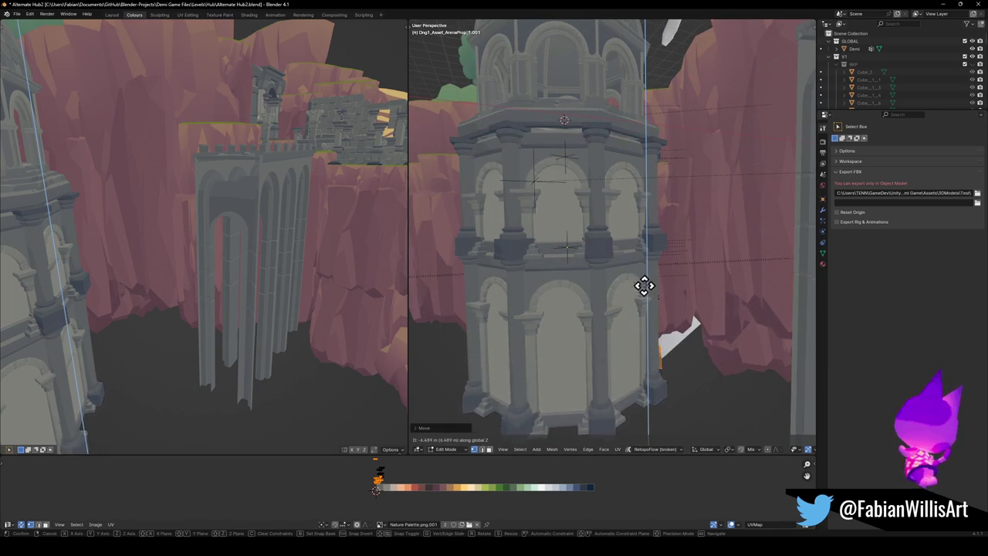
pyautogui.click(651, 282)
pyautogui.scroll(-3, 635, 275)
pyautogui.moveTo(636, 276); pyautogui.dragTo(715, 275, button='middle')
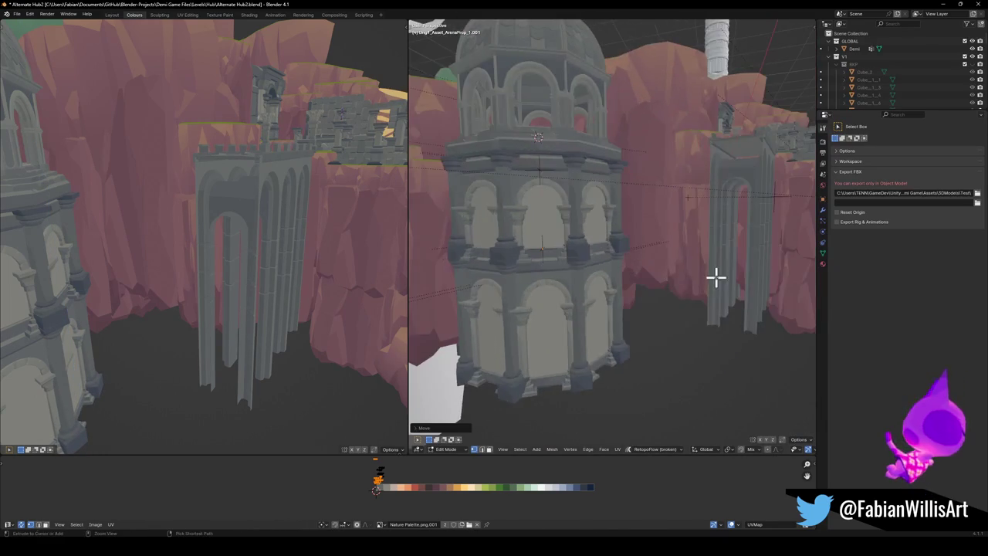
pyautogui.press('Tab')
pyautogui.scroll(-3, 625, 278)
pyautogui.moveTo(145, 296)
pyautogui.mouseDown(button='middle')
pyautogui.moveTo(165, 282)
pyautogui.moveTo(198, 283)
pyautogui.moveTo(204, 270)
pyautogui.moveTo(195, 286)
pyautogui.moveTo(222, 286)
pyautogui.moveTo(187, 278)
pyautogui.moveTo(205, 264)
pyautogui.mouseUp(button='middle')
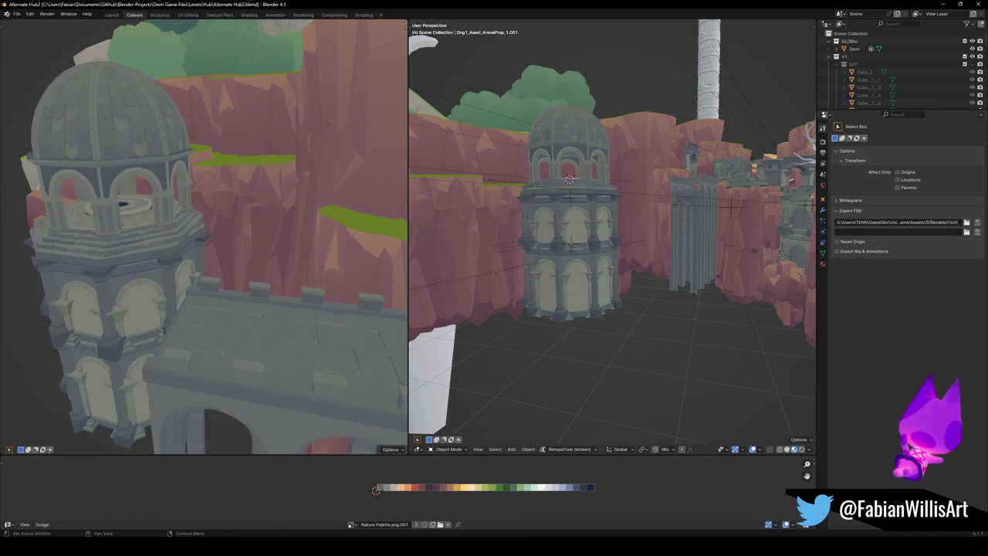
# - Lower the domed tower along Z among the cliffs and fine-tune its position
pyautogui.moveTo(215, 249)
pyautogui.mouseDown(button='middle')
pyautogui.moveTo(205, 267)
pyautogui.moveTo(245, 267)
pyautogui.moveTo(260, 249)
pyautogui.mouseUp(button='middle')
pyautogui.moveTo(749, 232)
pyautogui.mouseDown(button='middle')
pyautogui.moveTo(582, 262)
pyautogui.moveTo(616, 280)
pyautogui.moveTo(587, 342)
pyautogui.moveTo(578, 270)
pyautogui.mouseUp(button='middle')
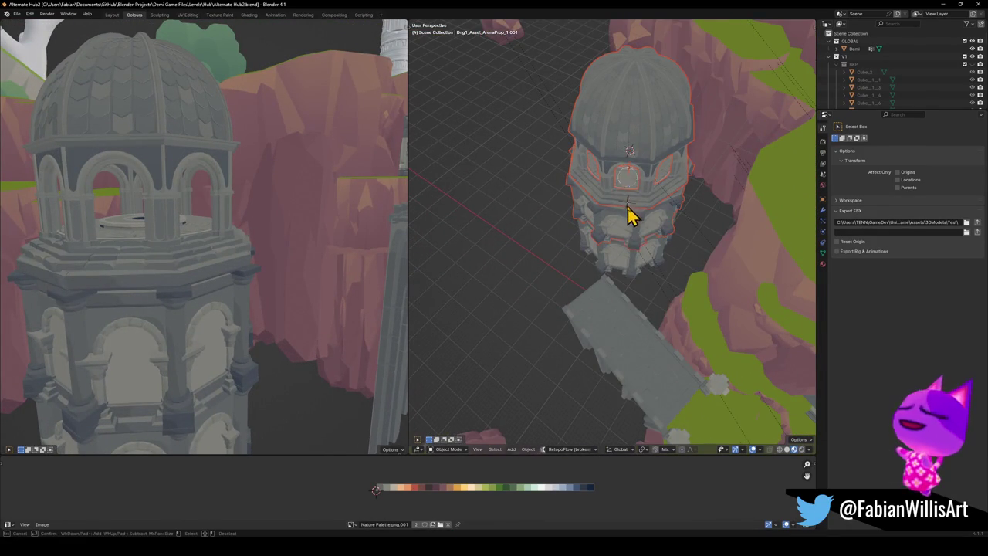
pyautogui.press('g')
pyautogui.press('z')
pyautogui.click(679, 229)
pyautogui.moveTo(680, 228)
pyautogui.mouseDown(button='middle')
pyautogui.moveTo(651, 258)
pyautogui.moveTo(692, 254)
pyautogui.moveTo(656, 253)
pyautogui.moveTo(653, 274)
pyautogui.moveTo(567, 216)
pyautogui.moveTo(620, 245)
pyautogui.moveTo(620, 255)
pyautogui.moveTo(609, 242)
pyautogui.moveTo(624, 252)
pyautogui.moveTo(640, 316)
pyautogui.moveTo(663, 279)
pyautogui.moveTo(595, 289)
pyautogui.moveTo(677, 283)
pyautogui.mouseUp(button='middle')
pyautogui.press('g')
pyautogui.click(677, 247)
pyautogui.press('g')
pyautogui.click(641, 247)
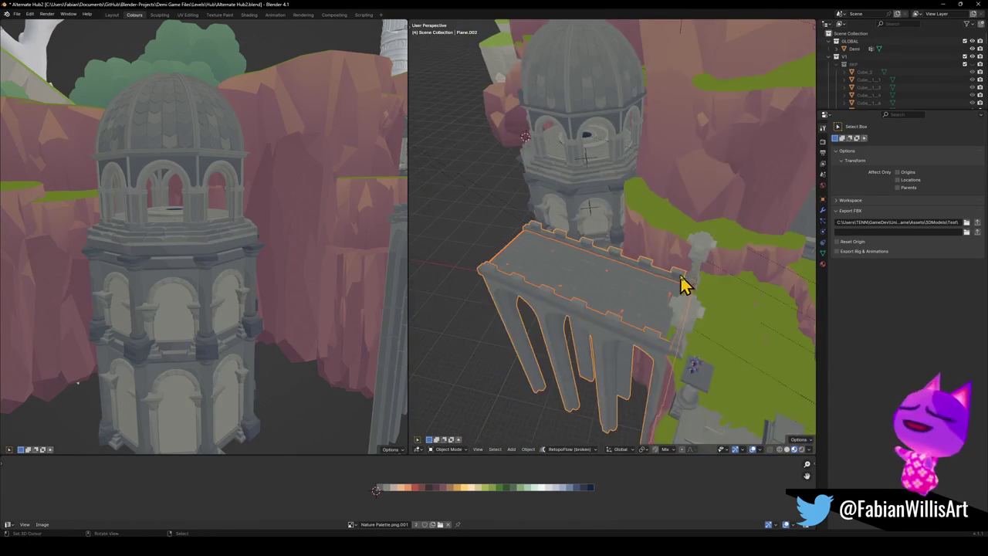
# - Rotate the arched bridge about −37° around Z toward the tower and grassy cliff top
pyautogui.press('r')
pyautogui.press('z')
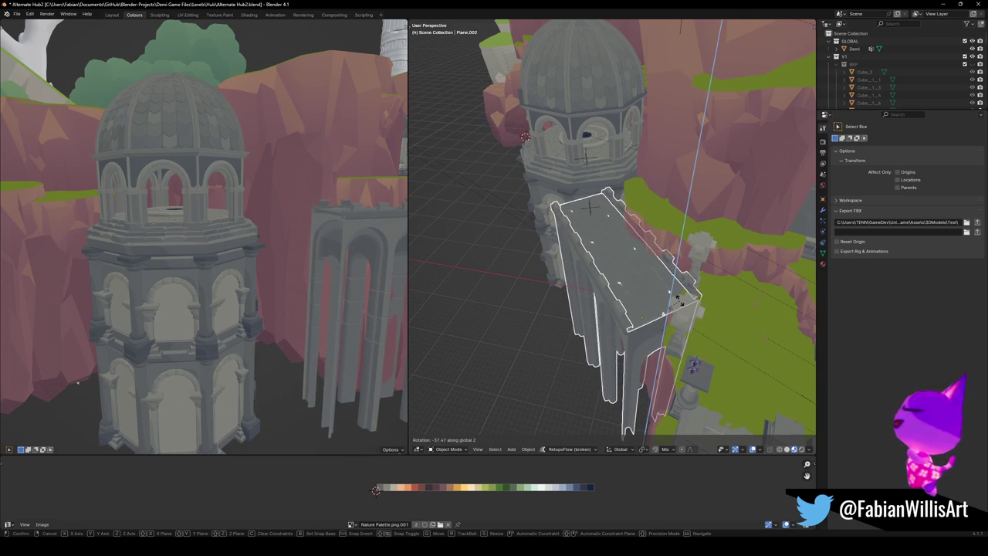
pyautogui.click(680, 300)
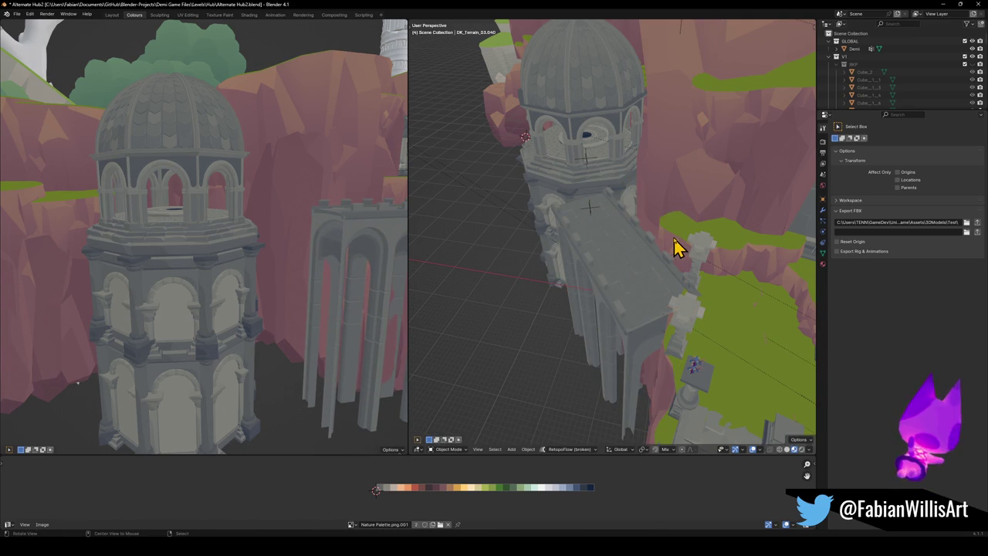
pyautogui.scroll(5, 637, 255)
pyautogui.moveTo(687, 245)
pyautogui.mouseDown(button='middle')
pyautogui.moveTo(632, 278)
pyautogui.moveTo(719, 265)
pyautogui.moveTo(595, 286)
pyautogui.moveTo(609, 320)
pyautogui.moveTo(564, 319)
pyautogui.mouseUp(button='middle')
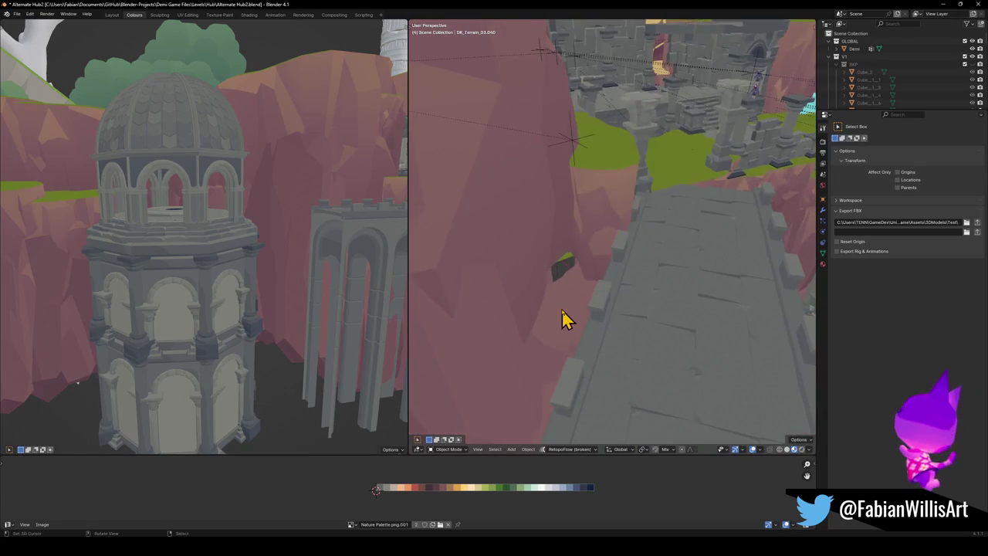
# - Slide the terrain rock beside the bridge horizontally, keeping its height
pyautogui.click(563, 319)
pyautogui.press('g')
pyautogui.press('z')
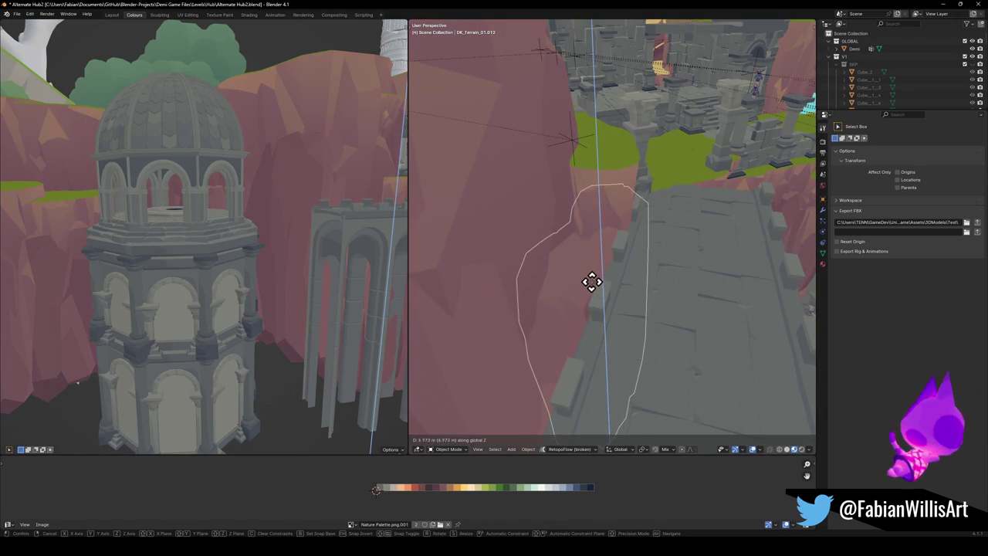
pyautogui.hotkey('shift', 'z')
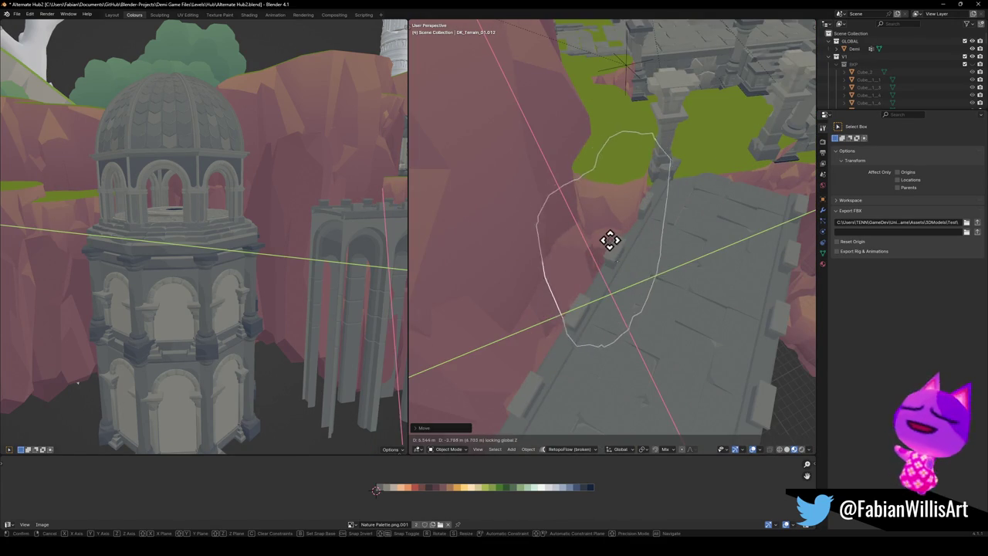
pyautogui.click(614, 241)
pyautogui.moveTo(614, 241)
pyautogui.mouseDown(button='middle')
pyautogui.moveTo(609, 276)
pyautogui.moveTo(623, 219)
pyautogui.moveTo(621, 232)
pyautogui.mouseUp(button='middle')
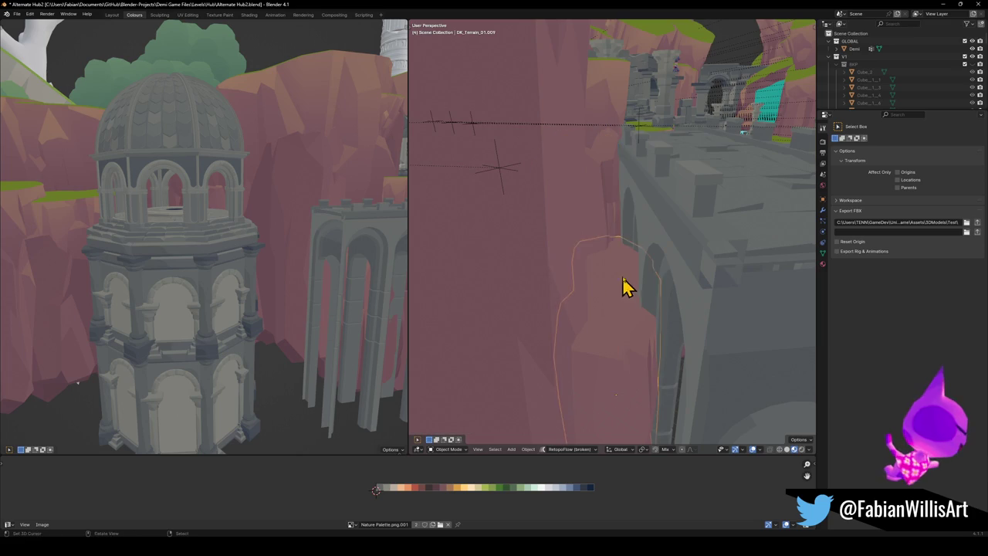
pyautogui.moveTo(621, 296); pyautogui.dragTo(621, 292, button='middle')
# - Reposition another cliff rock beside the walkway with level moves
pyautogui.click(621, 293)
pyautogui.press('g')
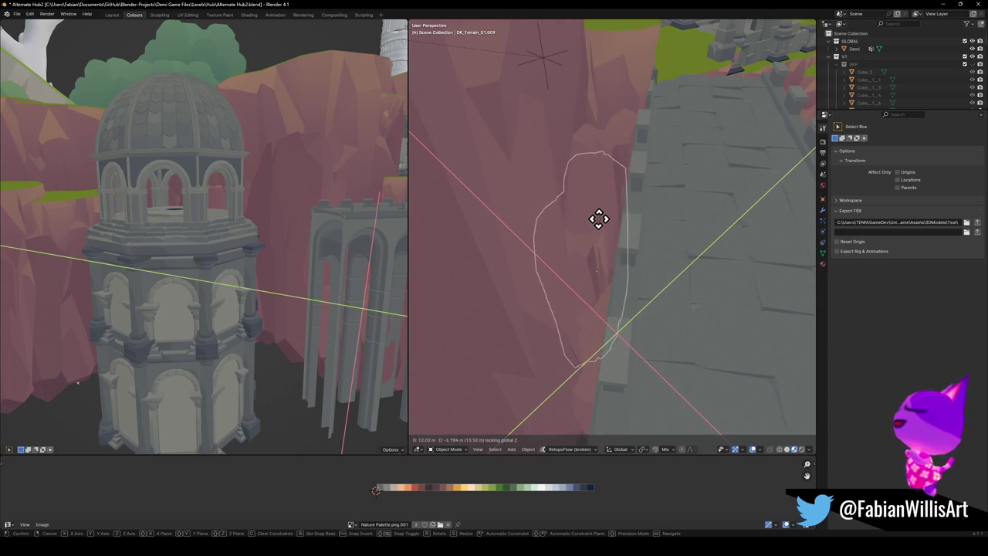
pyautogui.click(594, 207)
pyautogui.moveTo(593, 207); pyautogui.dragTo(616, 316, button='middle')
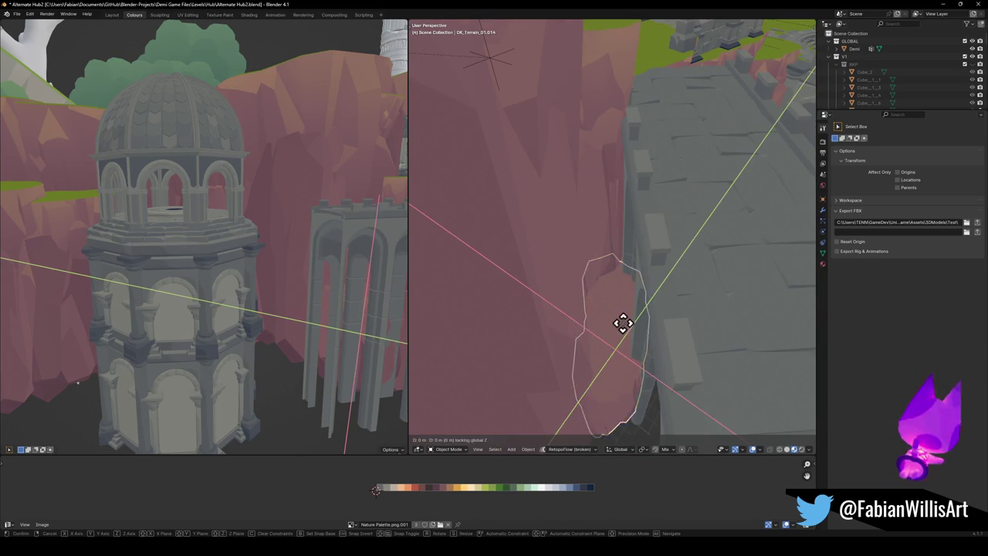
pyautogui.hotkey('shift', 'z')
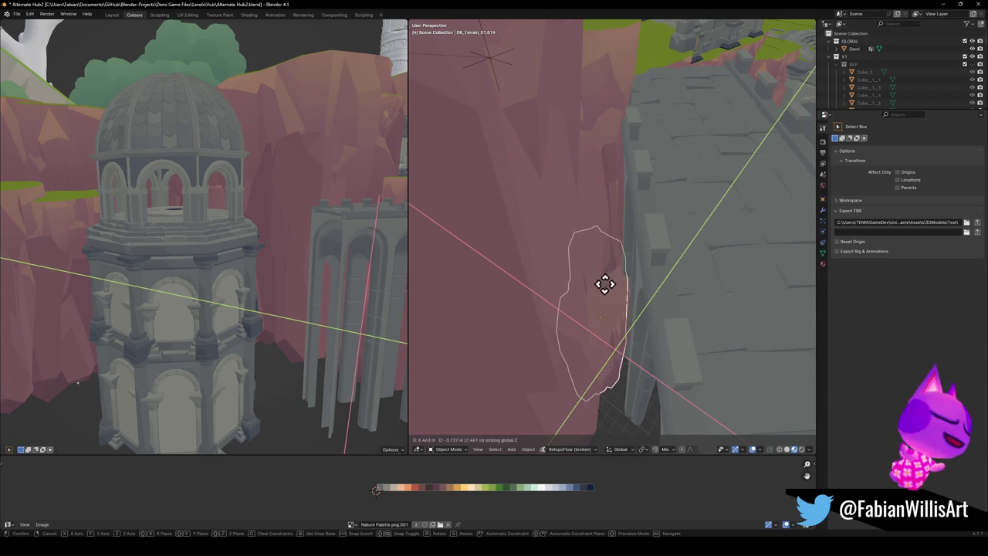
pyautogui.click(610, 308)
pyautogui.press('g')
pyautogui.click(633, 307)
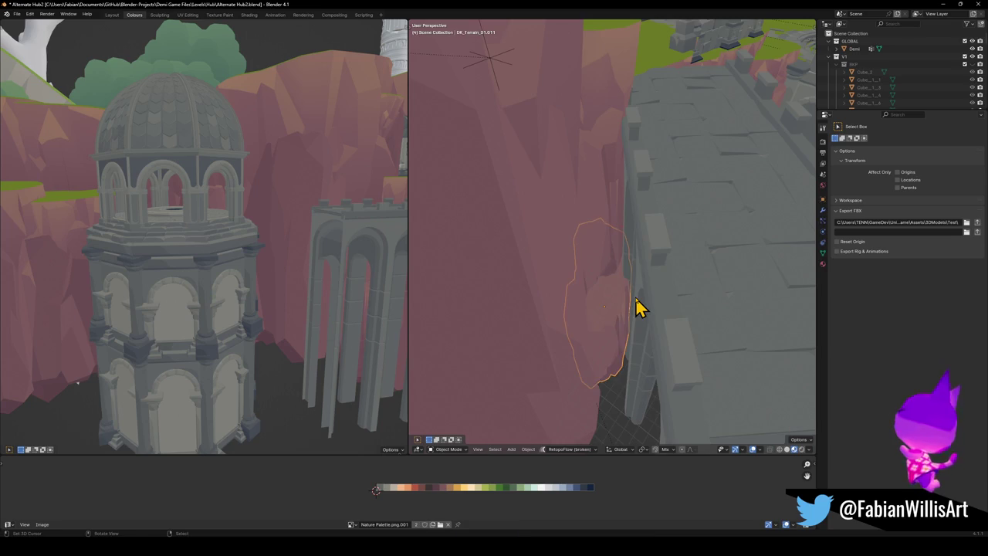
# - Delete and restore the cliff rock, then move it level and rotate it
pyautogui.press('Delete')
pyautogui.hotkey('ctrl', 'z')
pyautogui.press('g')
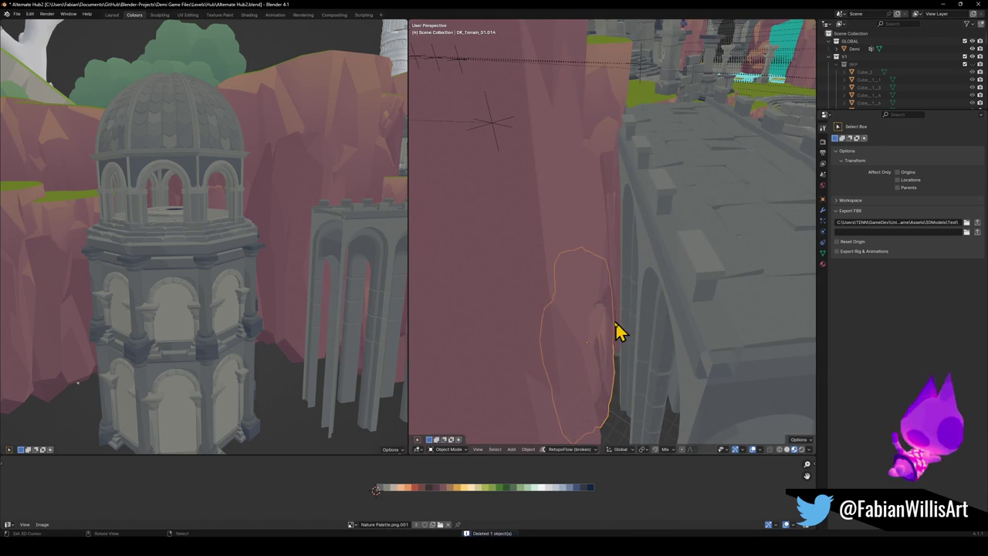
pyautogui.hotkey('shift', 'z')
pyautogui.press('r')
pyautogui.click(620, 335)
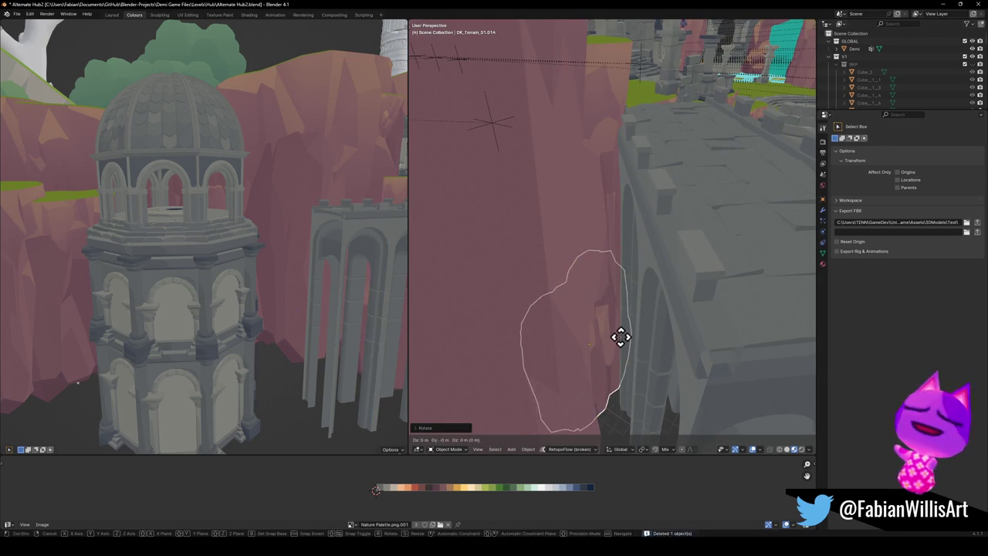
pyautogui.press('g')
pyautogui.hotkey('shift', 'z')
pyautogui.click(610, 335)
pyautogui.moveTo(620, 347)
pyautogui.mouseDown(button='middle')
pyautogui.moveTo(579, 316)
pyautogui.moveTo(514, 316)
pyautogui.moveTo(602, 286)
pyautogui.moveTo(638, 258)
pyautogui.moveTo(629, 238)
pyautogui.moveTo(613, 282)
pyautogui.moveTo(600, 258)
pyautogui.mouseUp(button='middle')
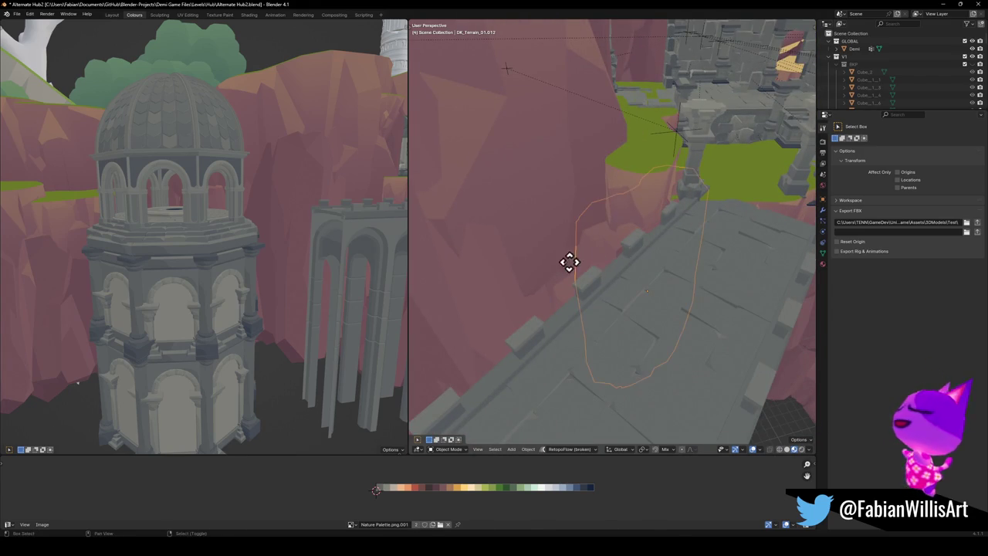
# - Duplicate the cliff rock beside the walkway, rotate and scale the copy, then discard it
pyautogui.press('g')
pyautogui.hotkey('shift', 'z')
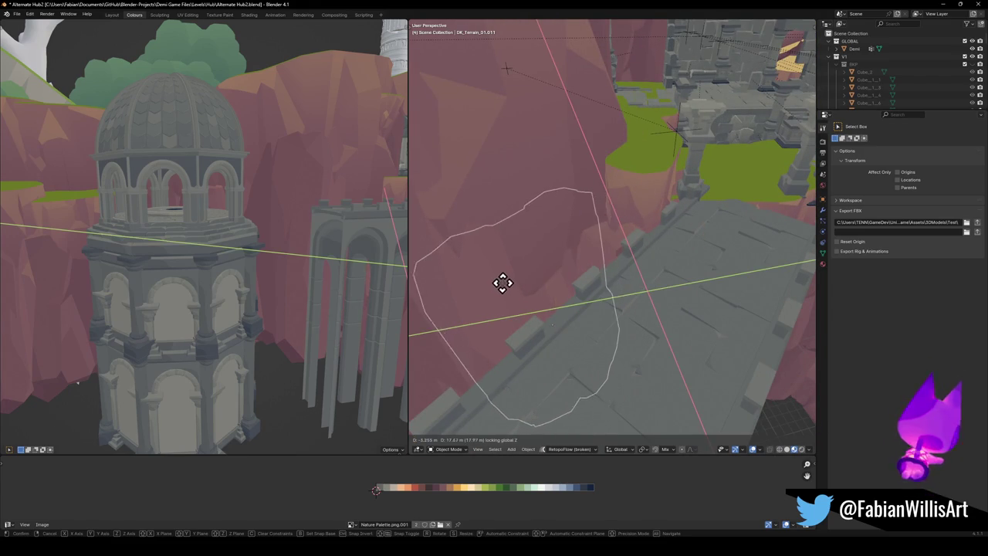
pyautogui.click(502, 281)
pyautogui.press('r')
pyautogui.click(593, 244)
pyautogui.press('s')
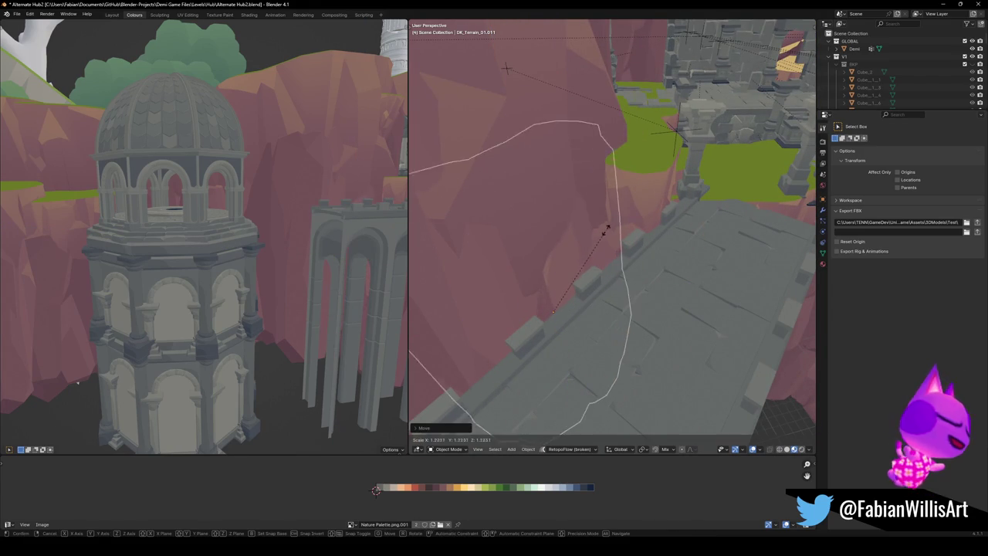
pyautogui.press('g')
pyautogui.press('Escape')
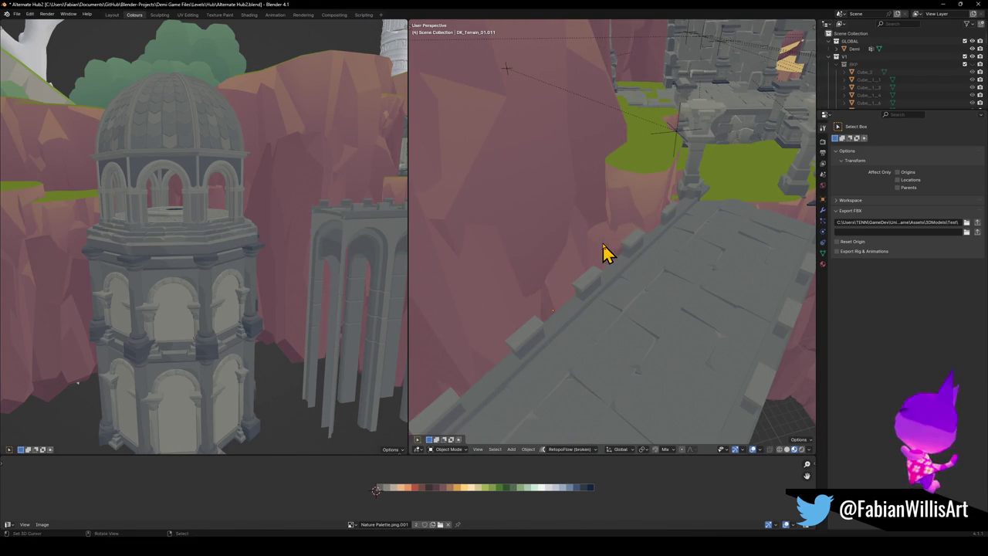
# - Move the selected cliff rock level, then switch to a vertical move
pyautogui.press('g')
pyautogui.hotkey('shift', 'z')
pyautogui.press('z')
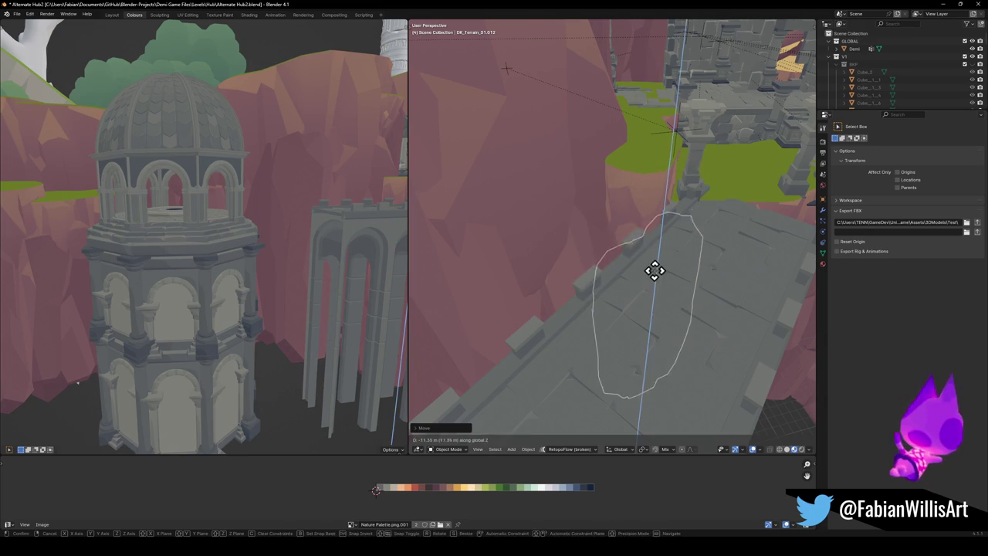
pyautogui.moveTo(633, 266)
pyautogui.mouseDown(button='middle')
pyautogui.moveTo(635, 242)
pyautogui.moveTo(646, 254)
pyautogui.mouseUp(button='middle')
# - Move the terrain piece near the grass and rotate it about Z
pyautogui.click(640, 249)
pyautogui.press('g')
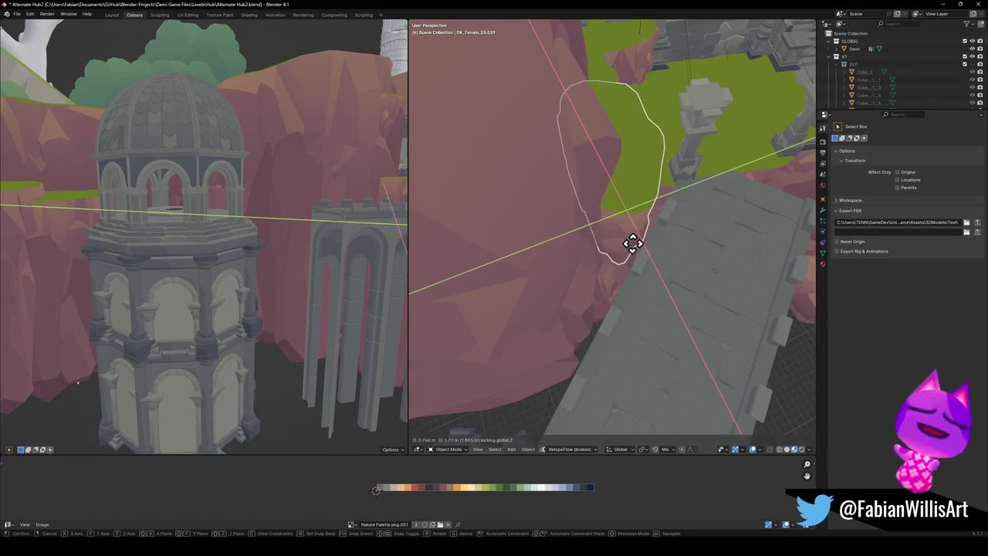
pyautogui.click(664, 239)
pyautogui.press('r')
pyautogui.press('z')
pyautogui.moveTo(663, 243)
pyautogui.mouseDown(button='middle')
pyautogui.moveTo(651, 221)
pyautogui.moveTo(633, 249)
pyautogui.moveTo(638, 281)
pyautogui.moveTo(622, 274)
pyautogui.mouseUp(button='middle')
# - Slide cliff rock DK_Terrain_01.012 horizontally twice, keeping its height
pyautogui.click(633, 271)
pyautogui.press('g')
pyautogui.hotkey('shift', 'z')
pyautogui.click(615, 272)
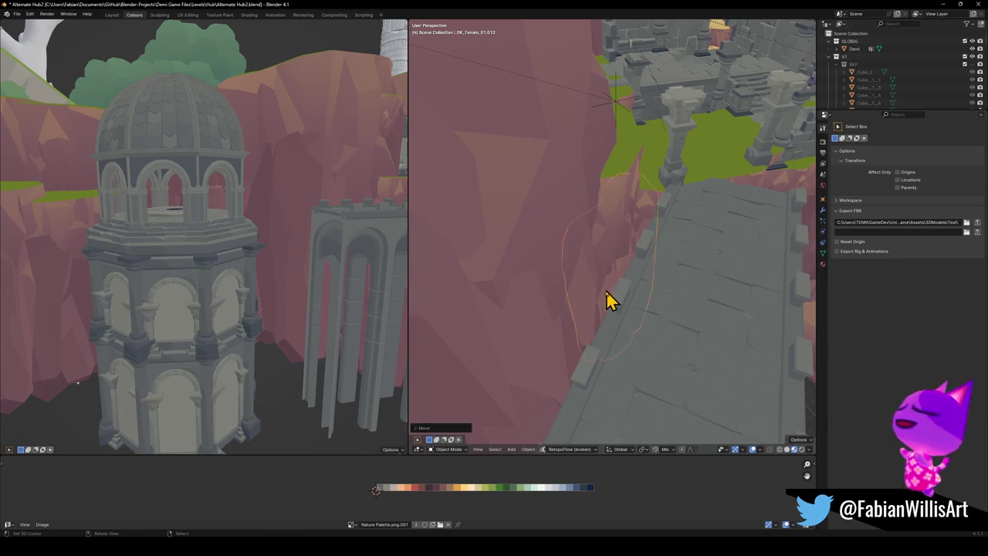
pyautogui.press('g')
pyautogui.hotkey('shift', 'z')
pyautogui.click(620, 261)
pyautogui.moveTo(620, 260)
pyautogui.mouseDown(button='middle')
pyautogui.moveTo(647, 260)
pyautogui.moveTo(542, 260)
pyautogui.moveTo(566, 209)
pyautogui.moveTo(587, 199)
pyautogui.moveTo(597, 256)
pyautogui.moveTo(604, 232)
pyautogui.moveTo(582, 289)
pyautogui.moveTo(620, 282)
pyautogui.moveTo(551, 274)
pyautogui.moveTo(558, 256)
pyautogui.moveTo(633, 270)
pyautogui.moveTo(669, 293)
pyautogui.moveTo(690, 275)
pyautogui.moveTo(671, 221)
pyautogui.moveTo(653, 274)
pyautogui.moveTo(664, 267)
pyautogui.moveTo(604, 311)
pyautogui.moveTo(633, 267)
pyautogui.moveTo(623, 296)
pyautogui.mouseUp(button='middle')
pyautogui.moveTo(588, 228)
pyautogui.mouseDown(button='middle')
pyautogui.moveTo(637, 231)
pyautogui.moveTo(624, 245)
pyautogui.moveTo(648, 223)
pyautogui.moveTo(696, 249)
pyautogui.moveTo(595, 256)
pyautogui.moveTo(660, 266)
pyautogui.mouseUp(button='middle')
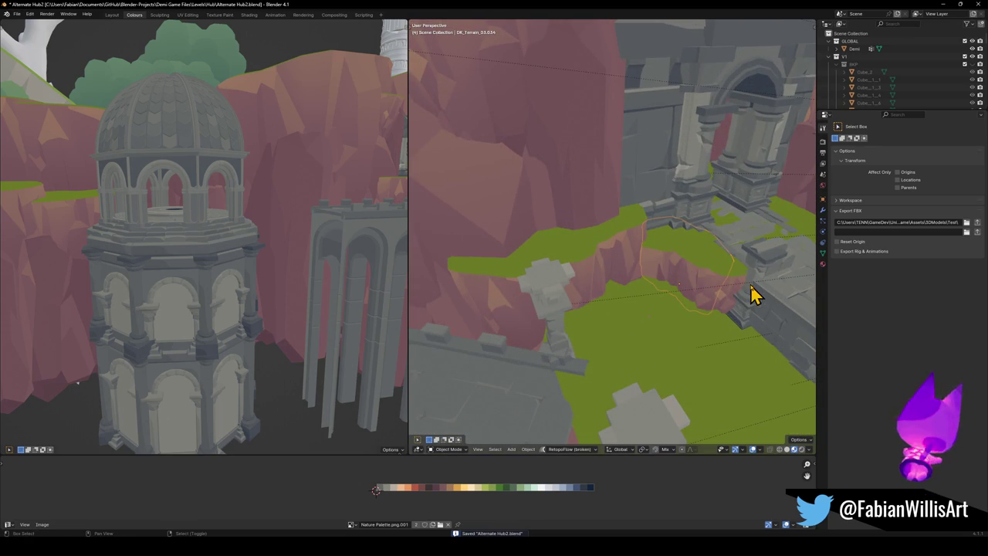
pyautogui.moveTo(722, 274)
pyautogui.mouseDown(button='middle')
pyautogui.moveTo(591, 260)
pyautogui.moveTo(610, 282)
pyautogui.mouseUp(button='middle')
# - Try free and vertical moves on cliff ledge DK_Terrain_03.034, cancelling both
pyautogui.click(610, 282)
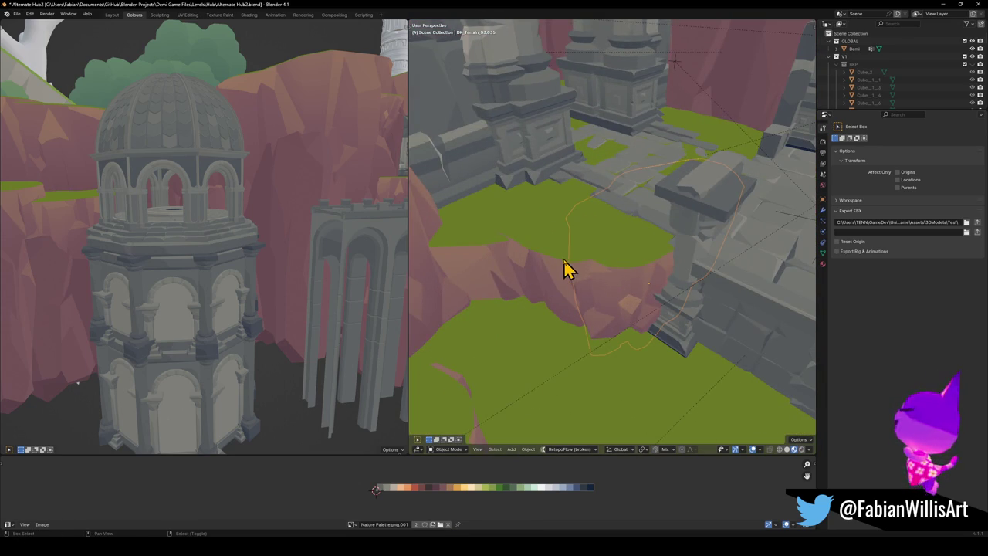
pyautogui.click(496, 255)
pyautogui.press('g')
pyautogui.rightClick(535, 272)
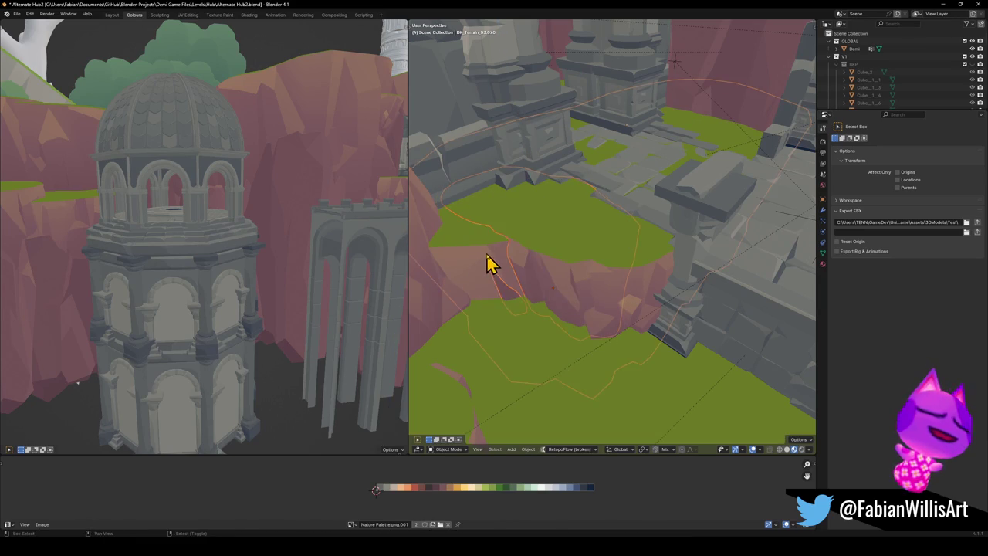
pyautogui.press('g')
pyautogui.press('z')
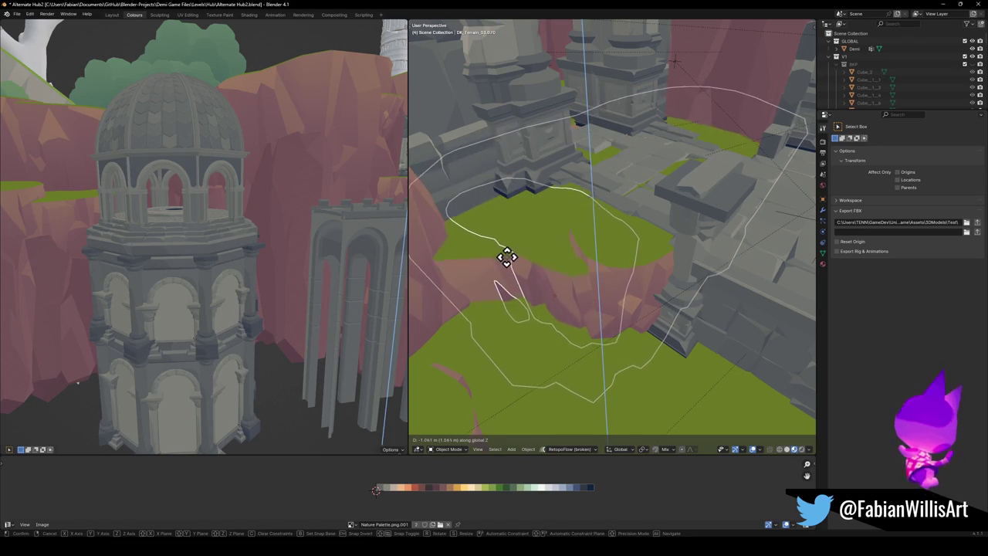
pyautogui.rightClick(508, 258)
# - Test more ledge moves without keeping them, then rotate the ledge
pyautogui.press('g')
pyautogui.hotkey('shift', 'z')
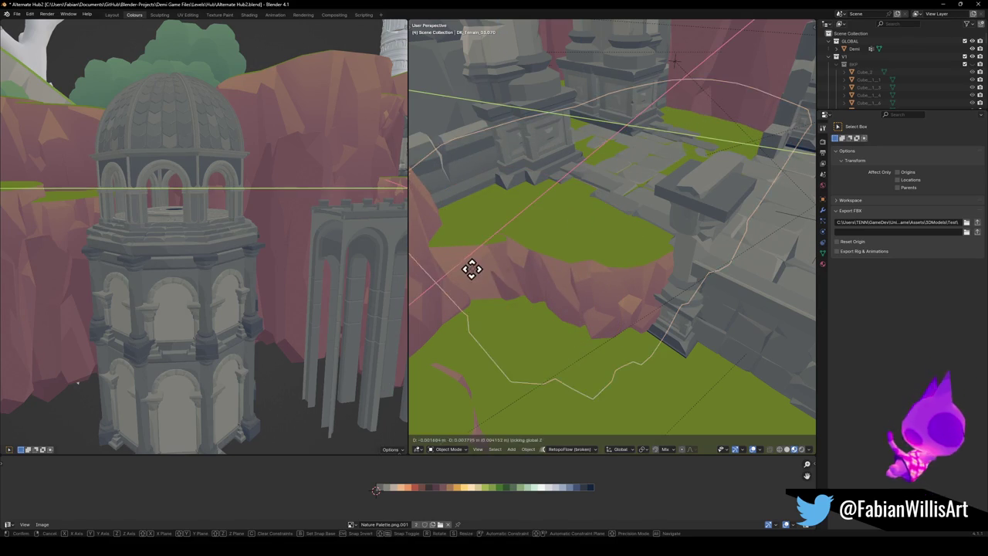
pyautogui.rightClick(503, 267)
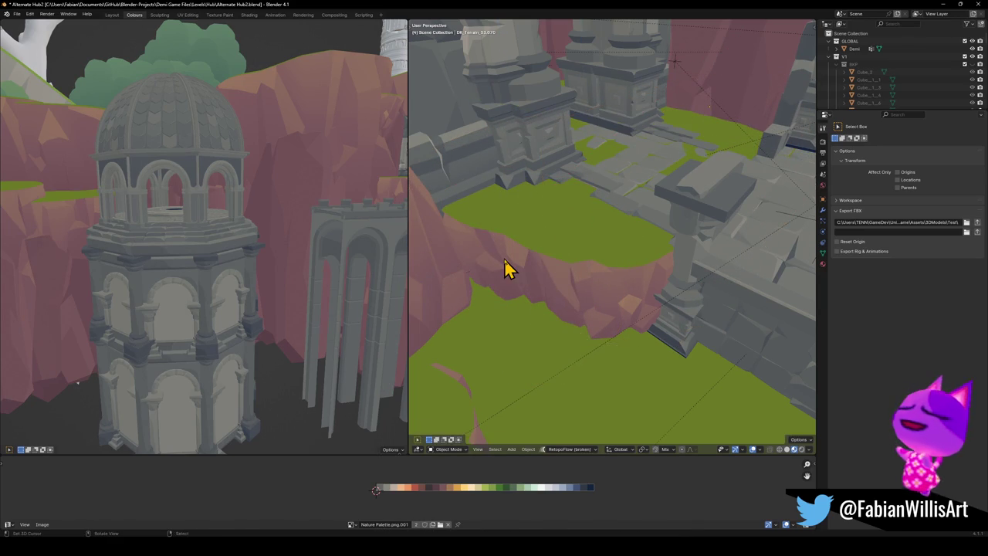
pyautogui.press('g')
pyautogui.press('z')
pyautogui.rightClick(511, 269)
pyautogui.press('r')
pyautogui.click(632, 265)
# - Try one more level move of the ledge, cancel it, and finish adjusting
pyautogui.press('g')
pyautogui.hotkey('shift', 'z')
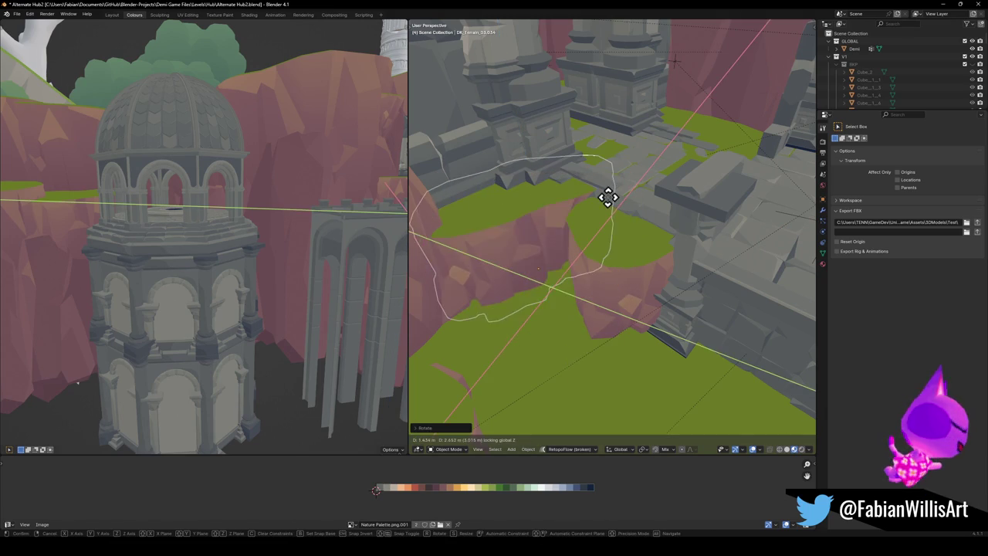
pyautogui.rightClick(607, 202)
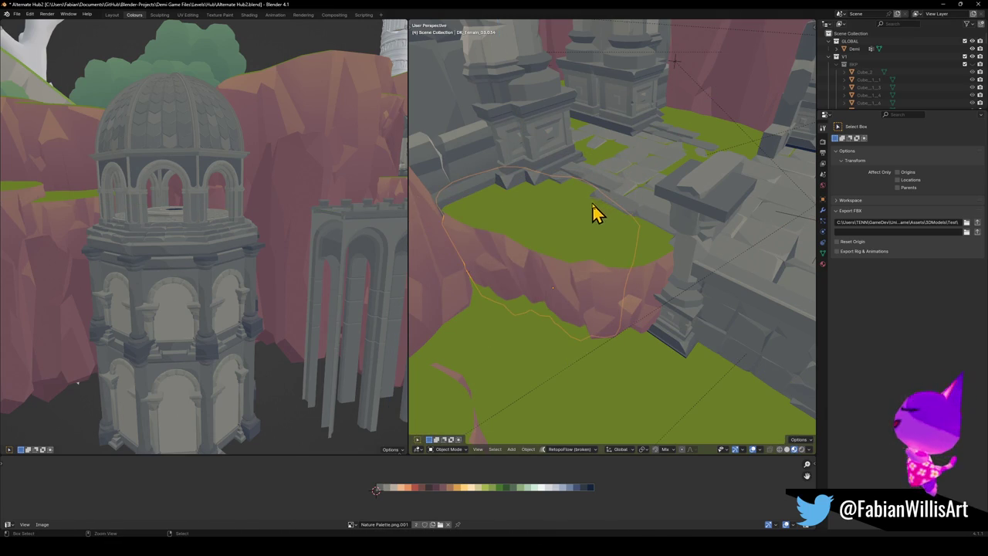
pyautogui.click(571, 236)
# - Zoom in on the cliff face, select DK_Terrain_03.070, and save the file
pyautogui.moveTo(574, 242); pyautogui.dragTo(516, 246, button='middle')
pyautogui.scroll(3, 607, 260)
pyautogui.scroll(3, 628, 242)
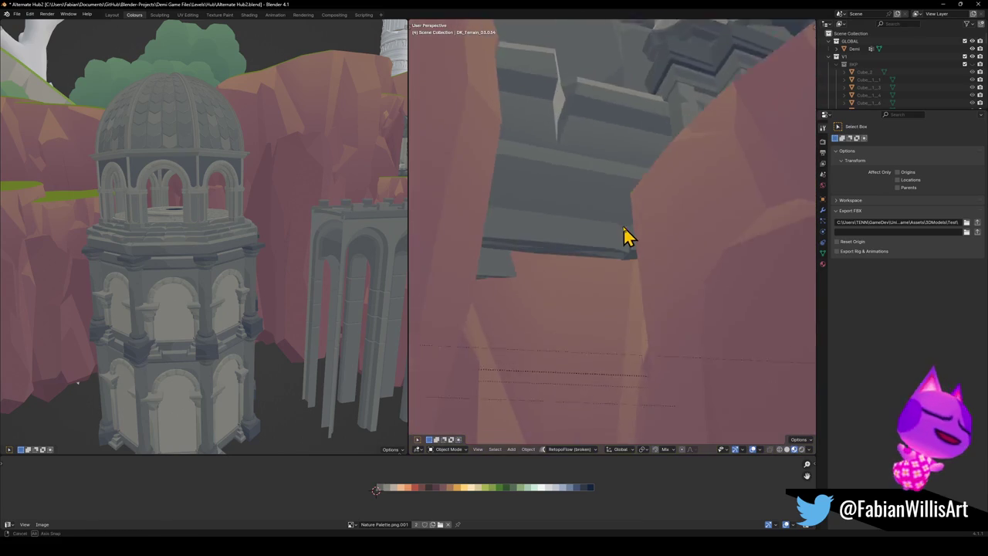
pyautogui.scroll(3, 625, 221)
pyautogui.scroll(3, 624, 265)
pyautogui.scroll(-3, 621, 259)
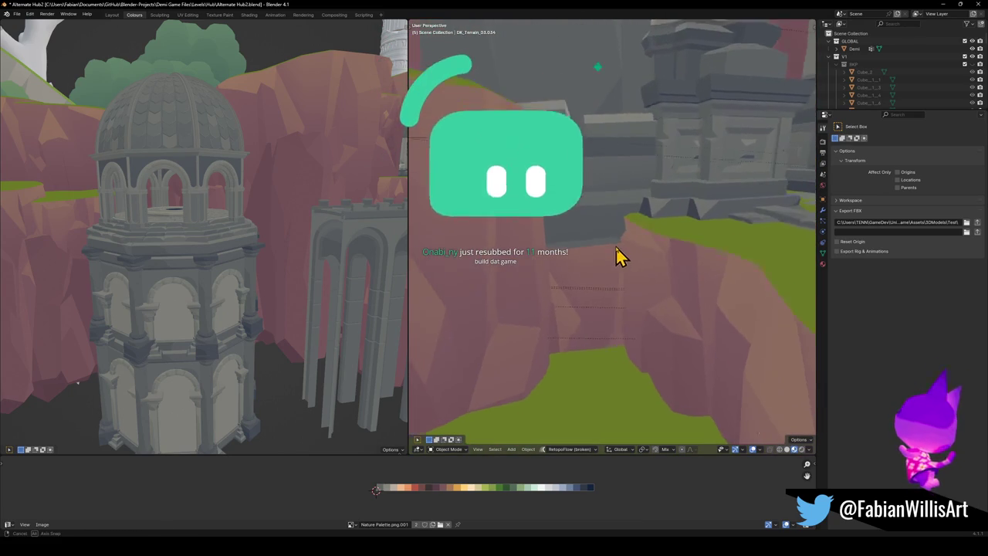
pyautogui.moveTo(620, 260)
pyautogui.mouseDown(button='middle')
pyautogui.moveTo(641, 264)
pyautogui.moveTo(592, 270)
pyautogui.moveTo(649, 258)
pyautogui.mouseUp(button='middle')
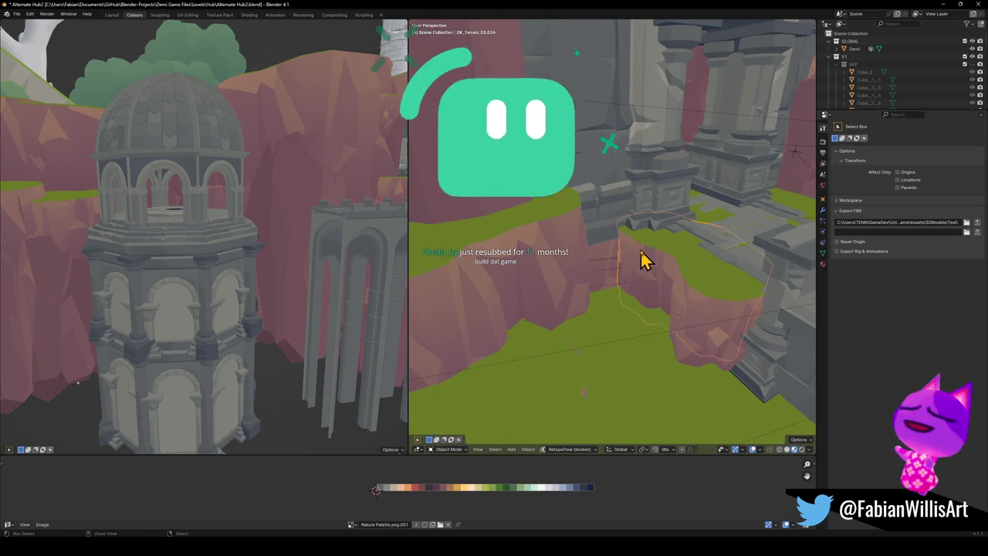
pyautogui.click(643, 260)
pyautogui.hotkey('ctrl', 's')
# - Nudge the grass-topped cliff block and resize it
pyautogui.moveTo(643, 261)
pyautogui.mouseDown(button='middle')
pyautogui.moveTo(593, 276)
pyautogui.moveTo(647, 275)
pyautogui.moveTo(608, 284)
pyautogui.mouseUp(button='middle')
pyautogui.click(593, 276)
pyautogui.press('g')
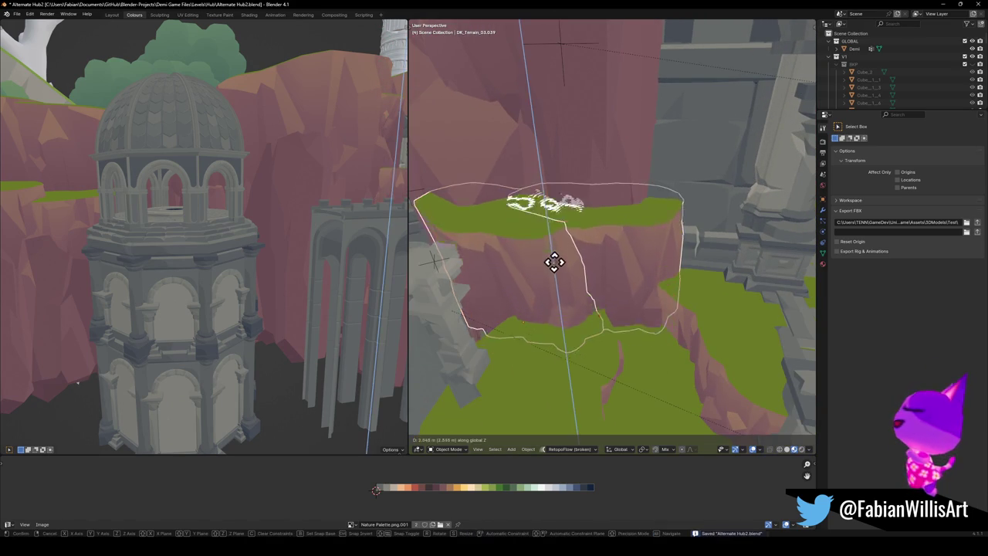
pyautogui.click(562, 281)
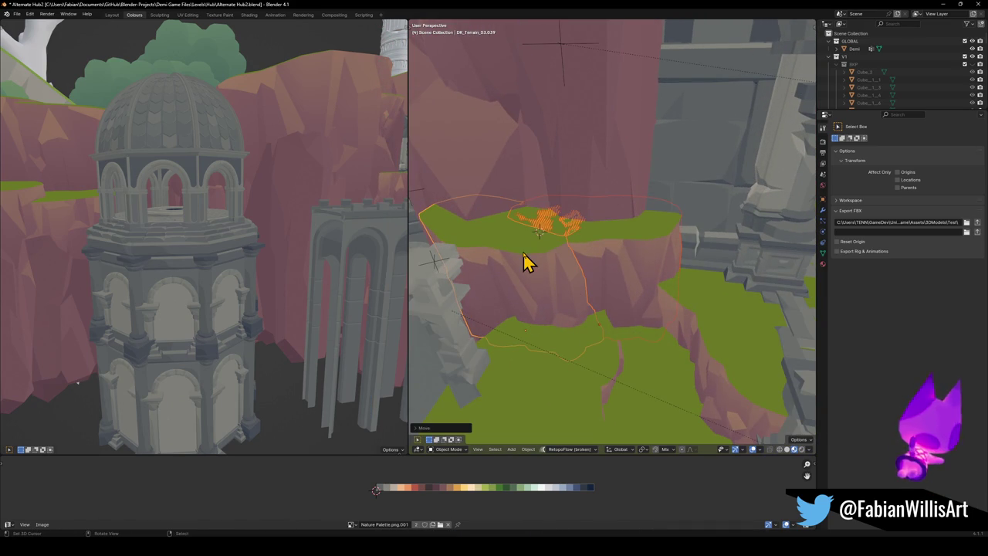
pyautogui.press('s')
pyautogui.click(604, 311)
# - Try a level move of the terrain piece, cancel it, and view the grassy terrain
pyautogui.moveTo(605, 310)
pyautogui.mouseDown(button='middle')
pyautogui.moveTo(657, 276)
pyautogui.moveTo(698, 268)
pyautogui.moveTo(721, 286)
pyautogui.moveTo(712, 307)
pyautogui.moveTo(741, 293)
pyautogui.moveTo(651, 311)
pyautogui.moveTo(675, 346)
pyautogui.moveTo(674, 314)
pyautogui.moveTo(629, 323)
pyautogui.mouseUp(button='middle')
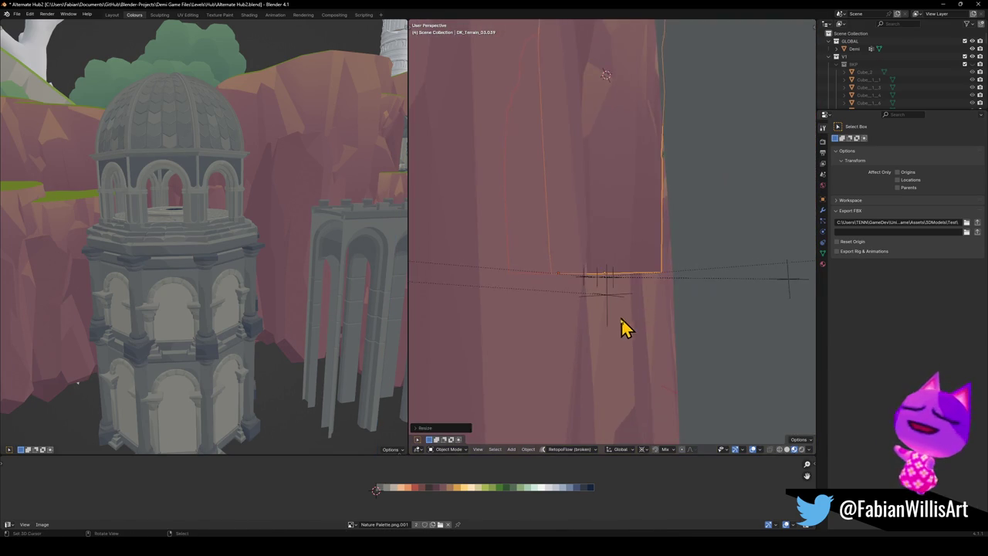
pyautogui.press('g')
pyautogui.hotkey('shift', 'z')
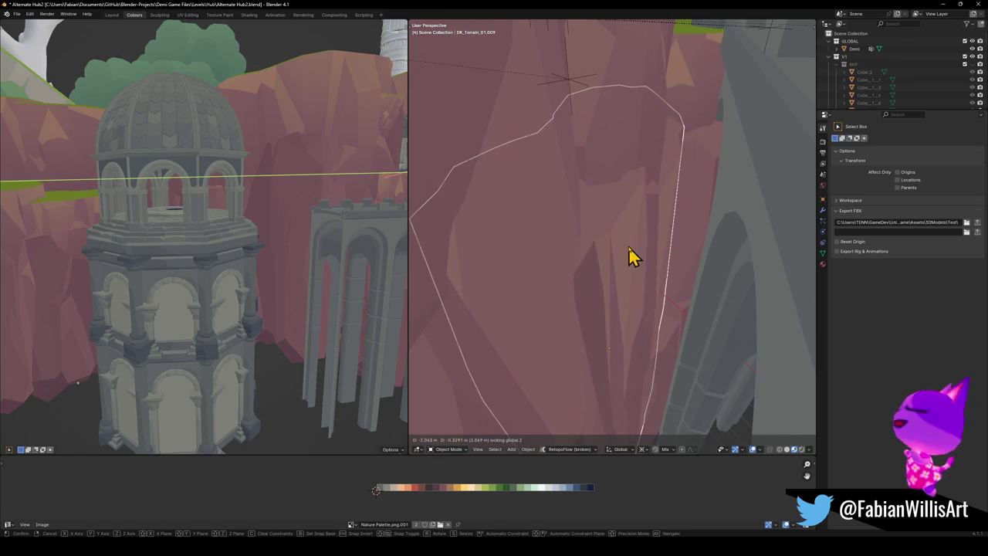
pyautogui.rightClick(624, 236)
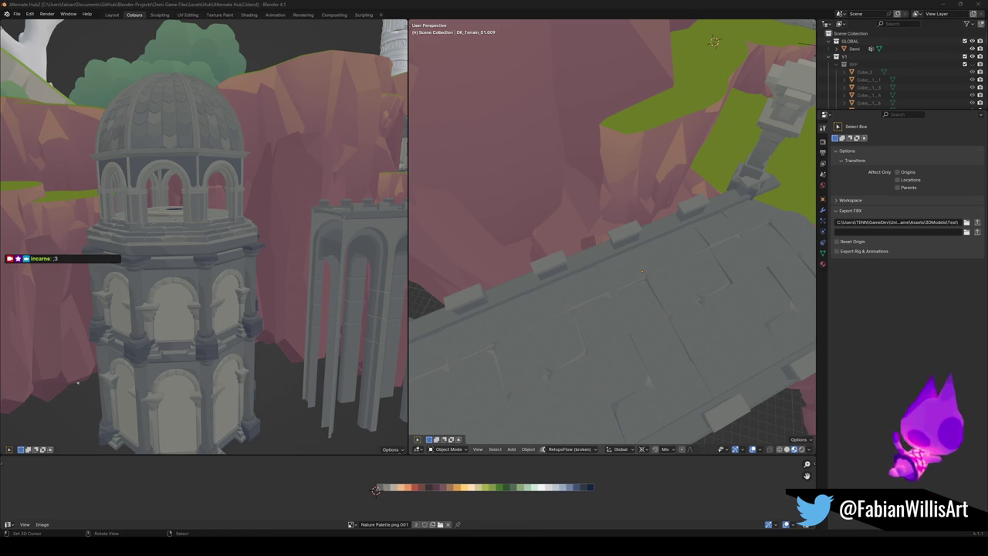
pyautogui.moveTo(673, 193)
pyautogui.mouseDown(button='middle')
pyautogui.moveTo(580, 302)
pyautogui.moveTo(553, 268)
pyautogui.moveTo(634, 256)
pyautogui.moveTo(636, 267)
pyautogui.moveTo(553, 306)
pyautogui.mouseUp(button='middle')
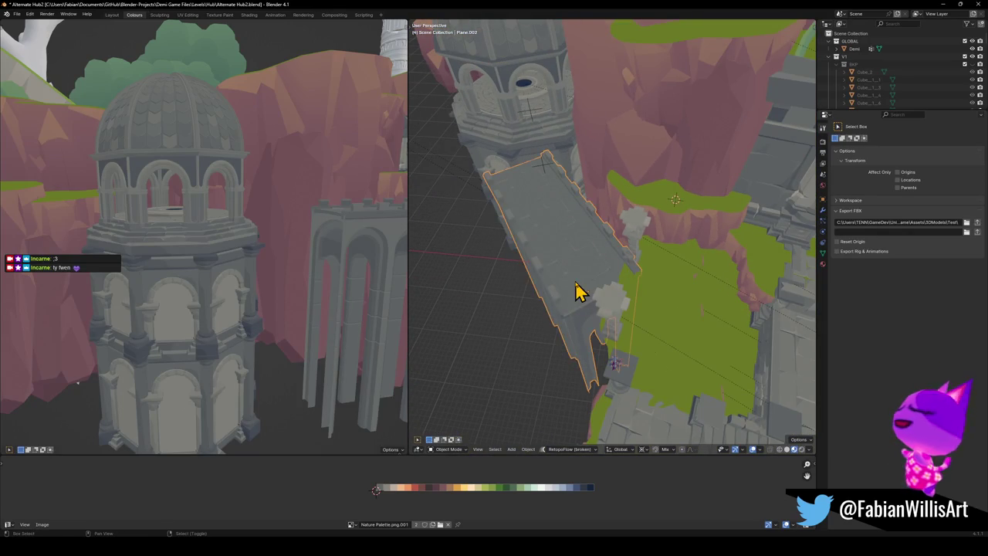
# - Slide the bridge level and turn it about the vertical axis
pyautogui.hotkey('shift', 'z')
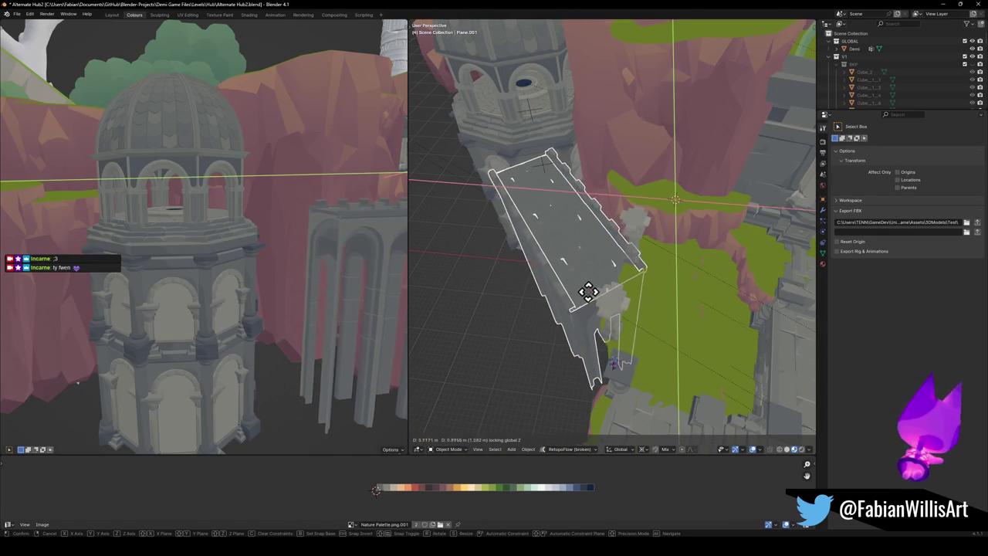
pyautogui.click(590, 289)
pyautogui.press('r')
pyautogui.press('z')
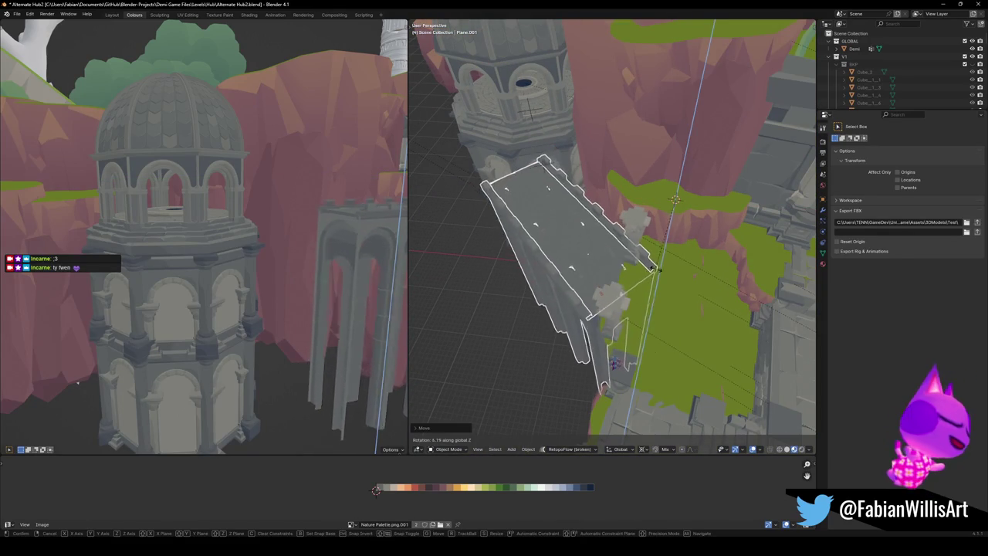
pyautogui.rightClick(645, 284)
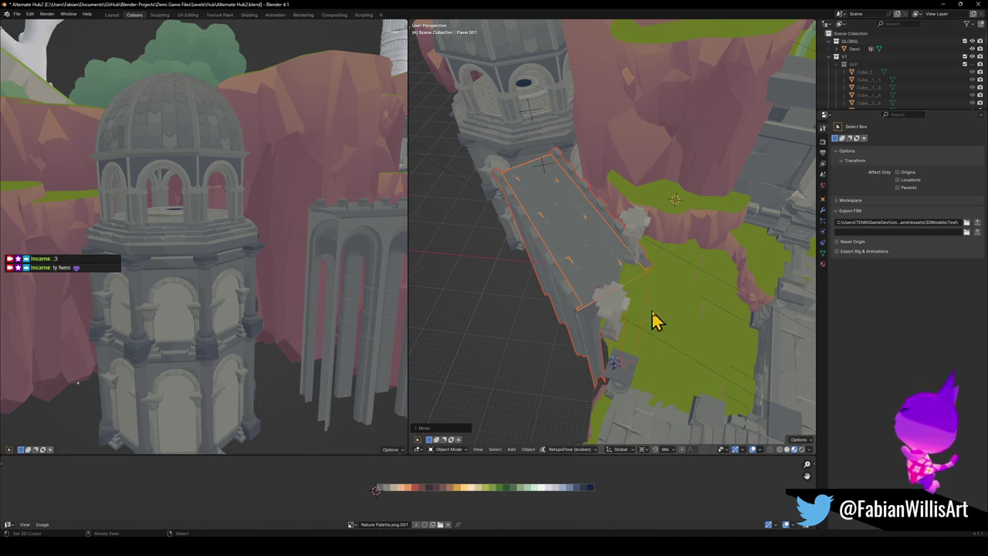
pyautogui.press('r')
pyautogui.press('z')
pyautogui.click(674, 259)
# - Set the bridge's final level position against the cliff edge
pyautogui.press('g')
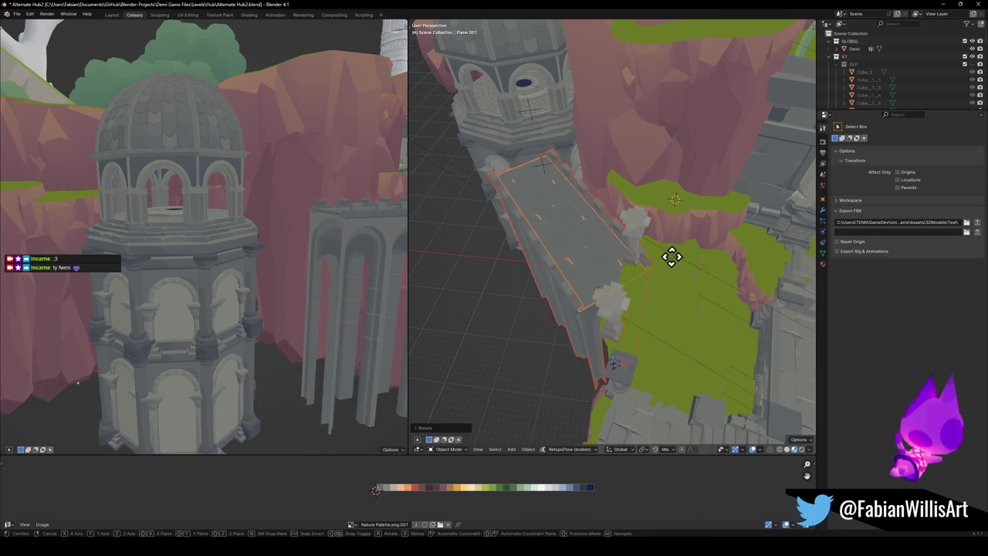
pyautogui.hotkey('shift', 'z')
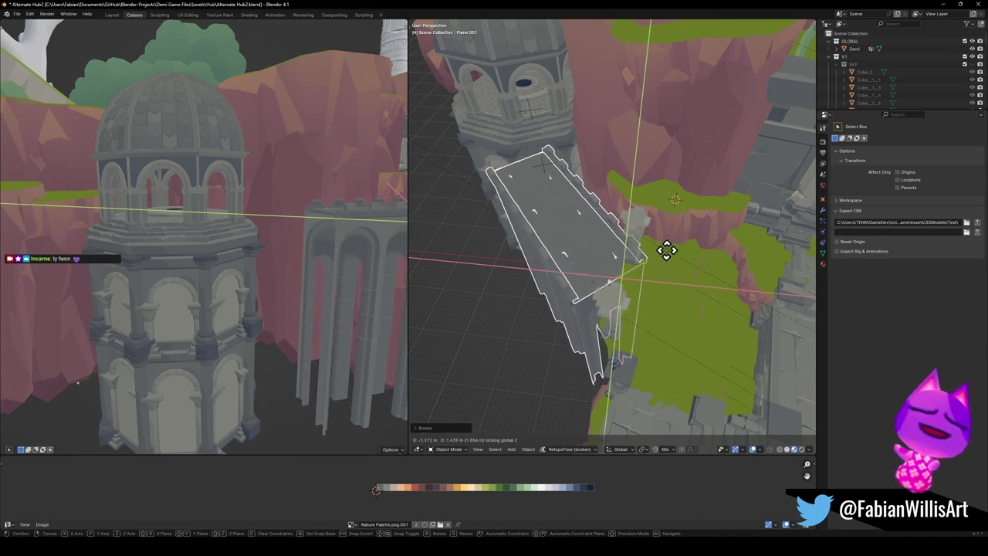
pyautogui.click(666, 252)
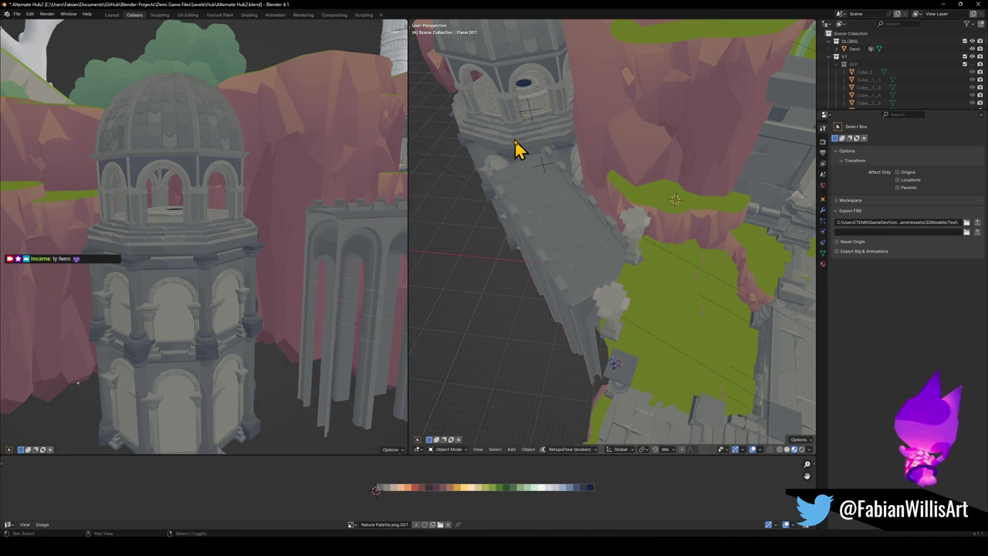
pyautogui.keyDown('shift'); pyautogui.moveTo(516, 149); pyautogui.dragTo(578, 230, button='middle'); pyautogui.keyUp('shift')
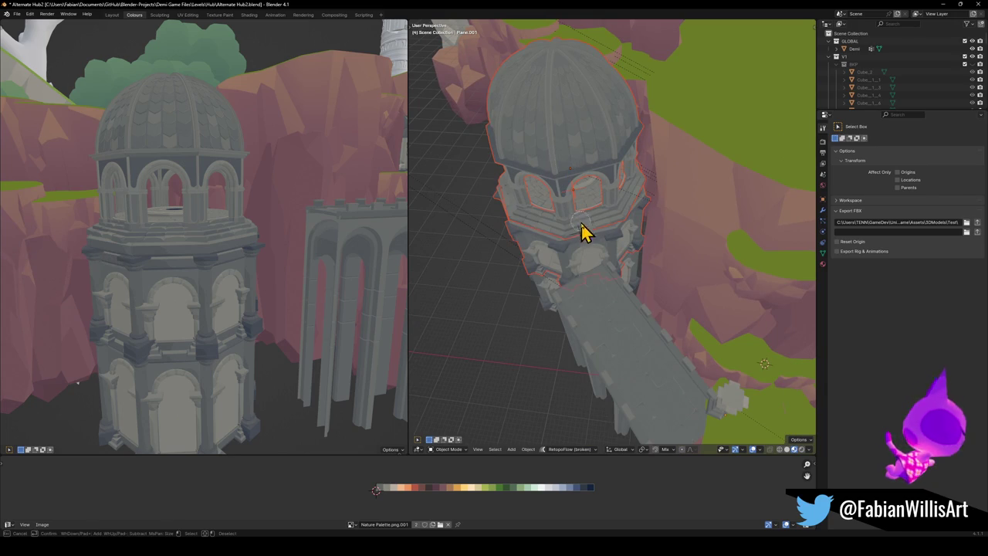
# - Shift the tower and bridge together, then the tower alone, keeping their height
pyautogui.press('g')
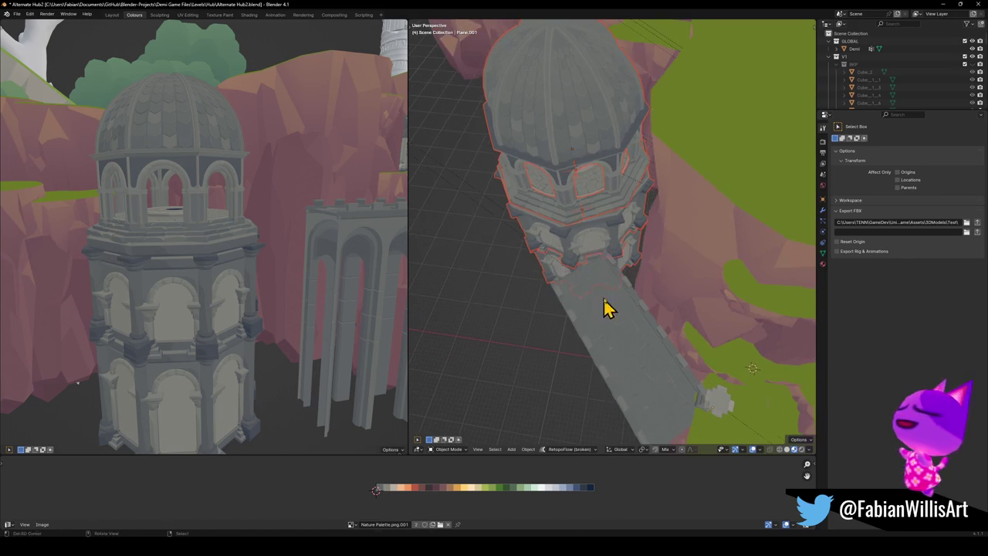
pyautogui.hotkey('shift', 'z')
pyautogui.click(605, 305)
pyautogui.moveTo(605, 305); pyautogui.dragTo(607, 270, button='middle')
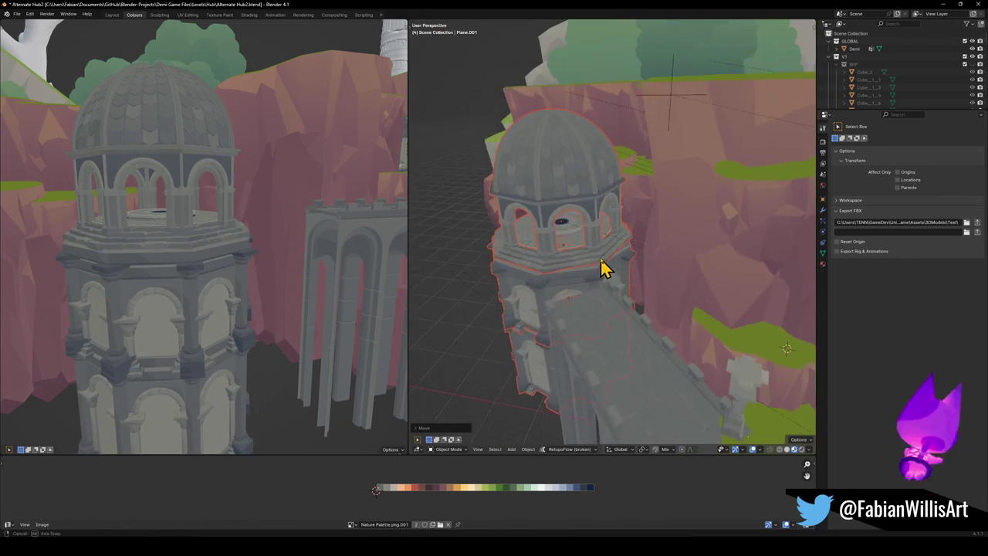
pyautogui.press('g')
pyautogui.hotkey('shift', 'z')
pyautogui.click(624, 268)
pyautogui.scroll(3, 630, 281)
pyautogui.scroll(3, 523, 298)
pyautogui.moveTo(507, 315); pyautogui.dragTo(641, 271, button='middle')
pyautogui.scroll(-3, 618, 278)
pyautogui.moveTo(591, 288); pyautogui.dragTo(585, 286, button='middle')
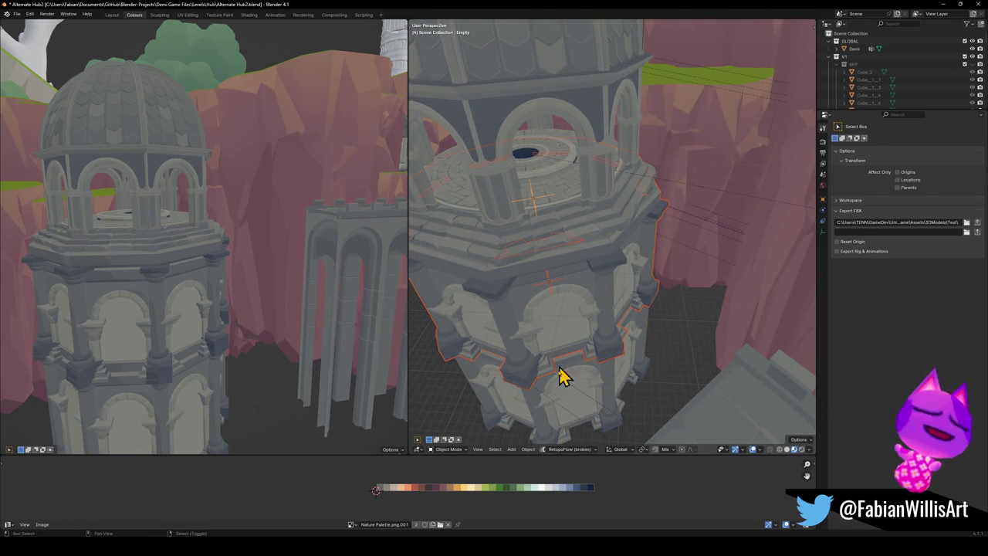
# - Rotate the domed tower a few degrees about Z and enter Edit Mode
pyautogui.press('r')
pyautogui.press('z')
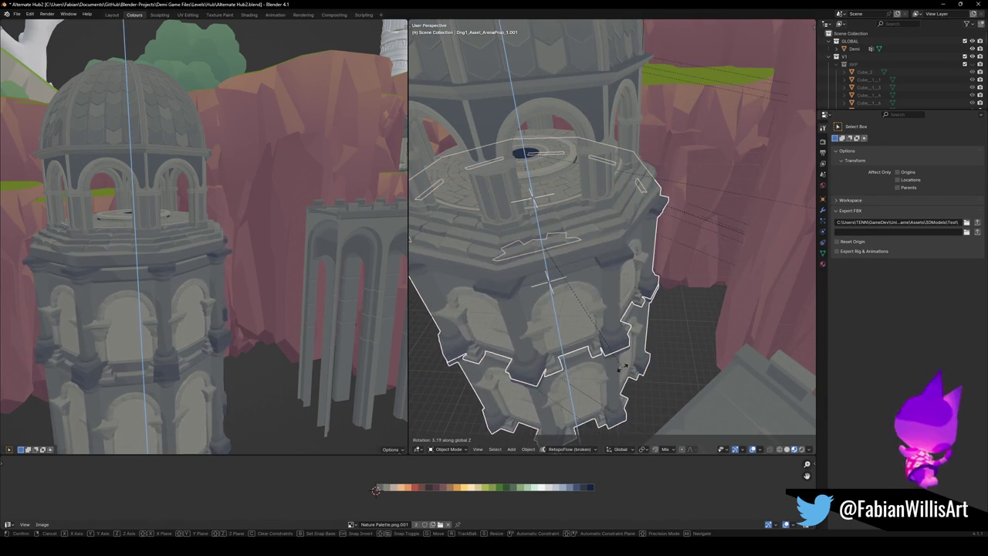
pyautogui.click(602, 328)
pyautogui.moveTo(602, 329)
pyautogui.mouseDown(button='middle')
pyautogui.moveTo(589, 265)
pyautogui.moveTo(610, 278)
pyautogui.moveTo(613, 221)
pyautogui.moveTo(616, 249)
pyautogui.moveTo(578, 283)
pyautogui.moveTo(609, 252)
pyautogui.moveTo(609, 236)
pyautogui.moveTo(635, 242)
pyautogui.mouseUp(button='middle')
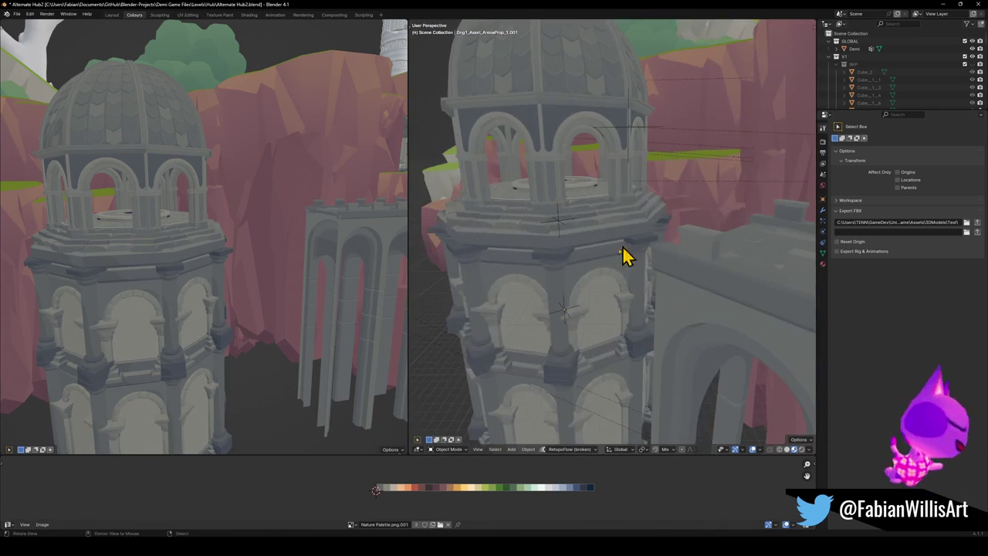
pyautogui.moveTo(587, 287)
pyautogui.mouseDown(button='middle')
pyautogui.moveTo(672, 301)
pyautogui.moveTo(603, 280)
pyautogui.moveTo(604, 307)
pyautogui.moveTo(667, 280)
pyautogui.moveTo(657, 291)
pyautogui.mouseUp(button='middle')
pyautogui.press('Tab')
# - Select the arch piece below the cornice and raise it along Z to the tower edge
pyautogui.hotkey('alt', 'a')
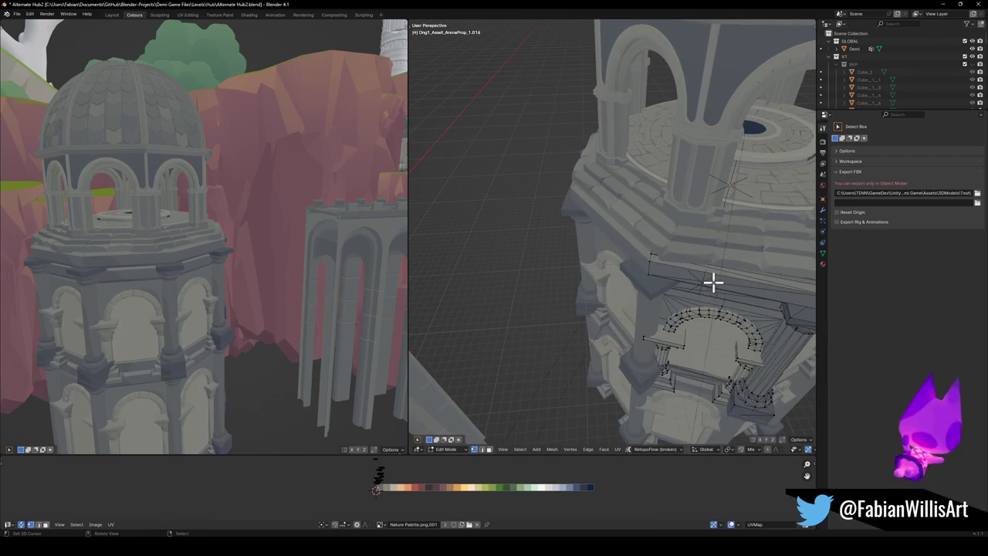
pyautogui.press('l')
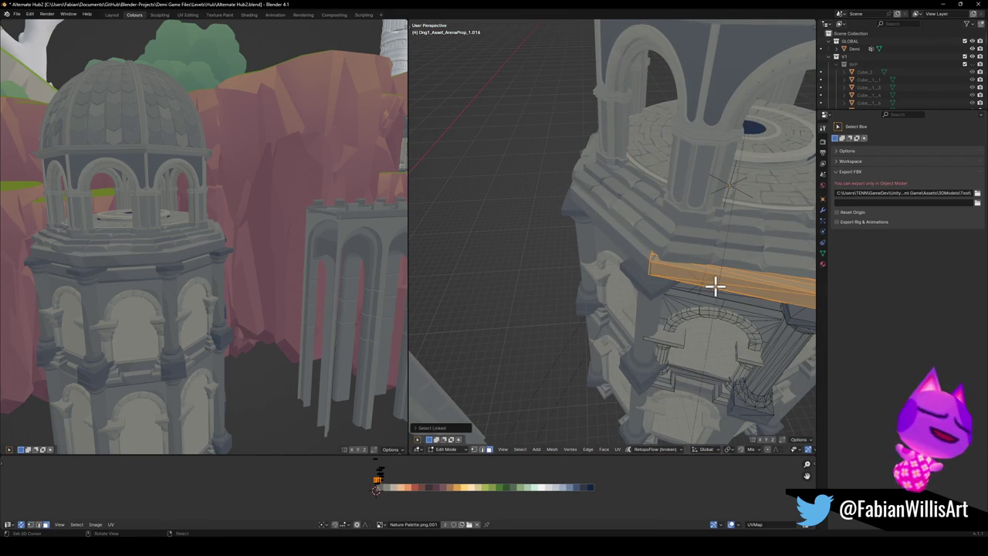
pyautogui.hotkey('ctrl', 'z')
pyautogui.hotkey('ctrl', 'z')
pyautogui.press('g')
pyautogui.press('z')
pyautogui.moveTo(656, 263); pyautogui.dragTo(673, 265, button='middle')
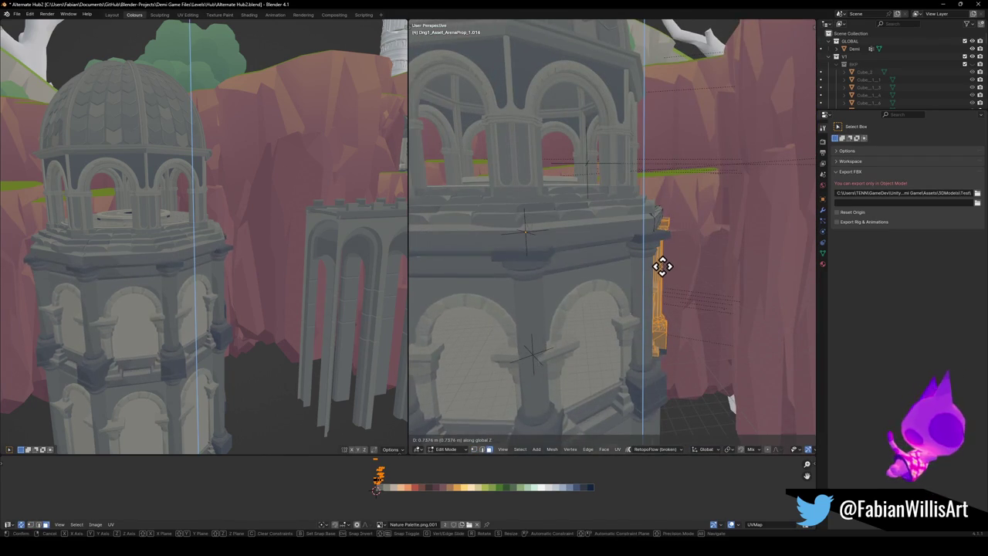
pyautogui.click(658, 276)
# - Select a single face on the column and switch to the Move tool
pyautogui.moveTo(658, 276)
pyautogui.mouseDown(button='middle')
pyautogui.moveTo(645, 217)
pyautogui.moveTo(677, 286)
pyautogui.moveTo(699, 271)
pyautogui.moveTo(619, 281)
pyautogui.moveTo(690, 293)
pyautogui.moveTo(622, 232)
pyautogui.mouseUp(button='middle')
pyautogui.scroll(3, 653, 258)
pyautogui.click(574, 201)
pyautogui.moveTo(574, 200)
pyautogui.mouseDown(button='middle')
pyautogui.moveTo(608, 227)
pyautogui.moveTo(544, 247)
pyautogui.moveTo(650, 225)
pyautogui.moveTo(669, 237)
pyautogui.moveTo(626, 238)
pyautogui.mouseUp(button='middle')
pyautogui.press('t')
pyautogui.click(420, 62)
pyautogui.press('t')
pyautogui.moveTo(609, 156)
pyautogui.mouseDown(button='middle')
pyautogui.moveTo(656, 187)
pyautogui.moveTo(640, 198)
pyautogui.mouseUp(button='middle')
pyautogui.press('t')
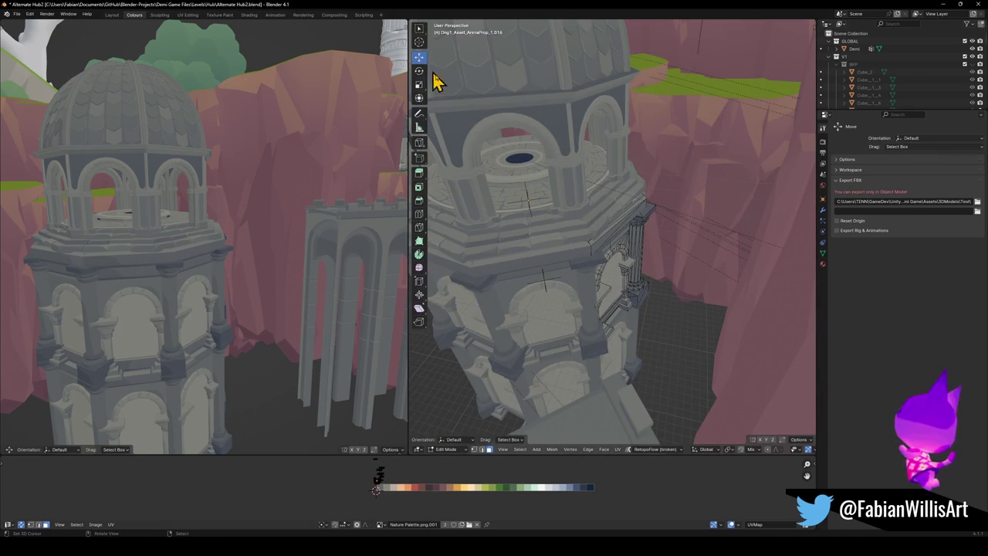
pyautogui.press('t')
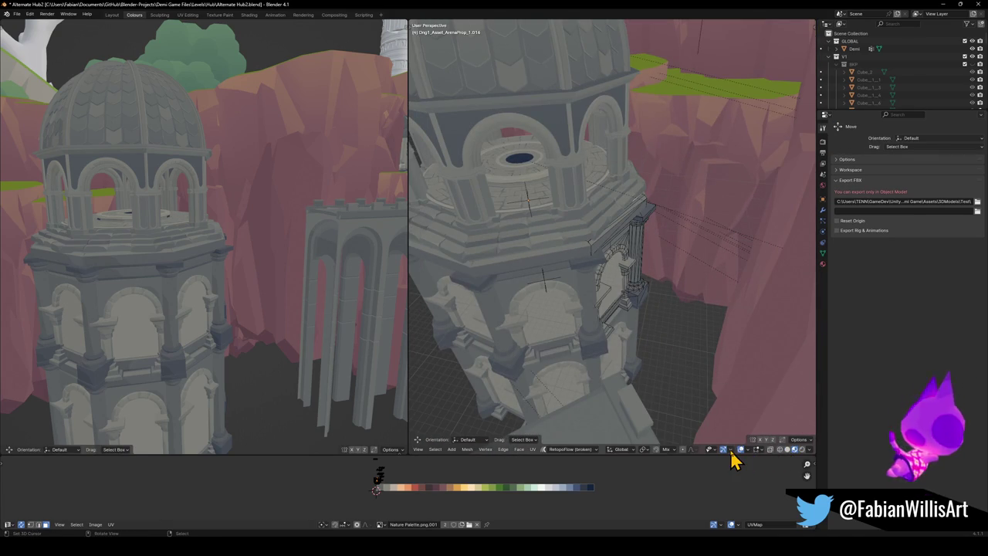
# - Set transform orientation to Normal and nudge the selected piece along its normal
pyautogui.click(732, 450)
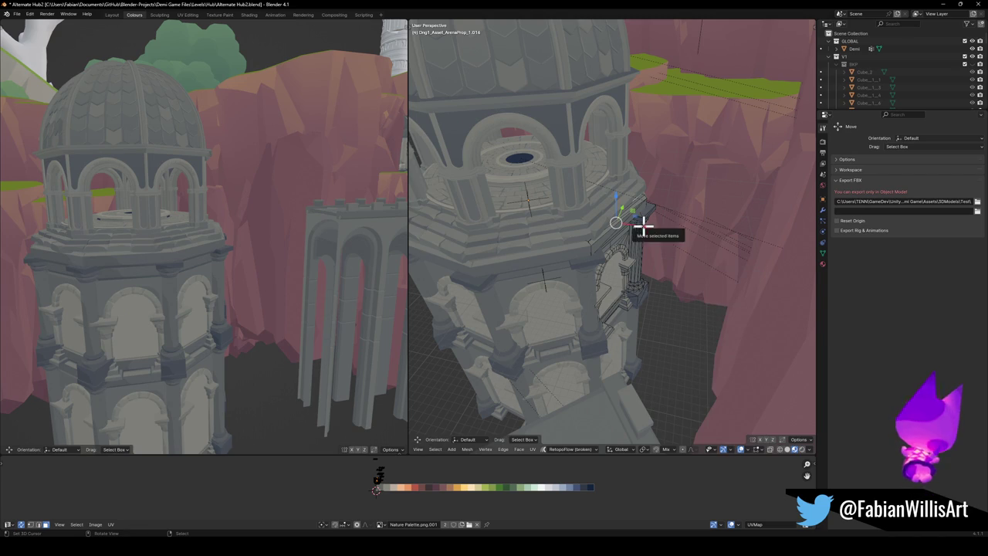
pyautogui.press(',')
pyautogui.click(648, 267)
pyautogui.scroll(3, 658, 267)
pyautogui.press('g')
pyautogui.press('z')
pyautogui.click(654, 263)
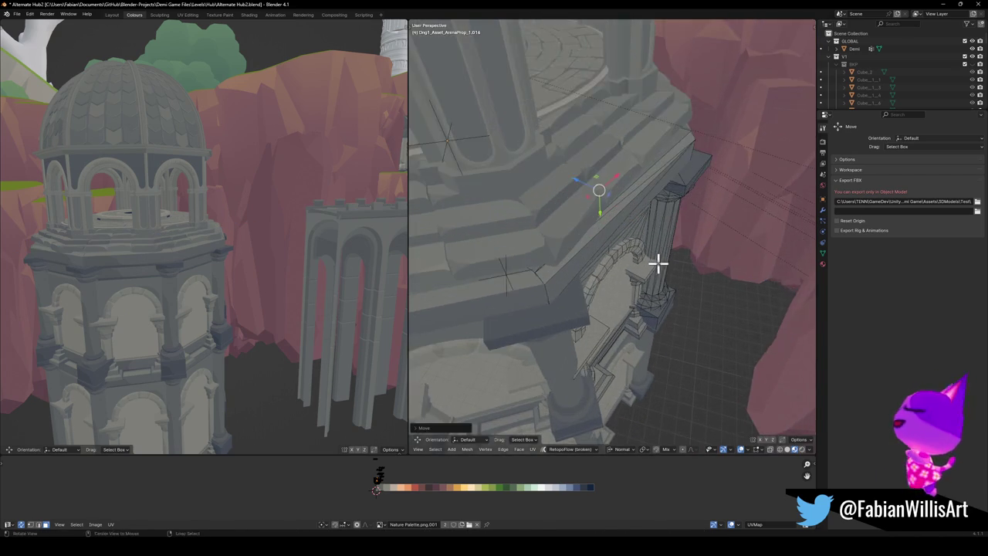
pyautogui.scroll(3, 640, 247)
pyautogui.scroll(2, 627, 228)
pyautogui.moveTo(626, 221)
pyautogui.mouseDown(button='middle')
pyautogui.moveTo(745, 218)
pyautogui.moveTo(681, 224)
pyautogui.moveTo(643, 182)
pyautogui.mouseUp(button='middle')
# - Return to Object Mode and save Alternate Hub2.blend
pyautogui.press('Tab')
pyautogui.scroll(-3, 641, 208)
pyautogui.hotkey('ctrl', 's')
pyautogui.scroll(2, 630, 240)
# - Select the whole domed tower and view it from the top
pyautogui.scroll(4, 625, 243)
pyautogui.scroll(-2, 627, 245)
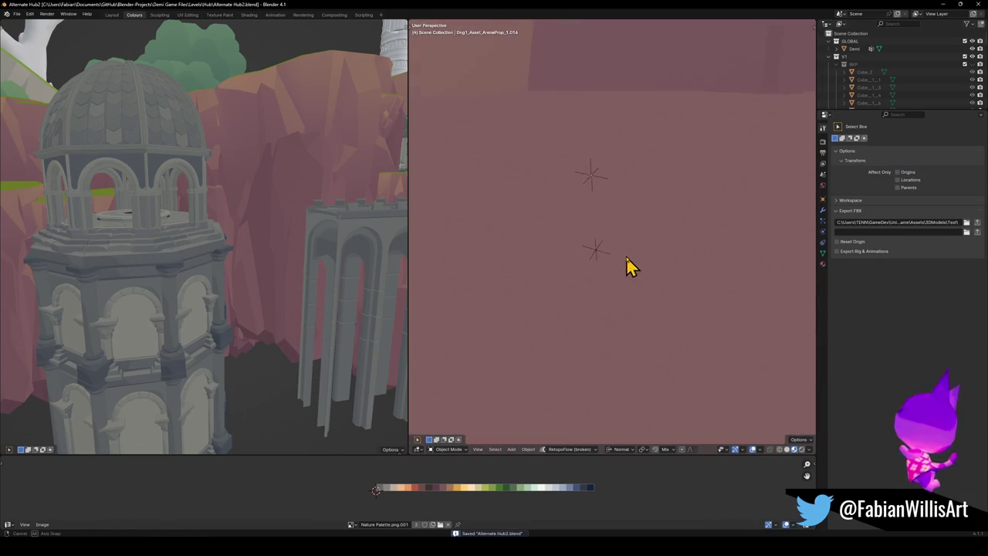
pyautogui.scroll(-5, 649, 254)
pyautogui.moveTo(668, 254)
pyautogui.mouseDown(button='middle')
pyautogui.moveTo(653, 287)
pyautogui.moveTo(640, 275)
pyautogui.moveTo(661, 260)
pyautogui.moveTo(649, 289)
pyautogui.mouseUp(button='middle')
pyautogui.scroll(3, 656, 278)
pyautogui.scroll(-3, 645, 278)
pyautogui.scroll(3, 617, 251)
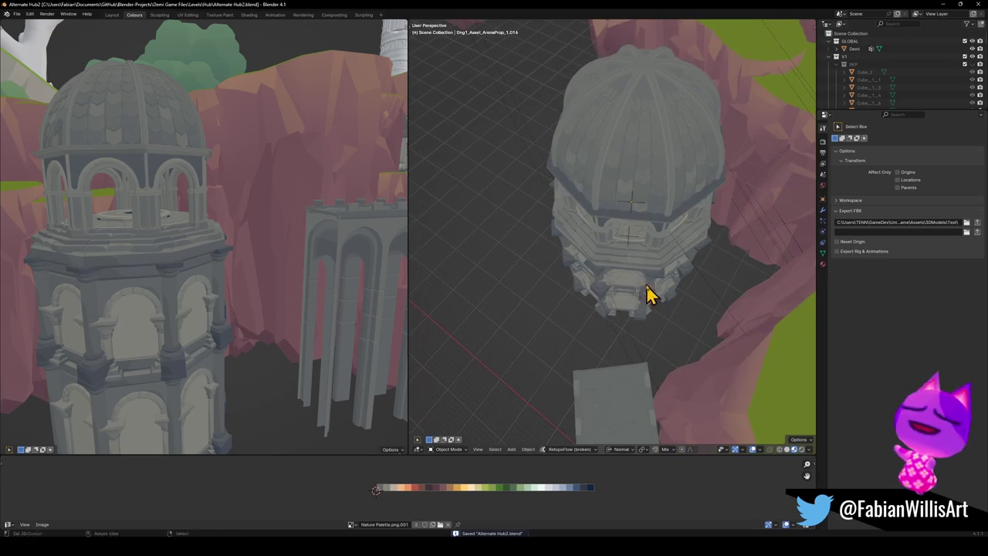
pyautogui.moveTo(631, 240); pyautogui.dragTo(635, 187)
pyautogui.moveTo(636, 187); pyautogui.dragTo(639, 197, button='middle')
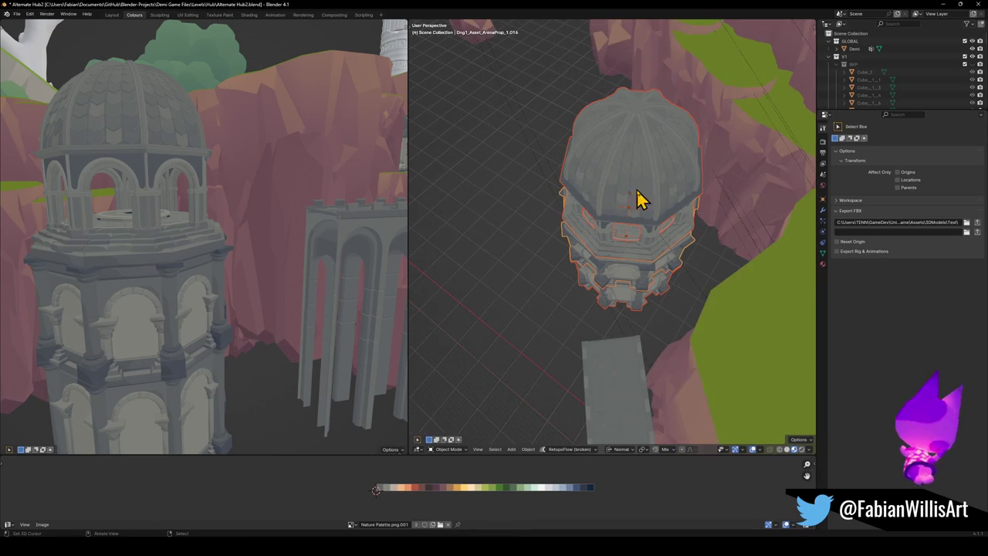
pyautogui.press('KP_7')
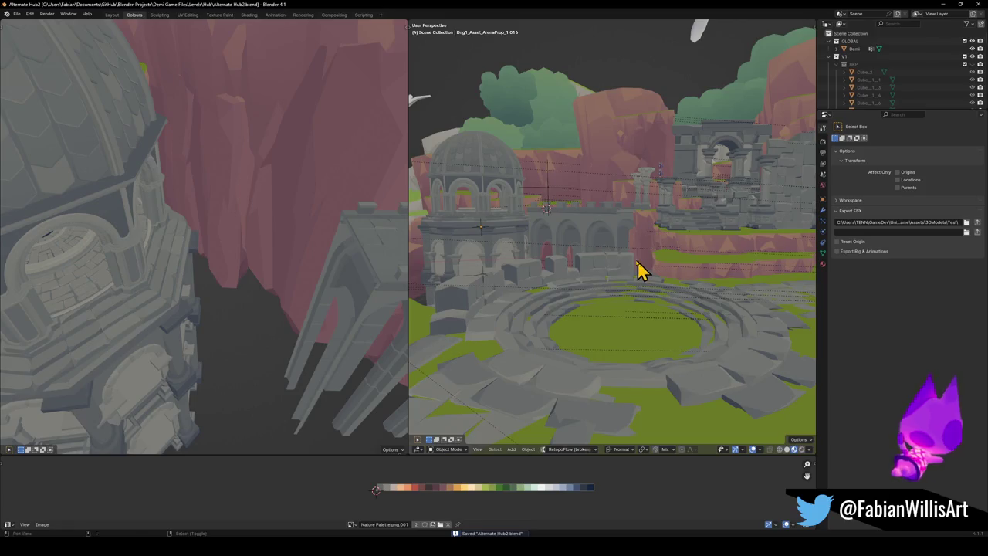
pyautogui.moveTo(640, 304)
pyautogui.mouseDown(button='middle')
pyautogui.moveTo(649, 271)
pyautogui.moveTo(620, 269)
pyautogui.mouseUp(button='middle')
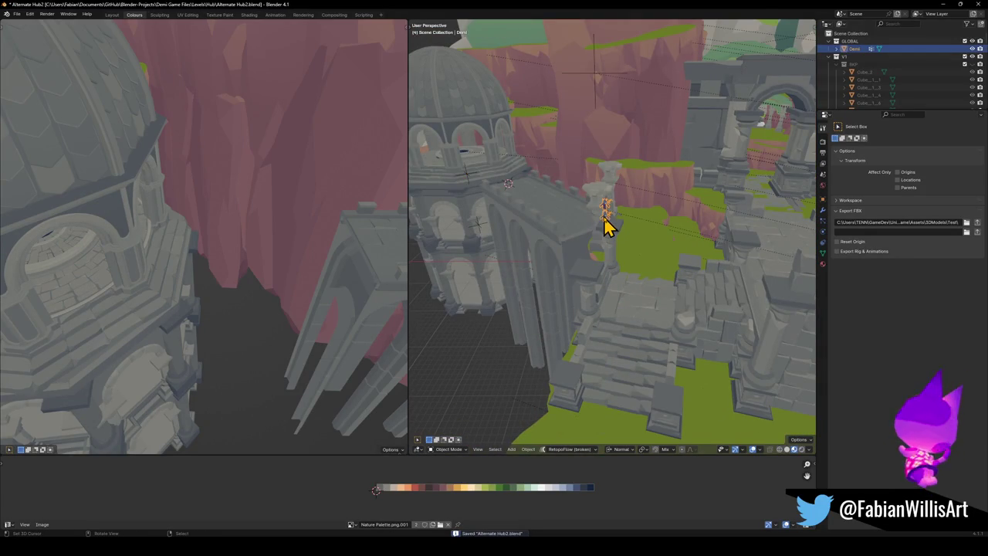
# - Snap the Demi character to the 3D cursor, set it on the bridge deck, then select the bridge
pyautogui.hotkey('shift', 's')
pyautogui.click(521, 178)
pyautogui.press('KP_Decimal')
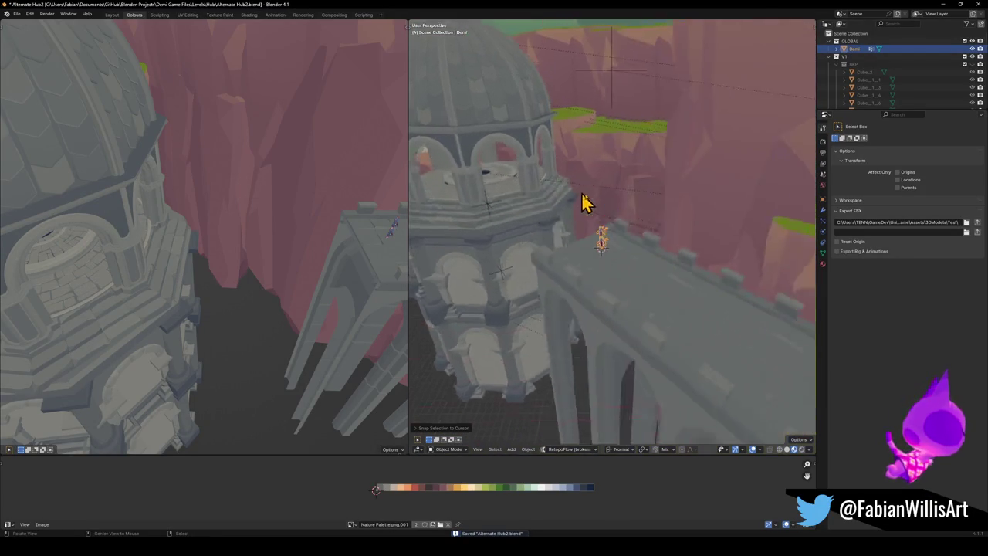
pyautogui.moveTo(606, 246); pyautogui.dragTo(646, 283, button='middle')
pyautogui.press('g')
pyautogui.hotkey('shift', 'z')
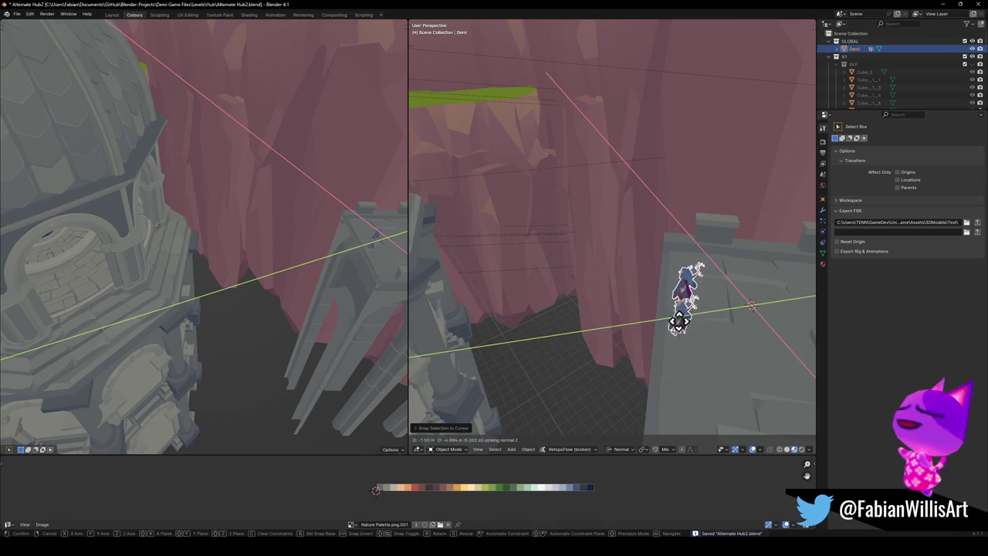
pyautogui.click(560, 282)
pyautogui.moveTo(560, 282)
pyautogui.mouseDown(button='middle')
pyautogui.moveTo(629, 283)
pyautogui.moveTo(646, 294)
pyautogui.moveTo(633, 315)
pyautogui.moveTo(647, 299)
pyautogui.mouseUp(button='middle')
pyautogui.click(640, 276)
pyautogui.scroll(2, 640, 276)
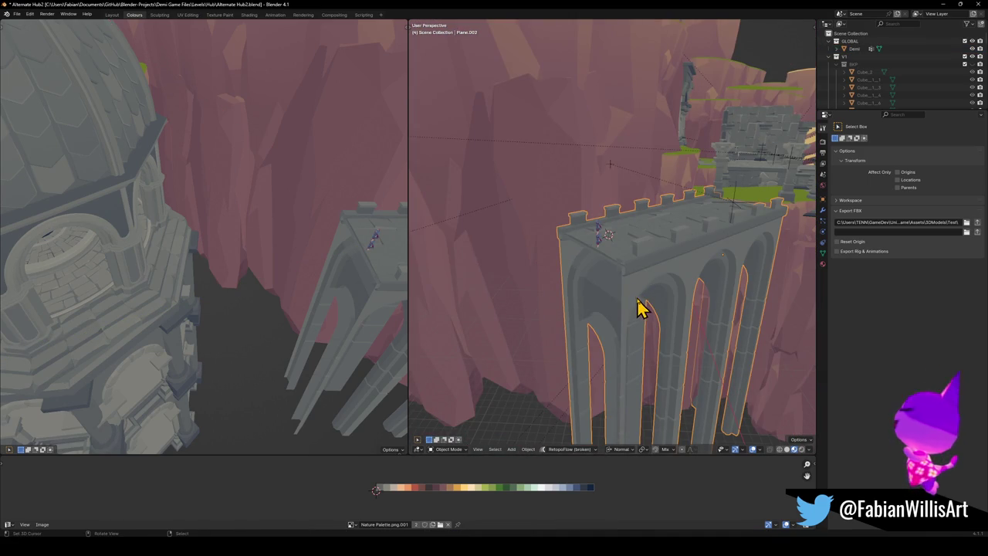
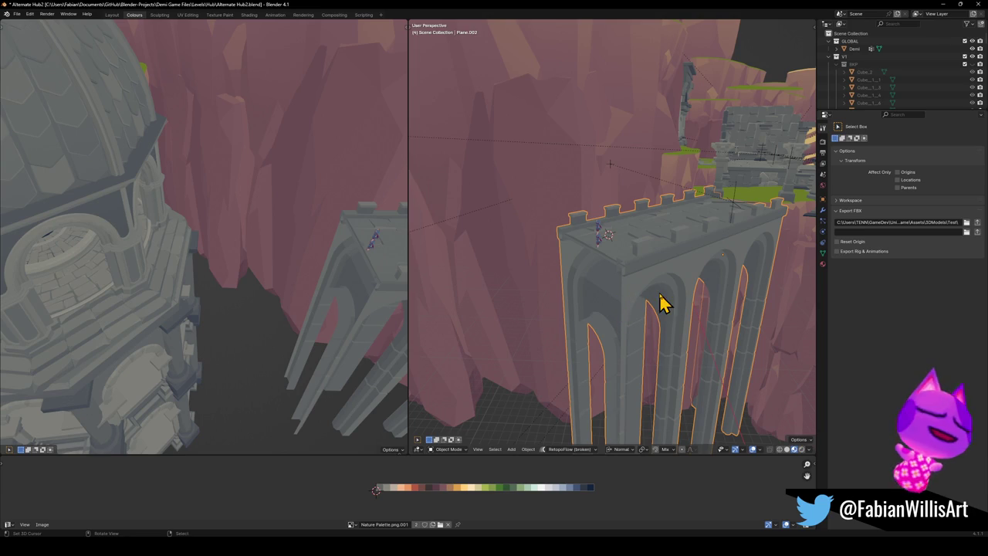
# - Duplicate the arched bridge section and place the copy along the Y axis
pyautogui.moveTo(602, 274)
pyautogui.mouseDown(button='middle')
pyautogui.moveTo(629, 258)
pyautogui.moveTo(591, 280)
pyautogui.moveTo(625, 302)
pyautogui.mouseUp(button='middle')
pyautogui.keyDown('shift'); pyautogui.click(614, 258); pyautogui.keyUp('shift')
pyautogui.hotkey('shift', 'd')
pyautogui.press('y')
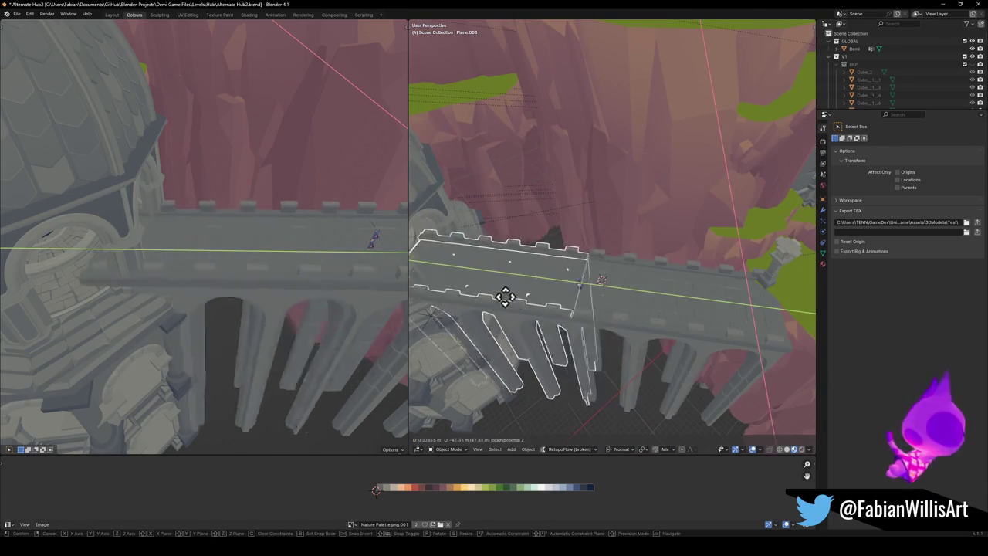
pyautogui.click(515, 213)
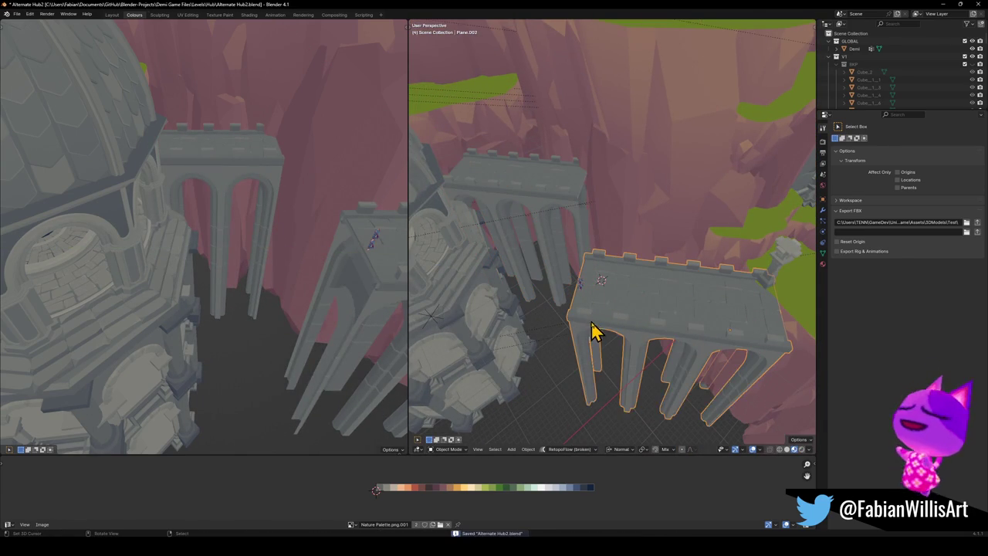
# - Apply the bridge's Array and Mirror modifiers, then enter Edit Mode with nothing selected
pyautogui.click(822, 212)
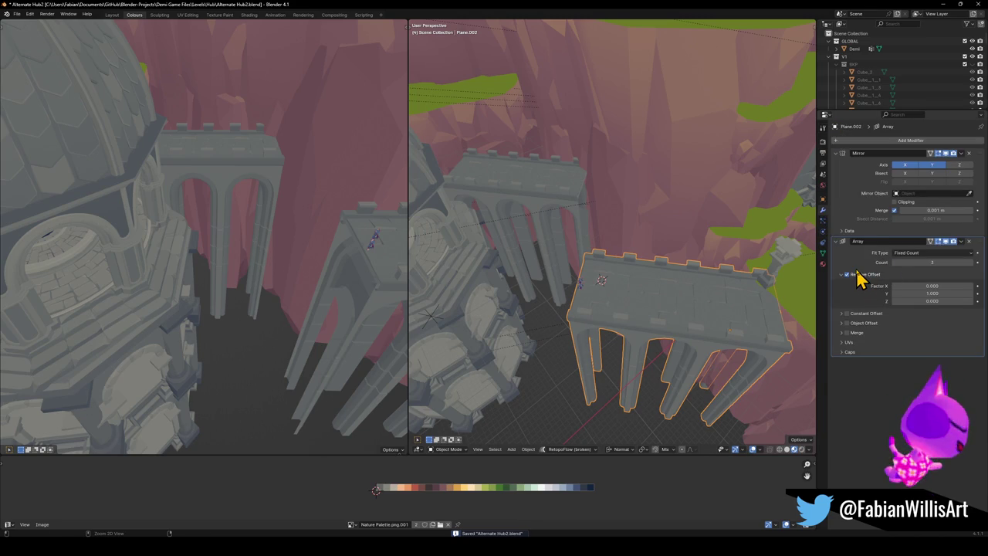
pyautogui.hotkey('ctrl', 'a')
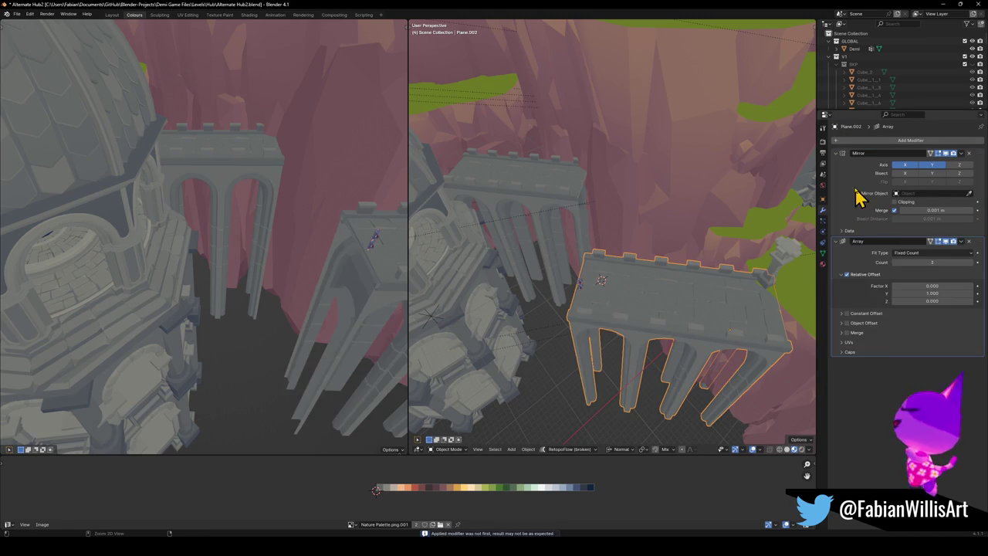
pyautogui.hotkey('ctrl', 'a')
pyautogui.hotkey('ctrl', 'a')
pyautogui.moveTo(625, 315); pyautogui.dragTo(640, 331, button='middle')
pyautogui.scroll(3, 594, 305)
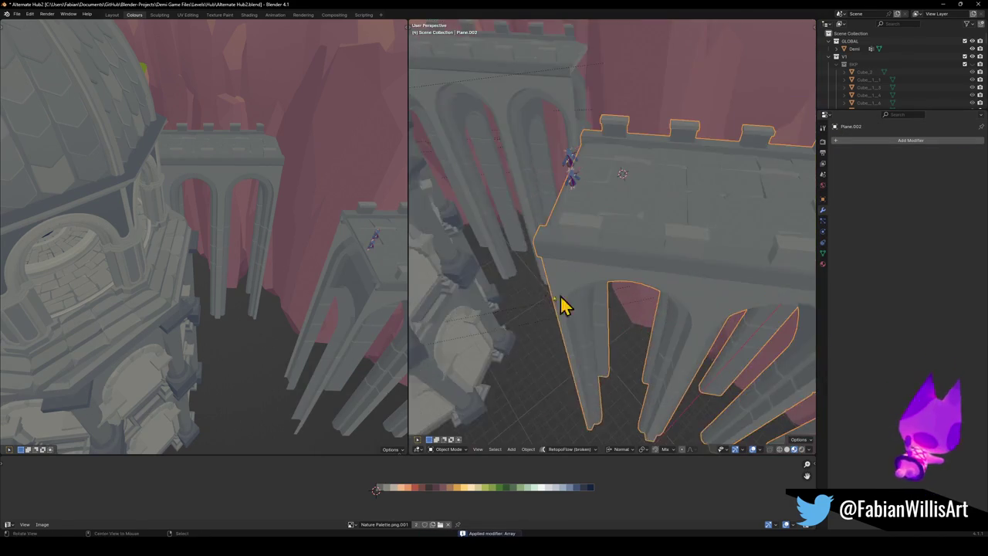
pyautogui.moveTo(595, 305); pyautogui.dragTo(617, 280, button='middle')
pyautogui.press('Tab')
pyautogui.hotkey('alt', 'a')
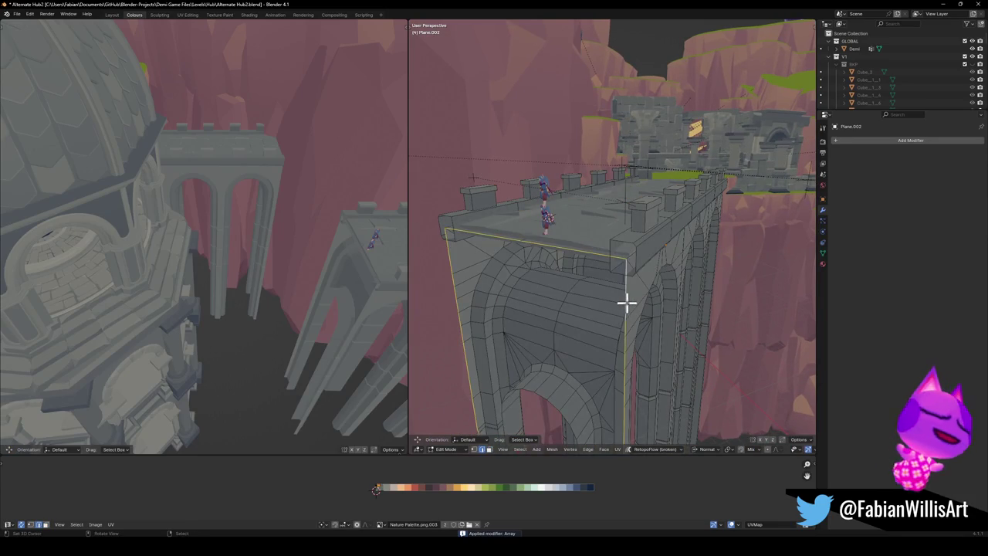
# - Triangulate the bridge's end face with Ctrl+T
pyautogui.click(623, 320)
pyautogui.moveTo(620, 335)
pyautogui.mouseDown(button='middle')
pyautogui.moveTo(641, 258)
pyautogui.moveTo(624, 311)
pyautogui.moveTo(665, 259)
pyautogui.moveTo(630, 280)
pyautogui.moveTo(623, 264)
pyautogui.moveTo(638, 285)
pyautogui.moveTo(620, 268)
pyautogui.moveTo(638, 281)
pyautogui.moveTo(636, 245)
pyautogui.moveTo(630, 260)
pyautogui.moveTo(659, 271)
pyautogui.moveTo(636, 265)
pyautogui.moveTo(622, 289)
pyautogui.moveTo(655, 214)
pyautogui.moveTo(640, 210)
pyautogui.mouseUp(button='middle')
pyautogui.hotkey('ctrl', 't')
pyautogui.hotkey('alt', 'a')
# - Push two end-wall triangles inward along Z and shrink them into a break
pyautogui.click(649, 205)
pyautogui.keyDown('shift'); pyautogui.click(657, 190); pyautogui.keyUp('shift')
pyautogui.press('g')
pyautogui.press('z')
pyautogui.press('z')
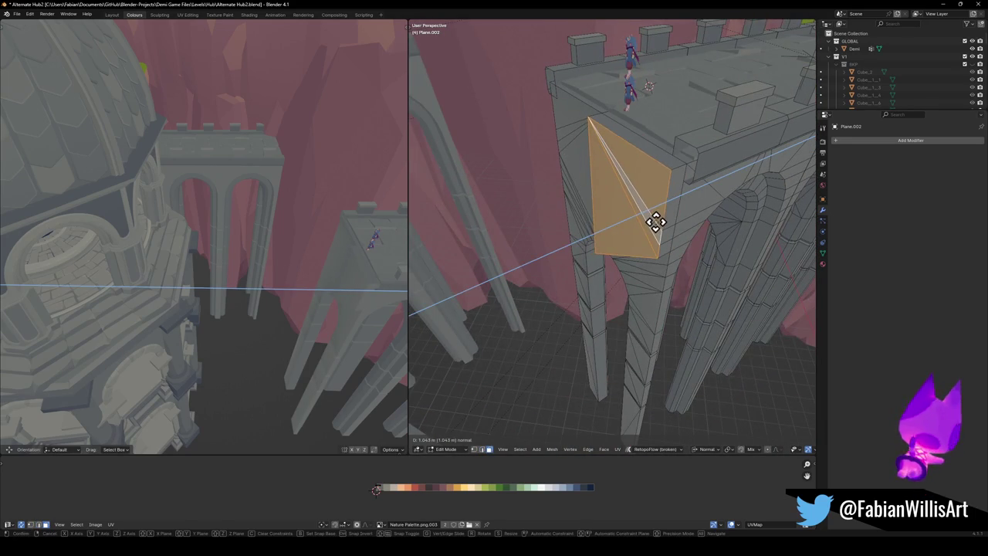
pyautogui.click(652, 223)
pyautogui.press('s')
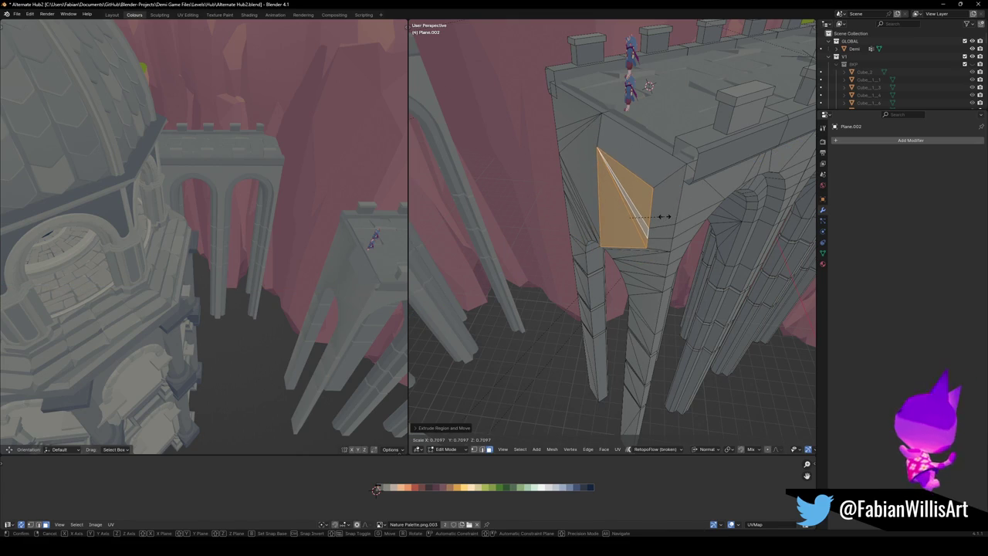
pyautogui.rightClick(664, 217)
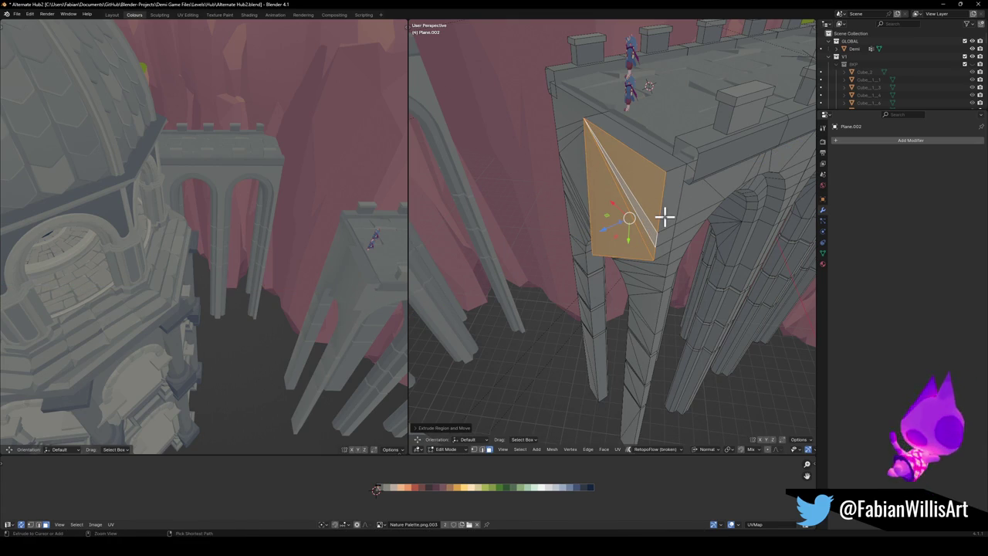
pyautogui.moveTo(642, 222); pyautogui.dragTo(656, 214, button='middle')
pyautogui.press('s')
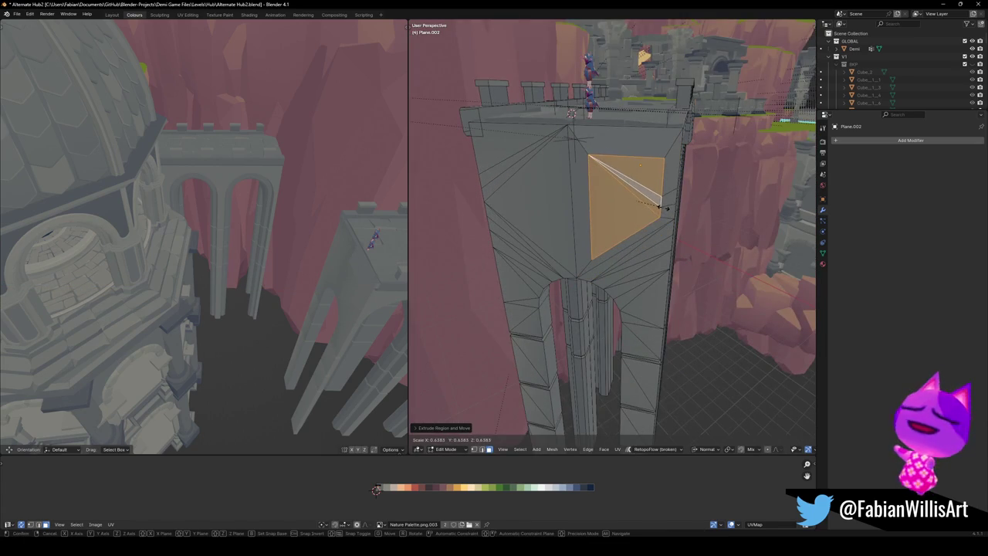
pyautogui.click(660, 207)
pyautogui.hotkey('alt', 'a')
# - Recolour the break's top face by shifting its UVs on the palette
pyautogui.click(626, 154)
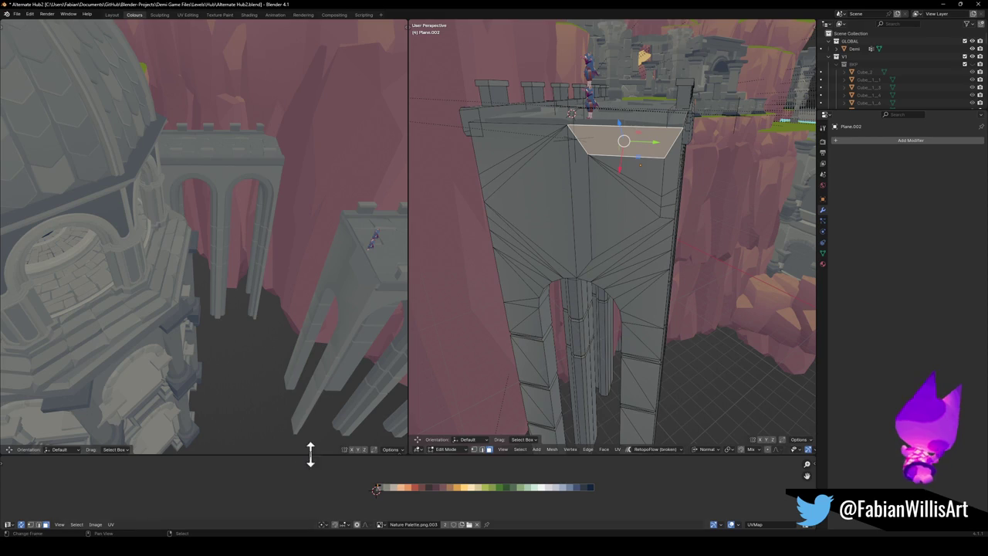
pyautogui.moveTo(355, 332)
pyautogui.mouseDown(button='middle')
pyautogui.moveTo(368, 288)
pyautogui.moveTo(196, 249)
pyautogui.moveTo(308, 388)
pyautogui.mouseUp(button='middle')
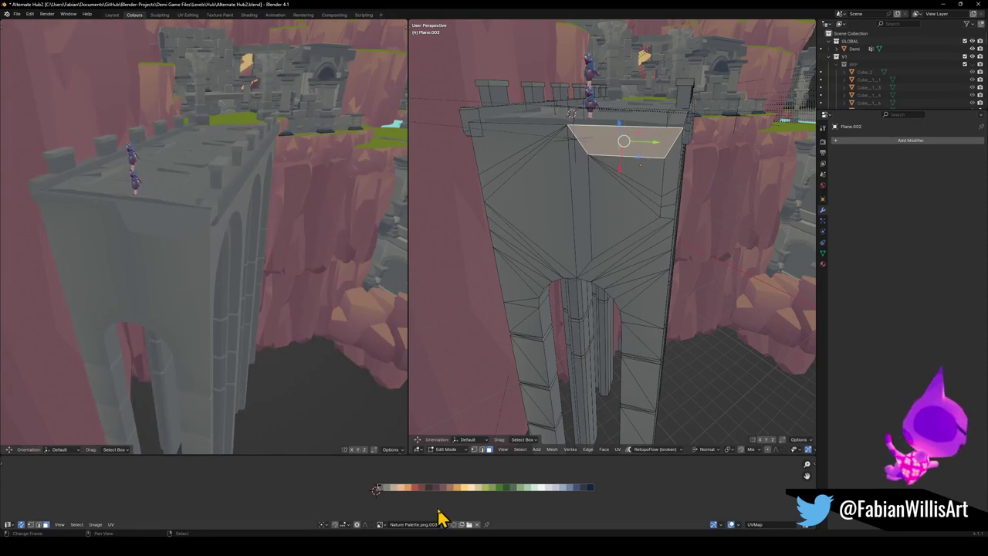
pyautogui.click(429, 488)
pyautogui.hotkey('alt', 'a')
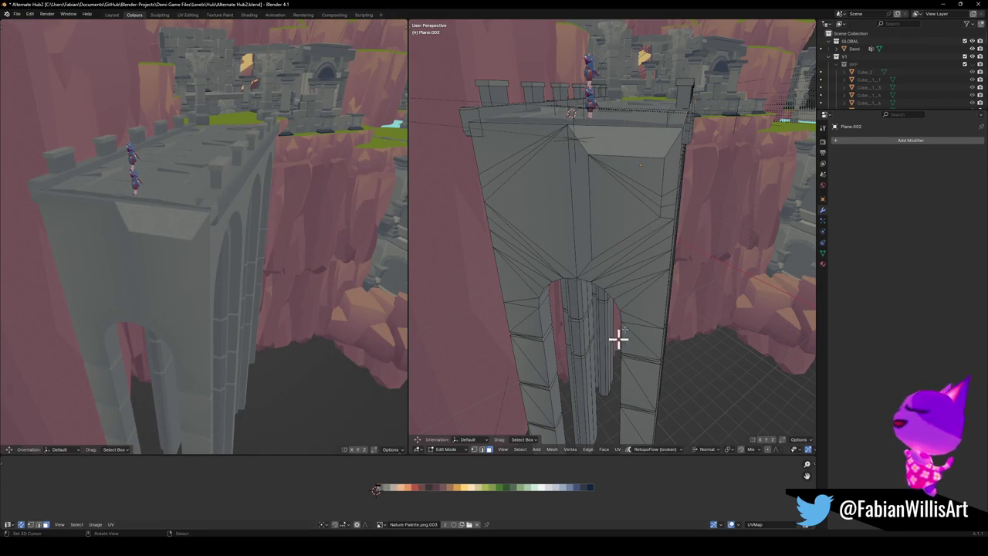
pyautogui.moveTo(671, 237); pyautogui.dragTo(665, 216, button='middle')
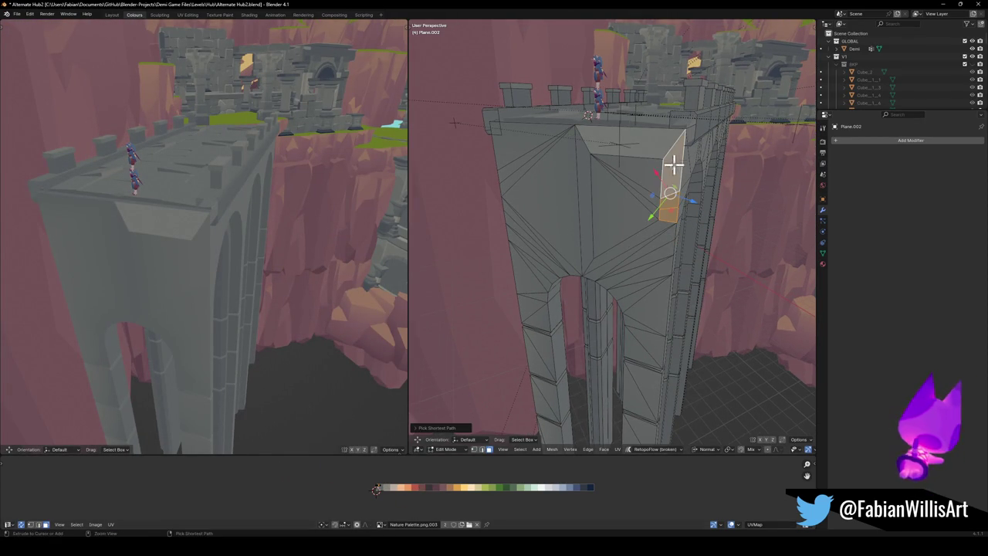
pyautogui.press('g')
pyautogui.press('x')
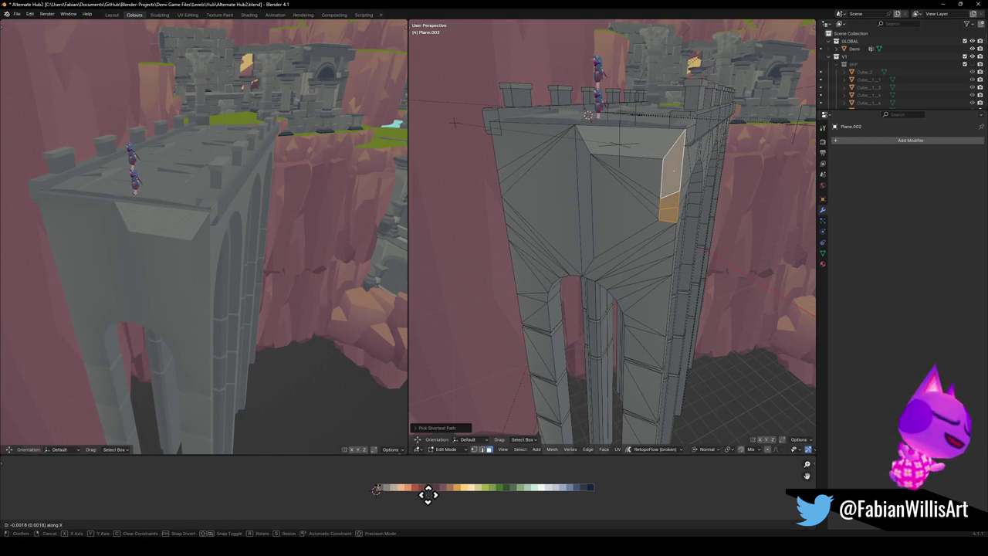
pyautogui.click(429, 494)
# - Recolour a diagonal wall face by shifting its UVs along X on the palette
pyautogui.moveTo(600, 280); pyautogui.dragTo(575, 301, button='middle')
pyautogui.click(572, 305)
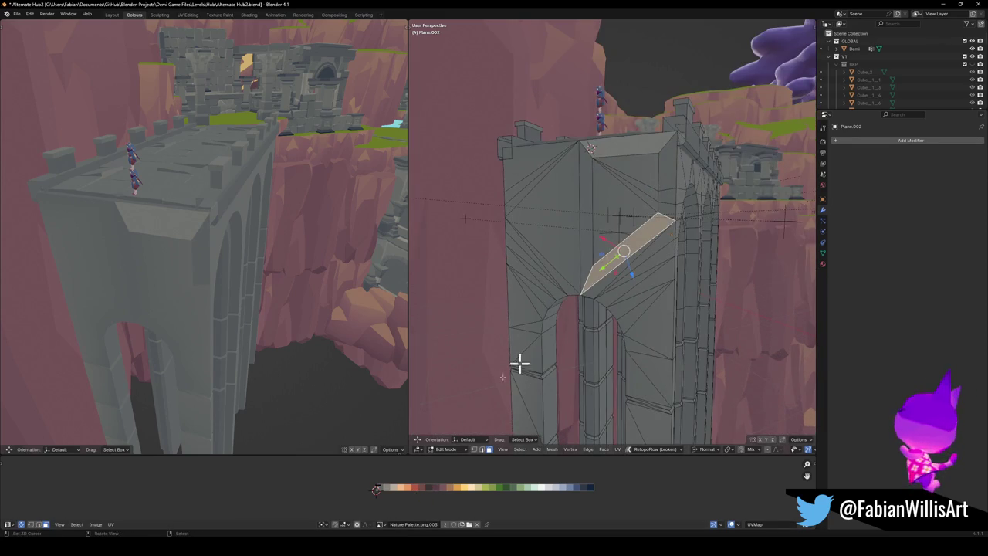
pyautogui.press('g')
pyautogui.press('x')
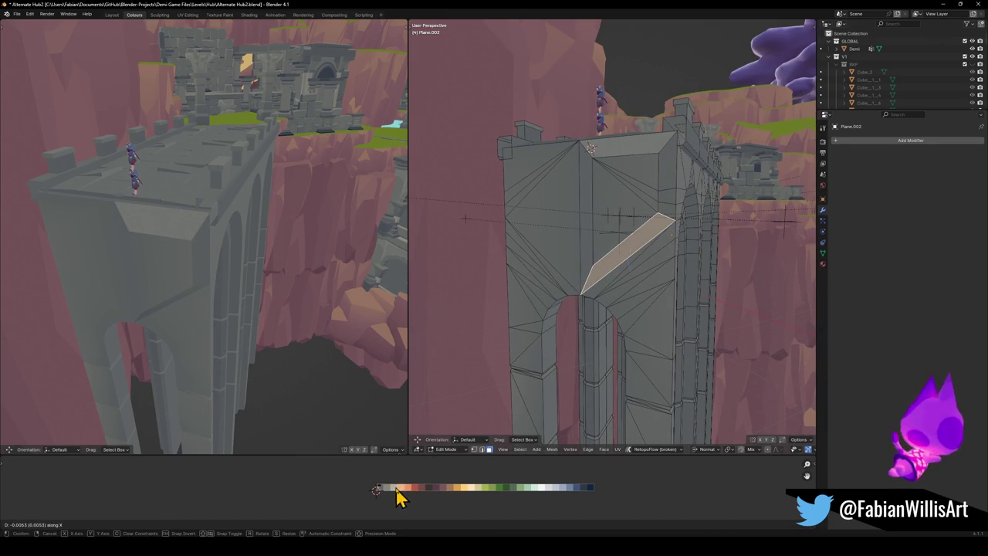
pyautogui.click(395, 486)
pyautogui.moveTo(269, 328)
pyautogui.mouseDown(button='middle')
pyautogui.moveTo(229, 309)
pyautogui.moveTo(268, 306)
pyautogui.mouseUp(button='middle')
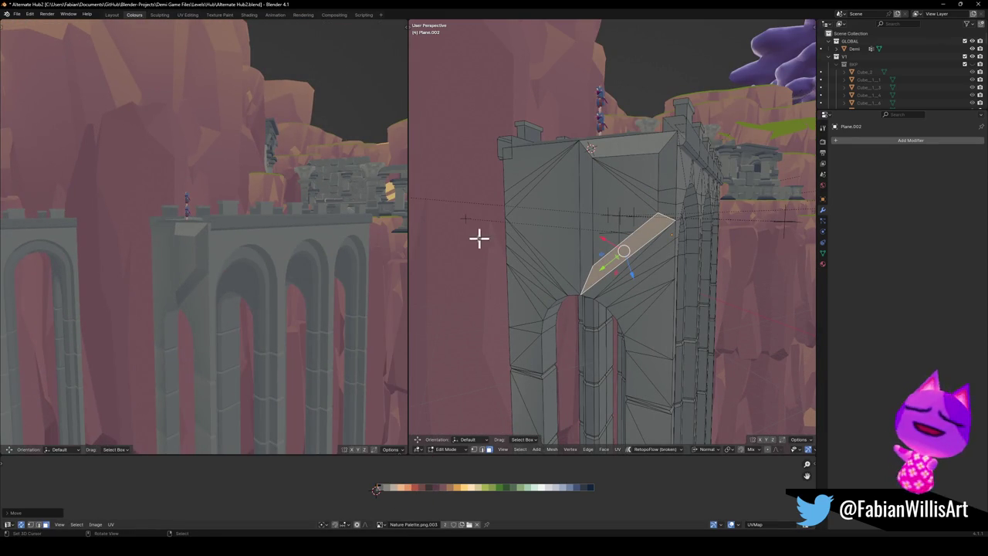
pyautogui.hotkey('alt', 'a')
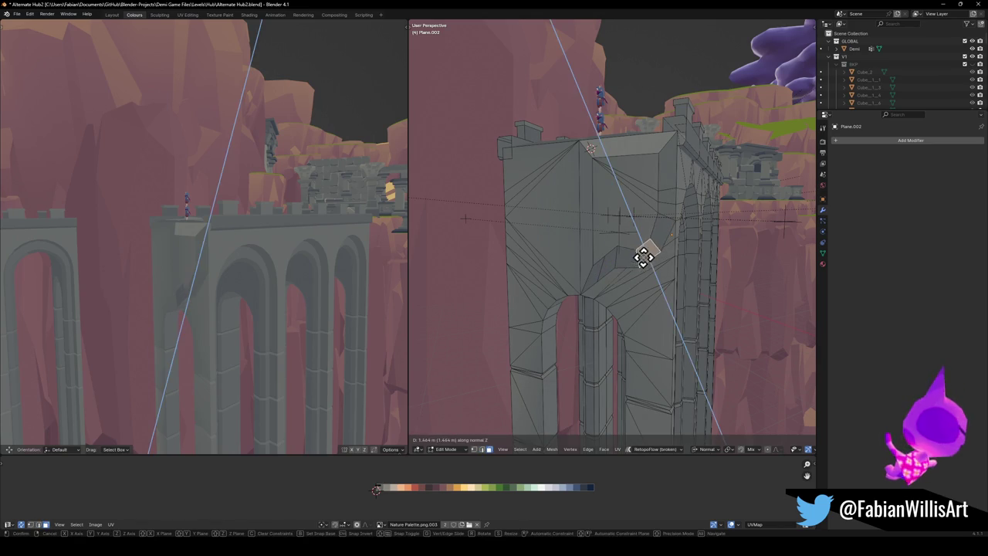
pyautogui.click(644, 255)
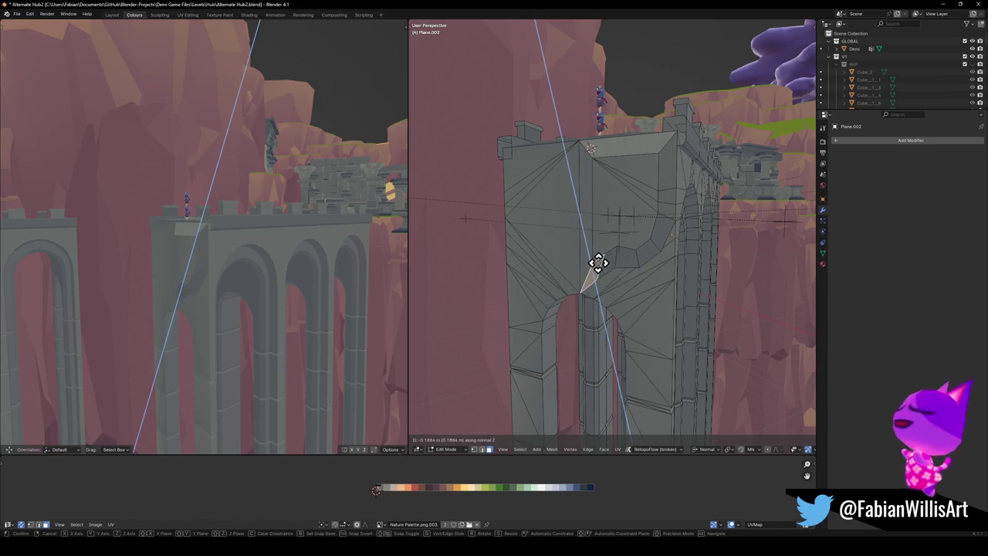
# - Switch to Global transform orientation and move the selected face vertically along Z
pyautogui.press(',')
pyautogui.click(598, 276)
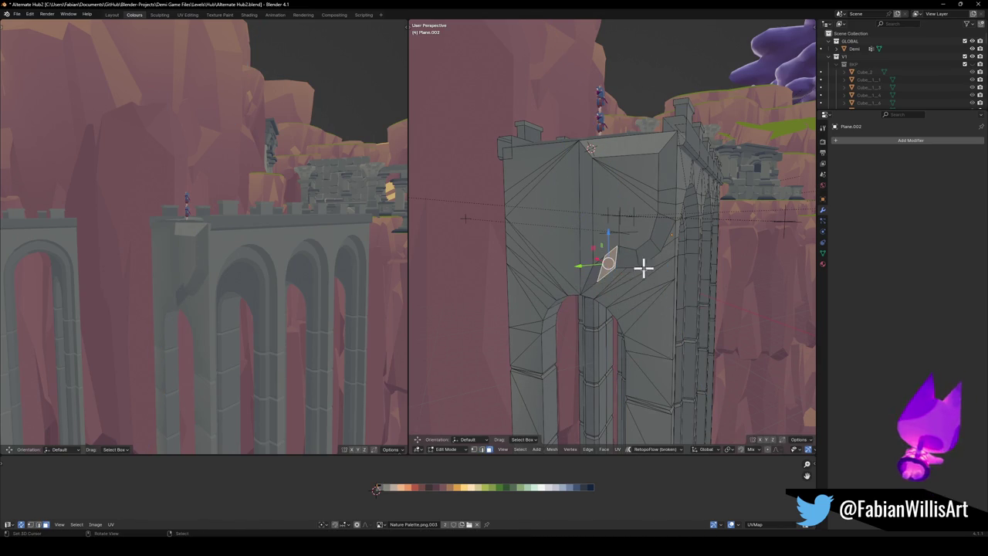
pyautogui.press('g')
pyautogui.press('z')
pyautogui.click(638, 261)
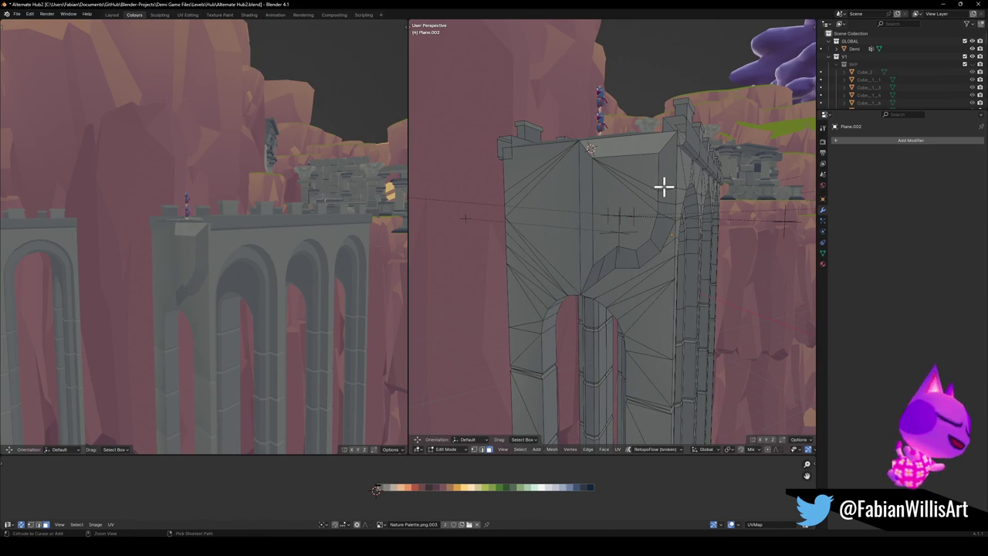
pyautogui.hotkey('ctrl', 'r')
# - Select the pier's vertical face strip and shift it sideways along X
pyautogui.press('Escape')
pyautogui.moveTo(657, 172); pyautogui.dragTo(660, 199, button='middle')
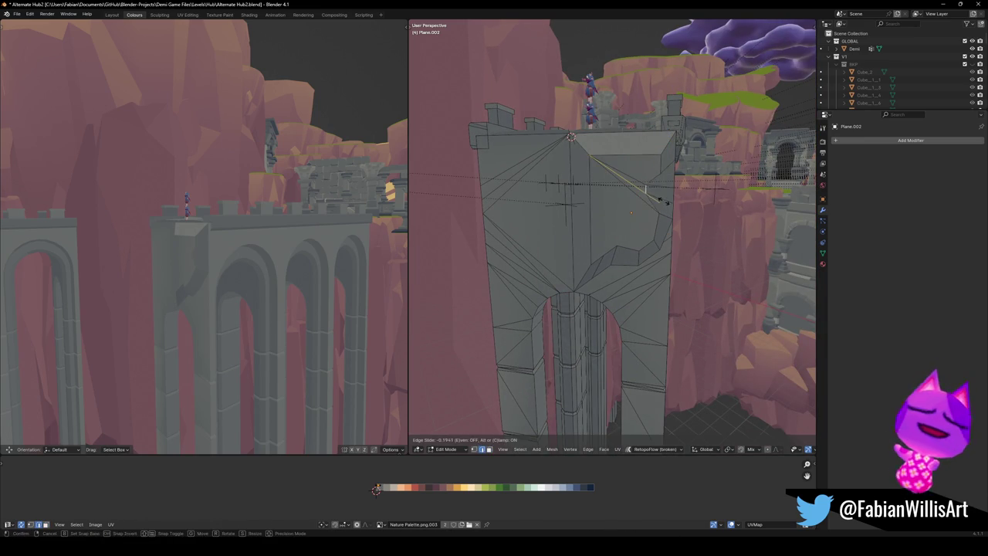
pyautogui.moveTo(254, 269); pyautogui.dragTo(270, 276, button='middle')
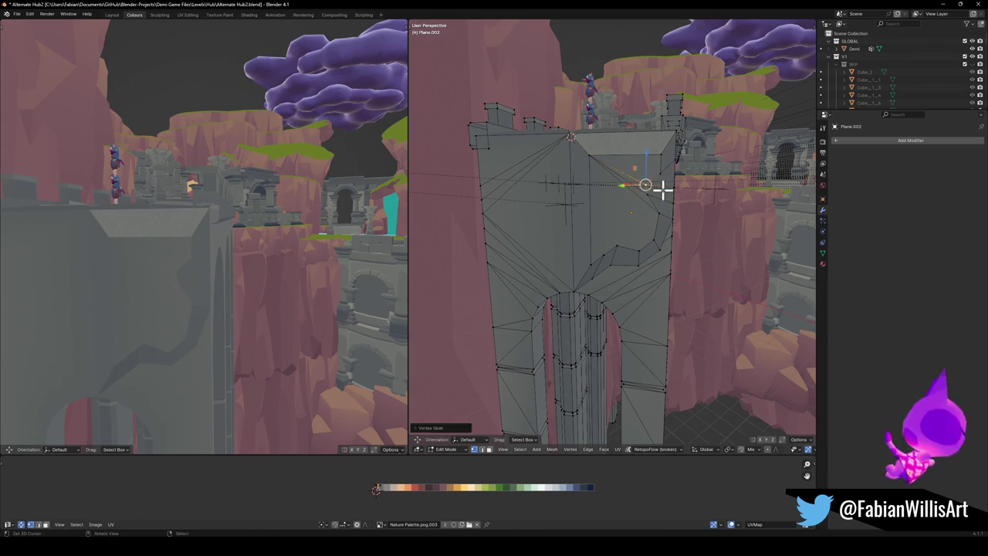
pyautogui.press('1')
pyautogui.press('3')
pyautogui.click(587, 212)
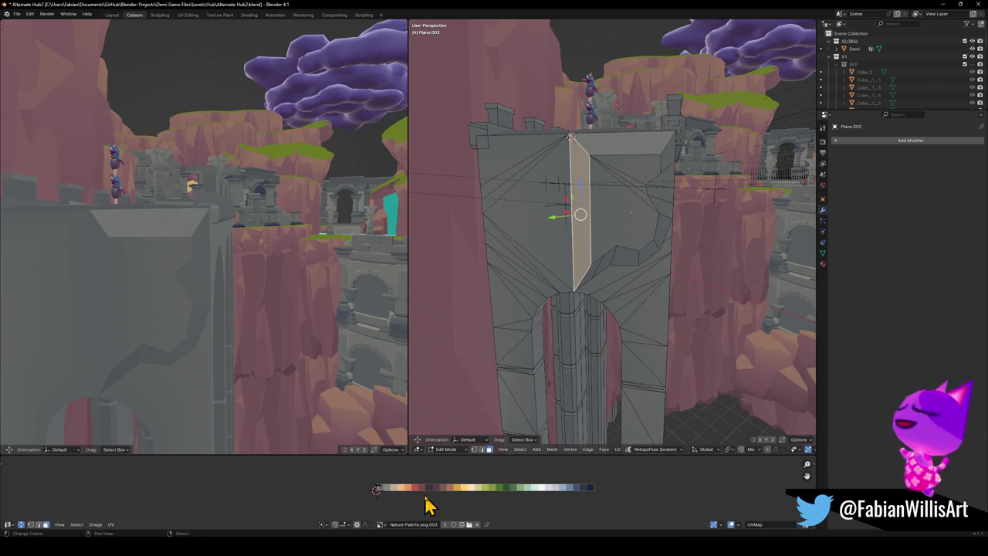
pyautogui.press('g')
pyautogui.press('x')
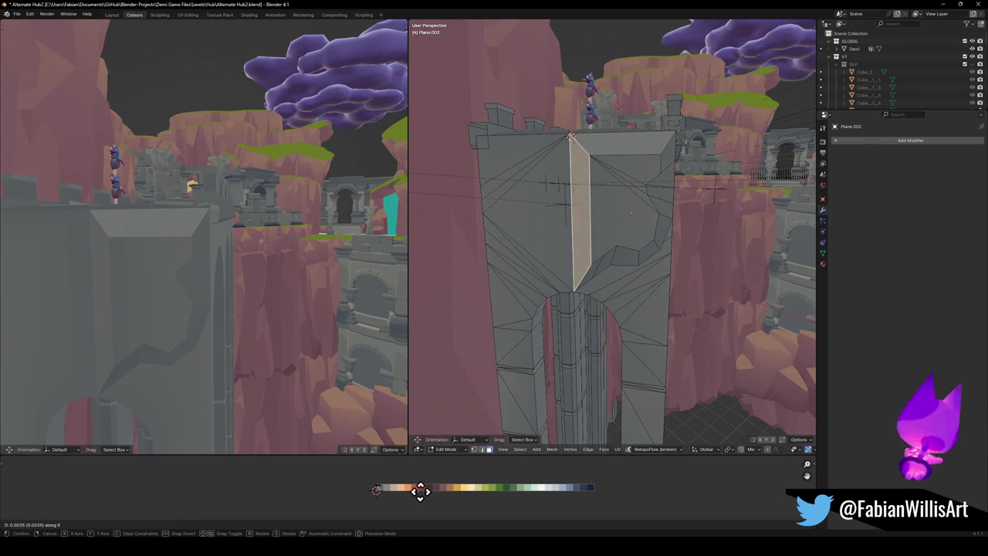
pyautogui.click(425, 491)
# - Add a loop cut across the wall and slide the new edge
pyautogui.hotkey('ctrl', 'r')
pyautogui.click(585, 211)
pyautogui.click(583, 213)
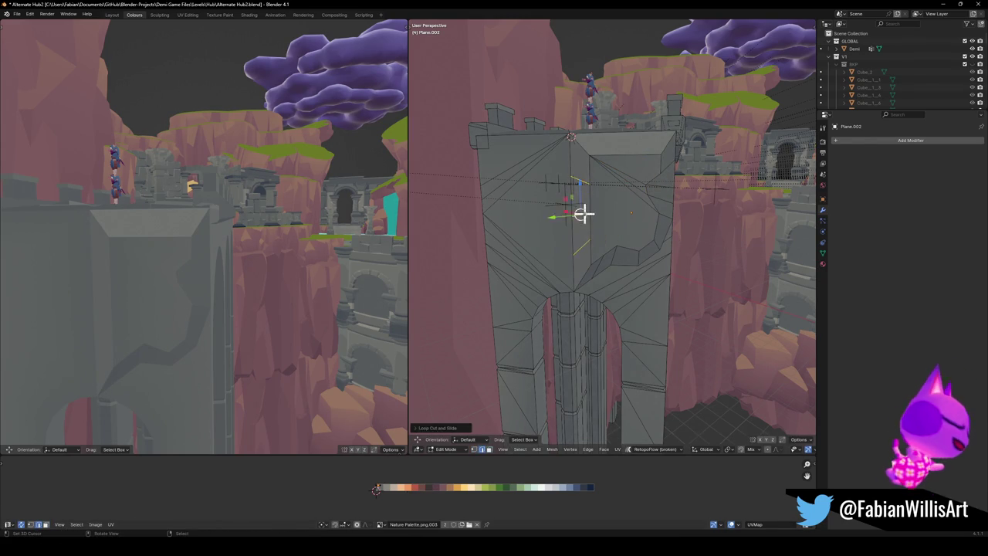
pyautogui.moveTo(602, 232); pyautogui.dragTo(596, 254, button='middle')
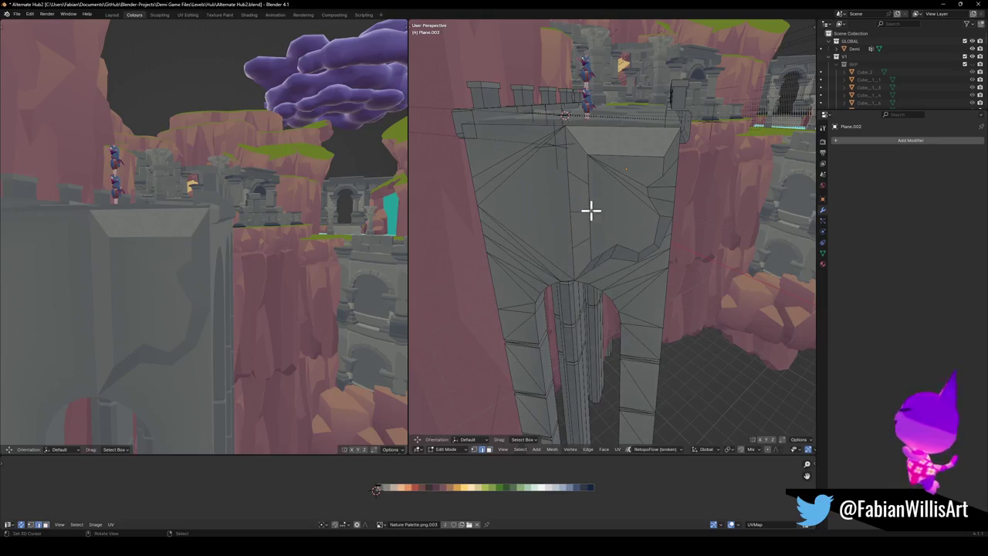
pyautogui.press('g')
pyautogui.press('g')
pyautogui.click(608, 233)
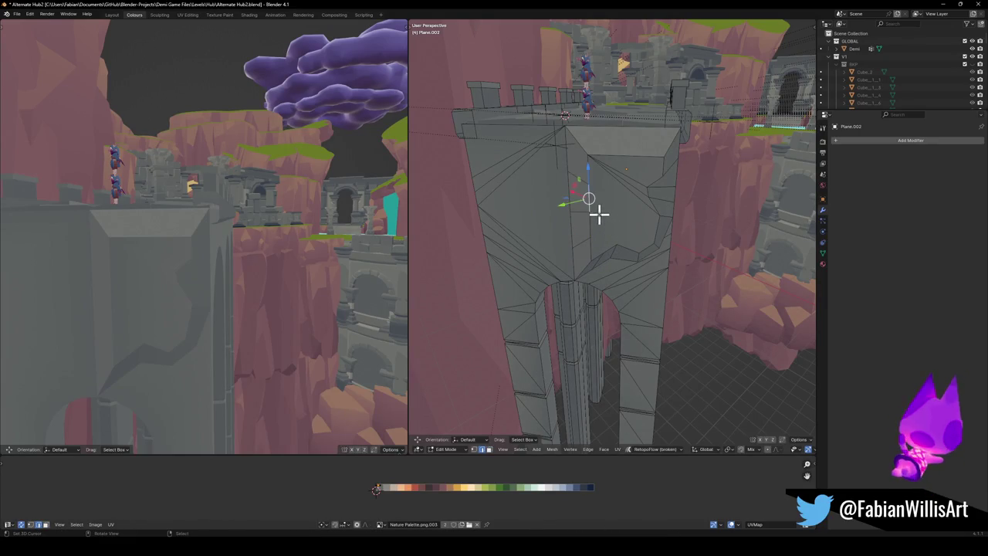
# - Move a vertex on the pier's front face higher up
pyautogui.press('1')
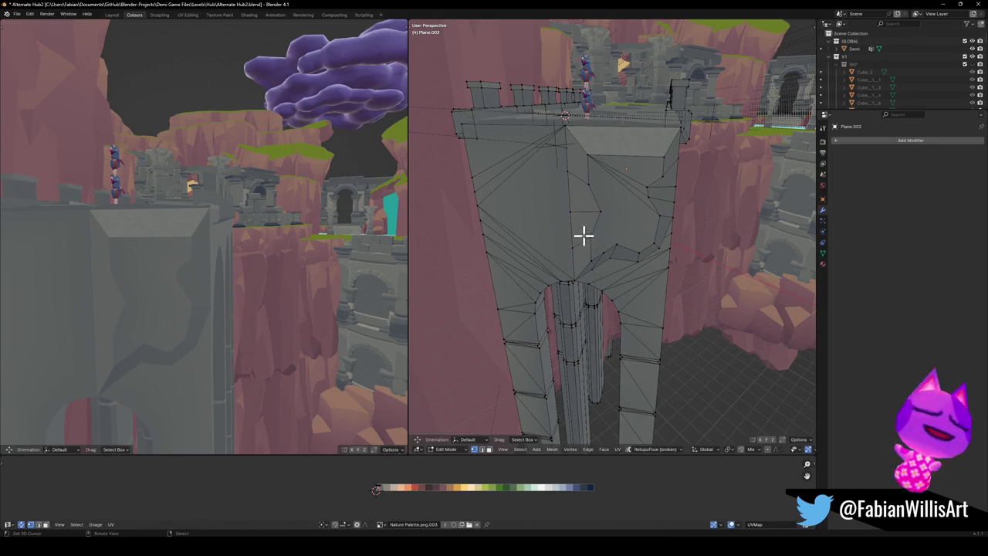
pyautogui.click(586, 237)
pyautogui.press('g')
pyautogui.click(582, 211)
pyautogui.click(567, 144)
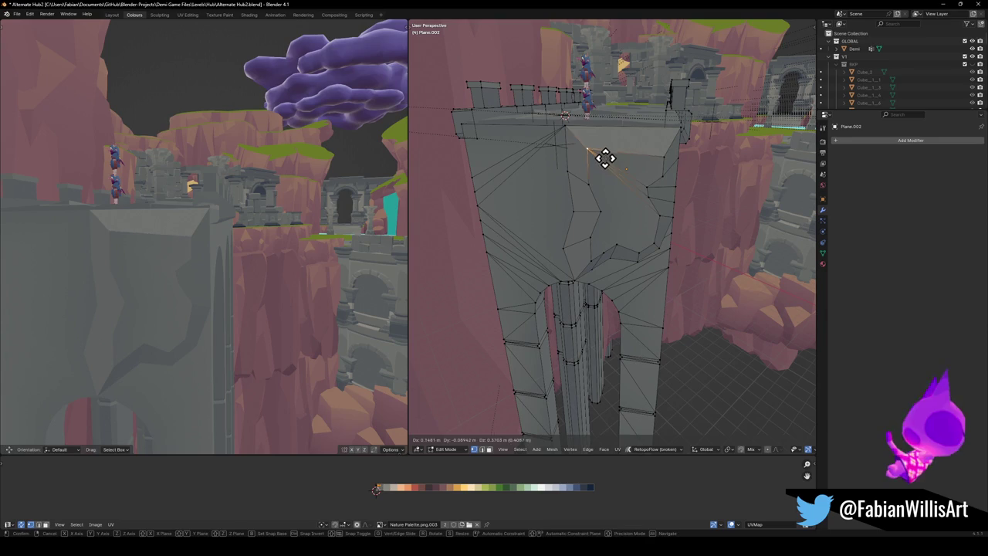
# - Add an edge loop across the pier and reposition a vertex
pyautogui.hotkey('ctrl', 'r')
pyautogui.click(624, 152)
pyautogui.hotkey('ctrl', 'z')
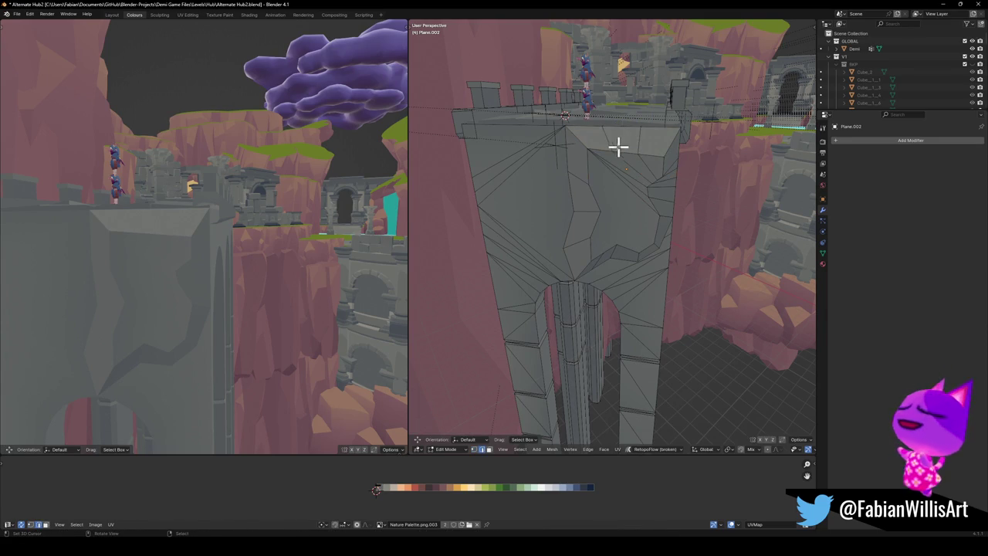
pyautogui.press('g')
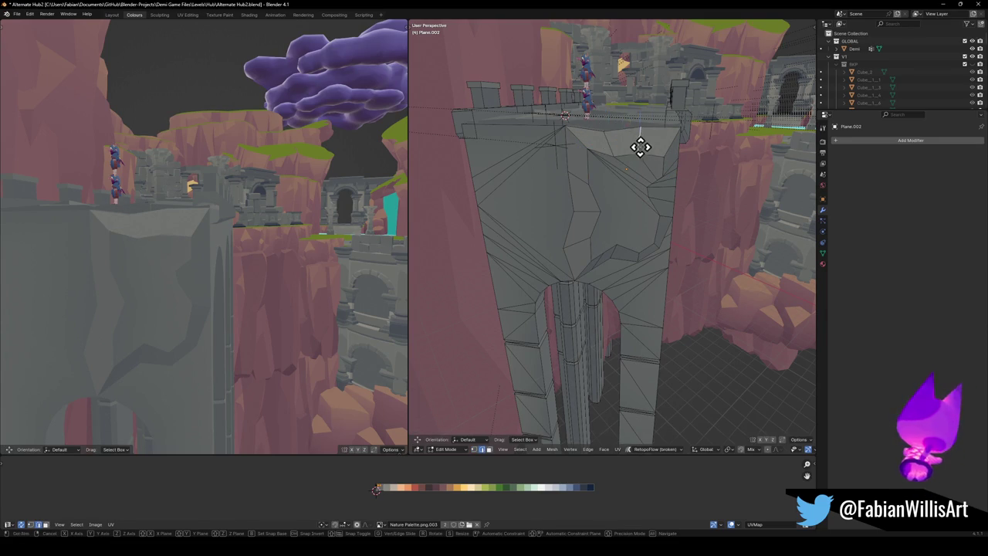
pyautogui.click(640, 148)
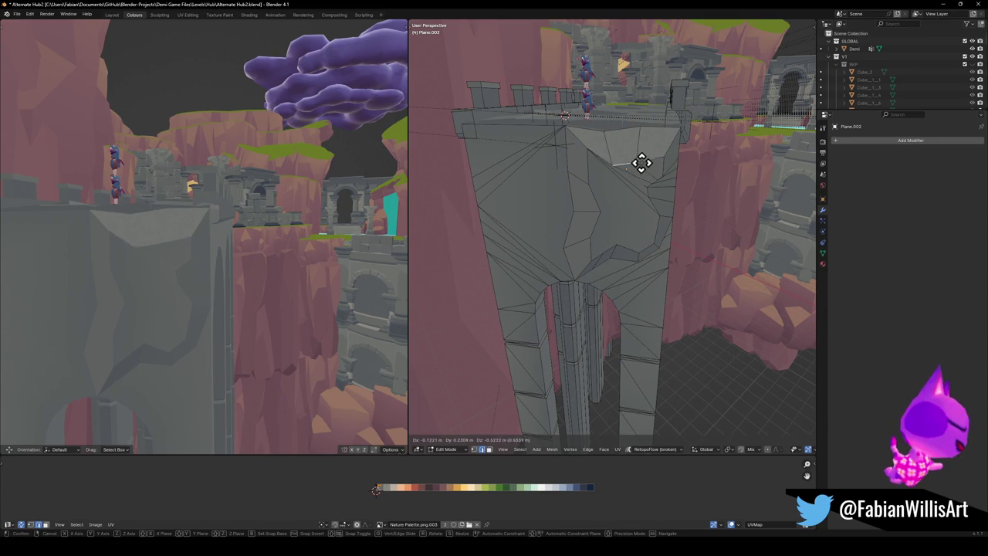
# - Slide a vertex along its edge on the pier's front face
pyautogui.press('1')
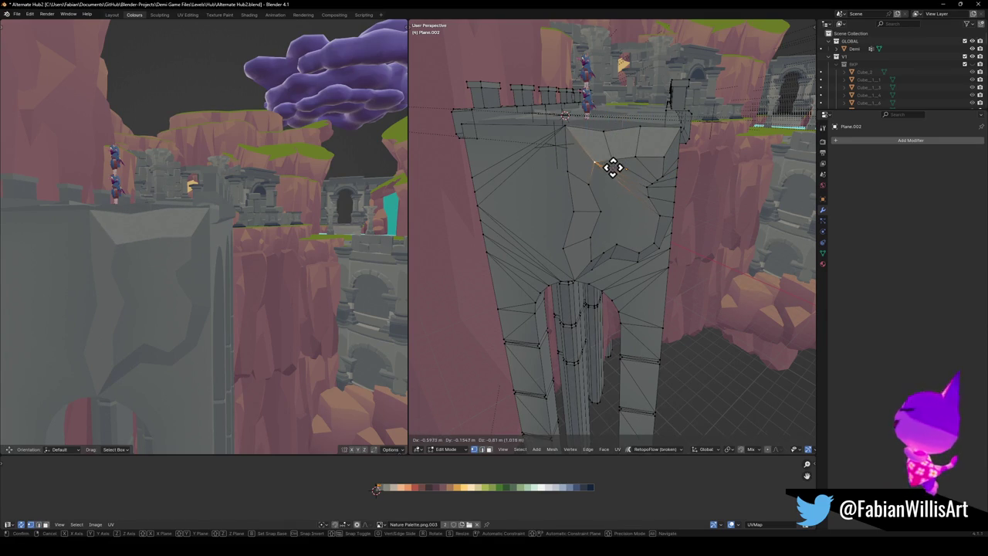
pyautogui.click(208, 280)
pyautogui.moveTo(208, 280)
pyautogui.mouseDown(button='middle')
pyautogui.moveTo(232, 324)
pyautogui.moveTo(254, 294)
pyautogui.moveTo(229, 267)
pyautogui.moveTo(512, 186)
pyautogui.mouseUp(button='middle')
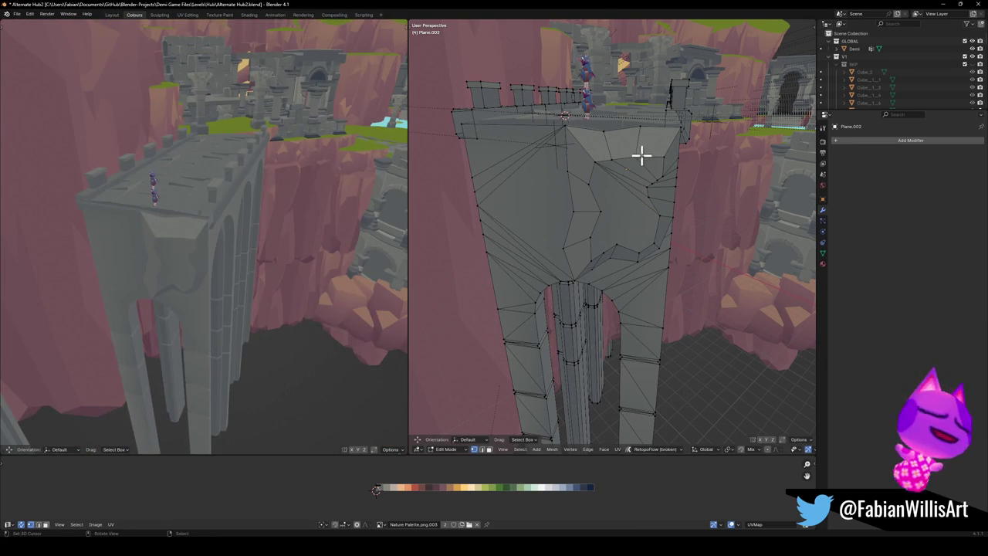
pyautogui.press('3')
pyautogui.click(674, 150)
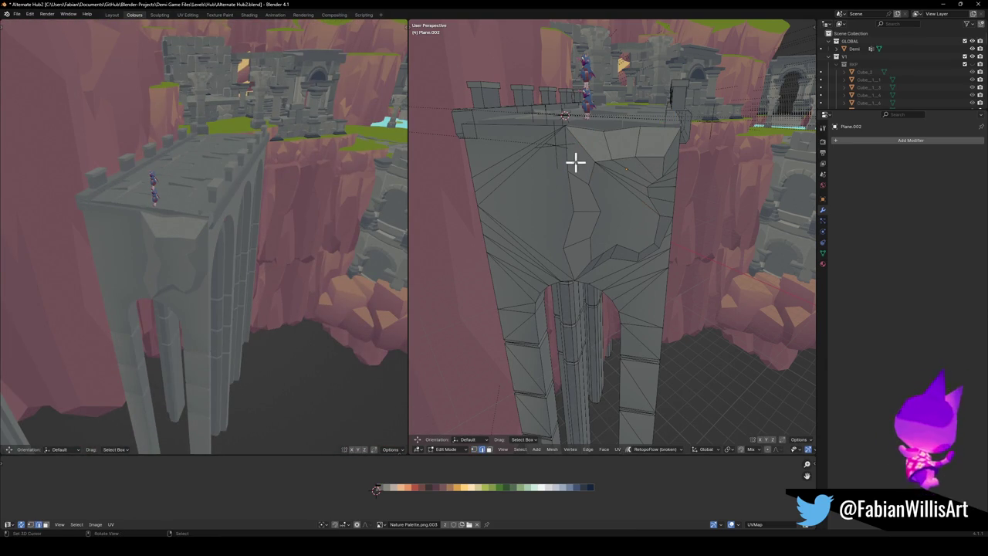
pyautogui.press('g')
pyautogui.press('g')
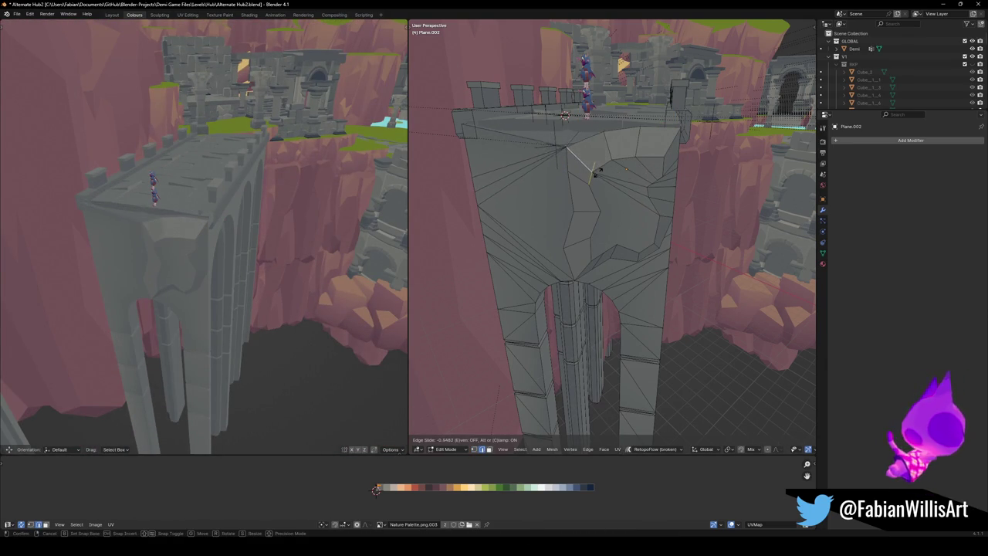
pyautogui.click(593, 170)
# - Move a top-edge vertex to mid-face, then undo the recent pier edits
pyautogui.moveTo(244, 224)
pyautogui.mouseDown(button='middle')
pyautogui.moveTo(247, 212)
pyautogui.moveTo(238, 247)
pyautogui.mouseUp(button='middle')
pyautogui.moveTo(239, 287); pyautogui.dragTo(282, 286, button='middle')
pyautogui.scroll(3, 286, 285)
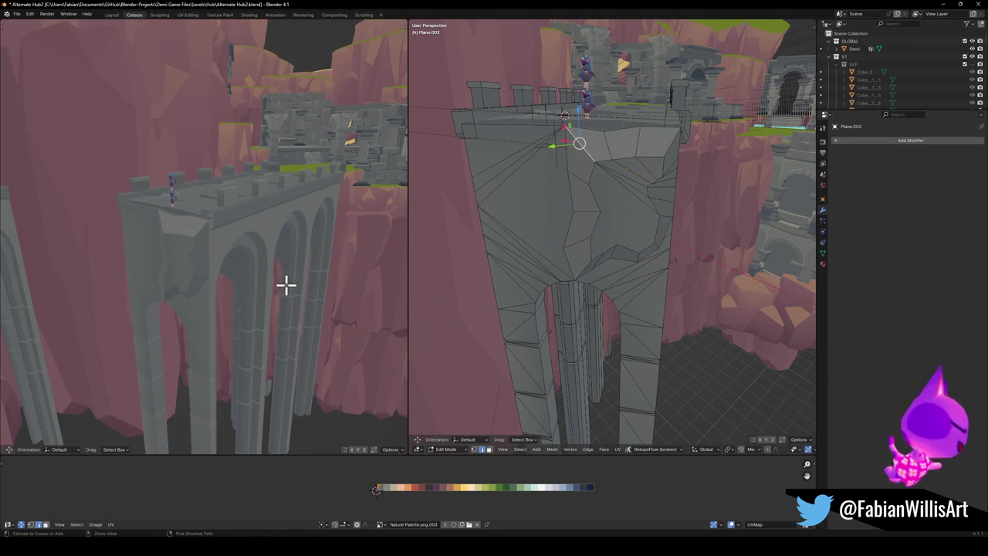
pyautogui.press('g')
pyautogui.click(270, 286)
pyautogui.hotkey('ctrl', 'z')
pyautogui.hotkey('ctrl', 'z')
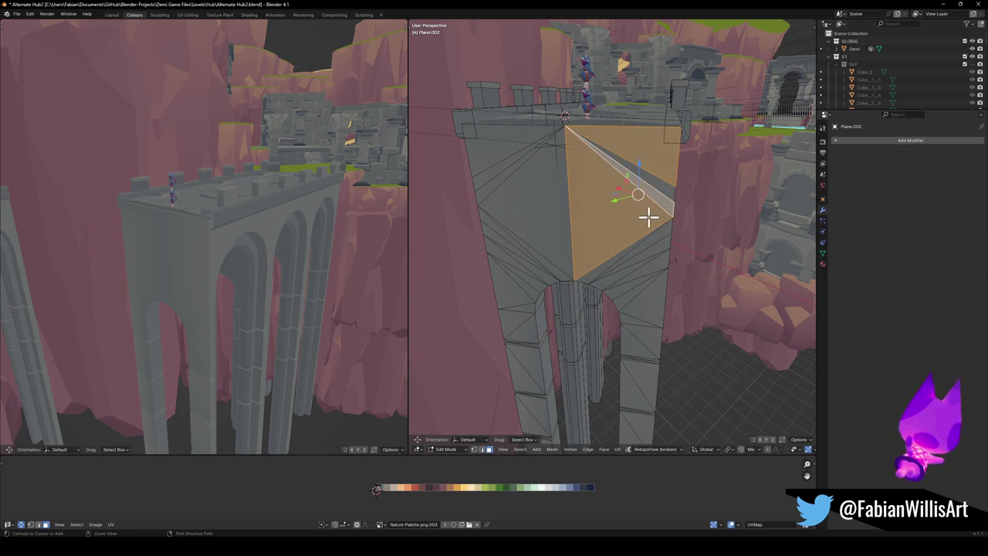
pyautogui.hotkey('ctrl', 'z')
pyautogui.hotkey('ctrl', 'z')
pyautogui.hotkey('ctrl', 'z')
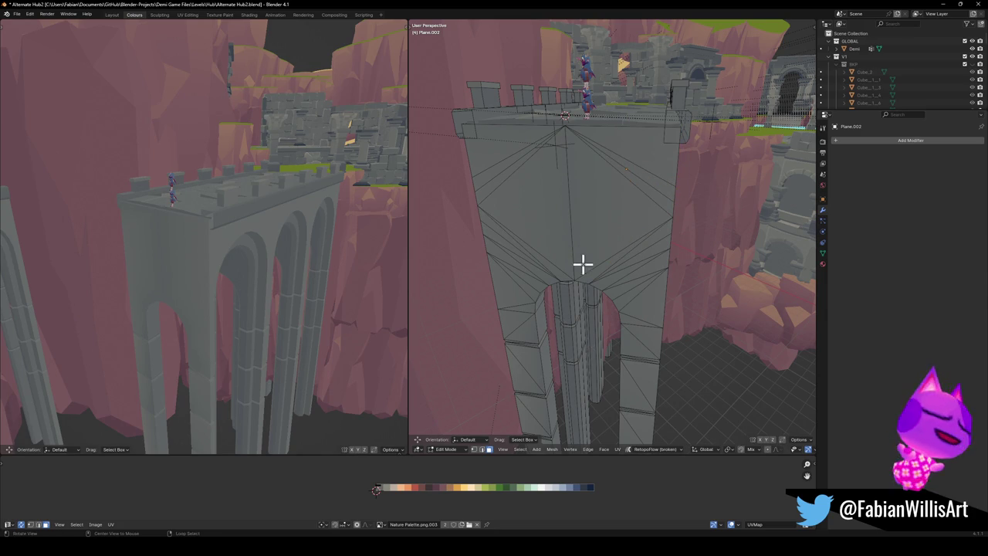
# - Orbit around the pier and switch over to File Explorer
pyautogui.moveTo(244, 284); pyautogui.dragTo(216, 284, button='middle')
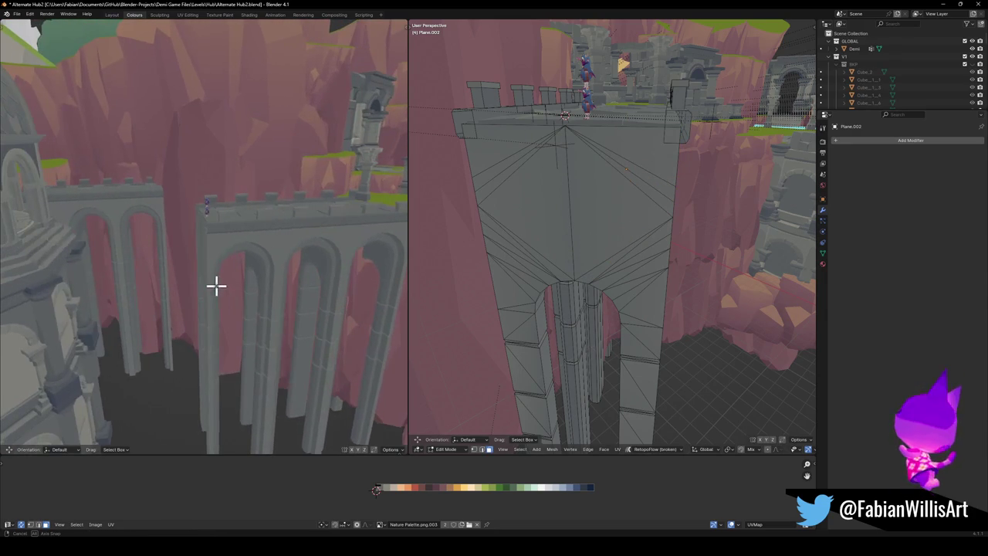
pyautogui.moveTo(626, 199)
pyautogui.mouseDown(button='middle')
pyautogui.moveTo(552, 194)
pyautogui.moveTo(619, 199)
pyautogui.mouseUp(button='middle')
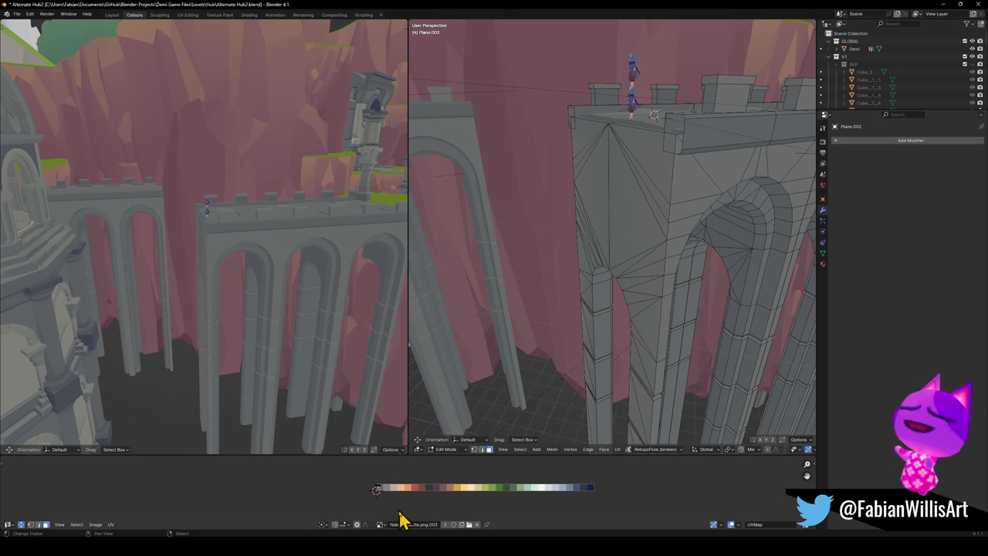
pyautogui.hotkey('alt', 'Tab')
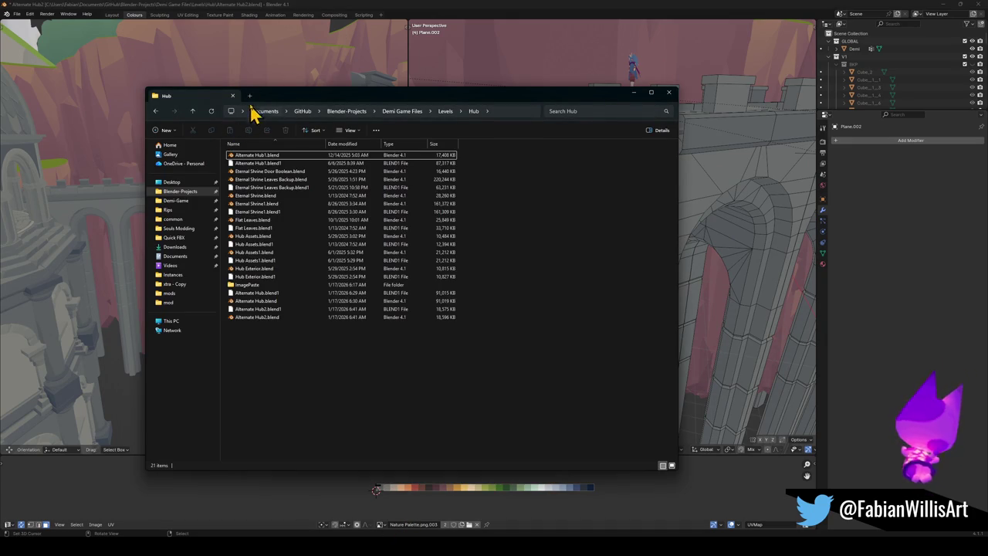
# - In a new tab, browse Blender-Projects > Demi Game Files > Levels > Sand Kingdom > Sand Kingdom Assets
pyautogui.click(250, 96)
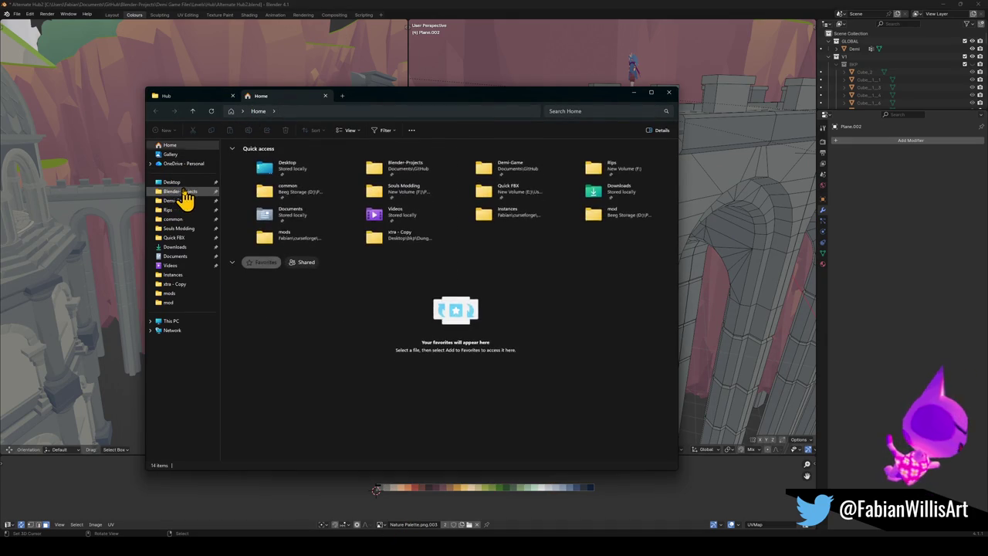
pyautogui.click(182, 191)
pyautogui.doubleClick(272, 164)
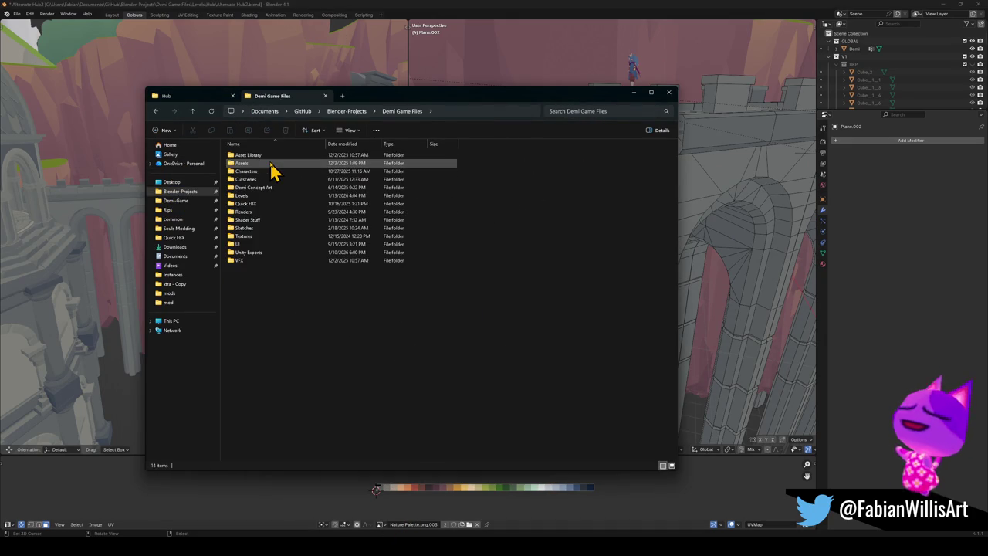
pyautogui.doubleClick(249, 198)
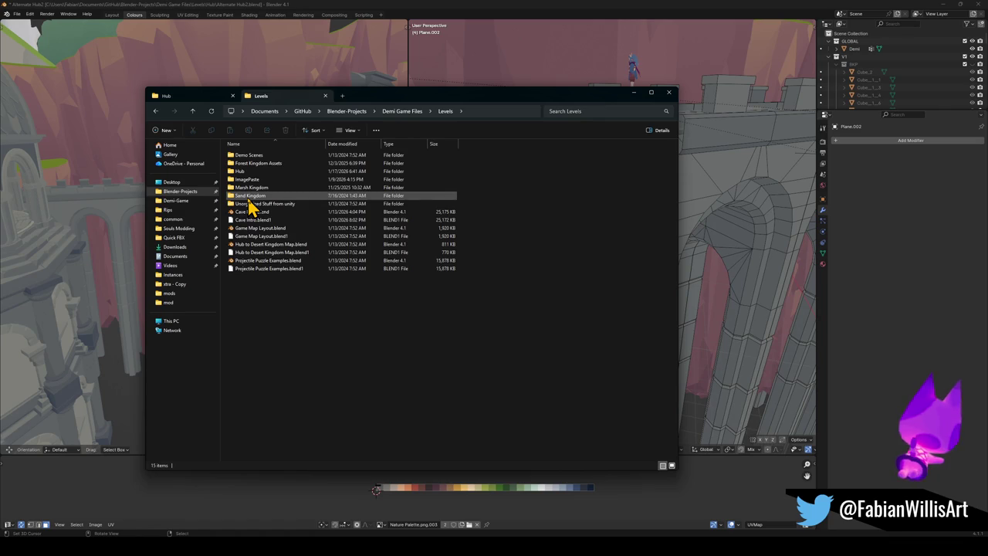
pyautogui.doubleClick(249, 197)
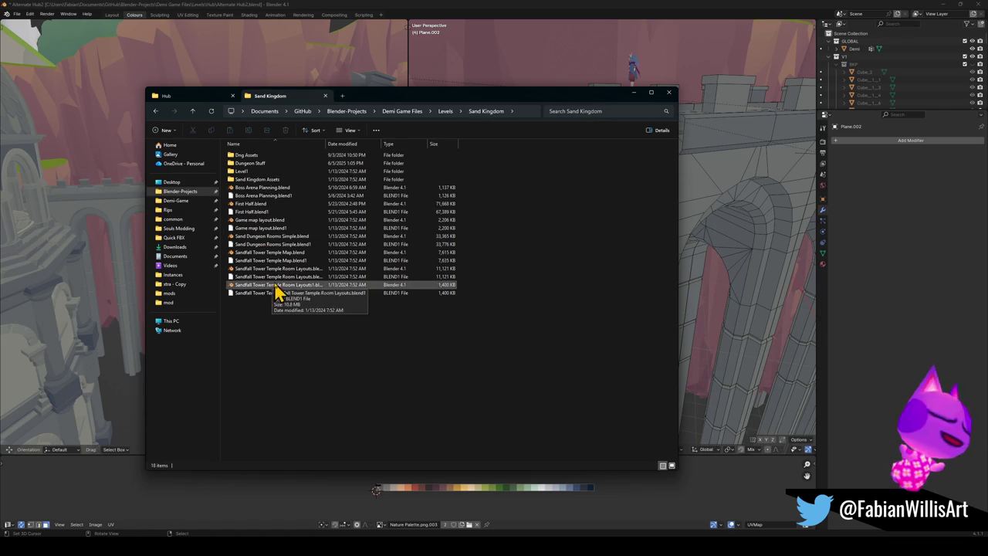
pyautogui.doubleClick(261, 182)
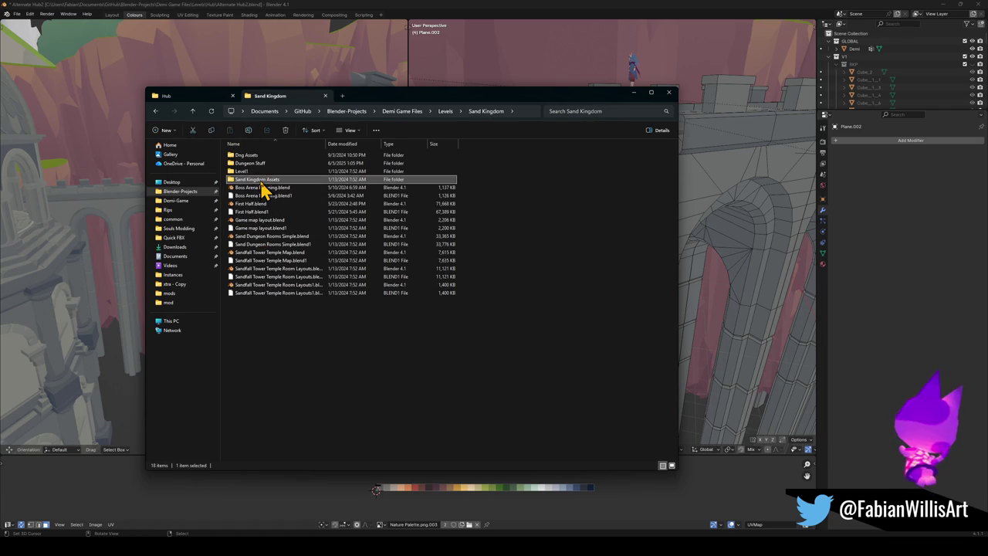
# - Go back to Demi Game Files and open Assets > Desert Assets
pyautogui.click(192, 110)
pyautogui.click(192, 111)
pyautogui.click(193, 110)
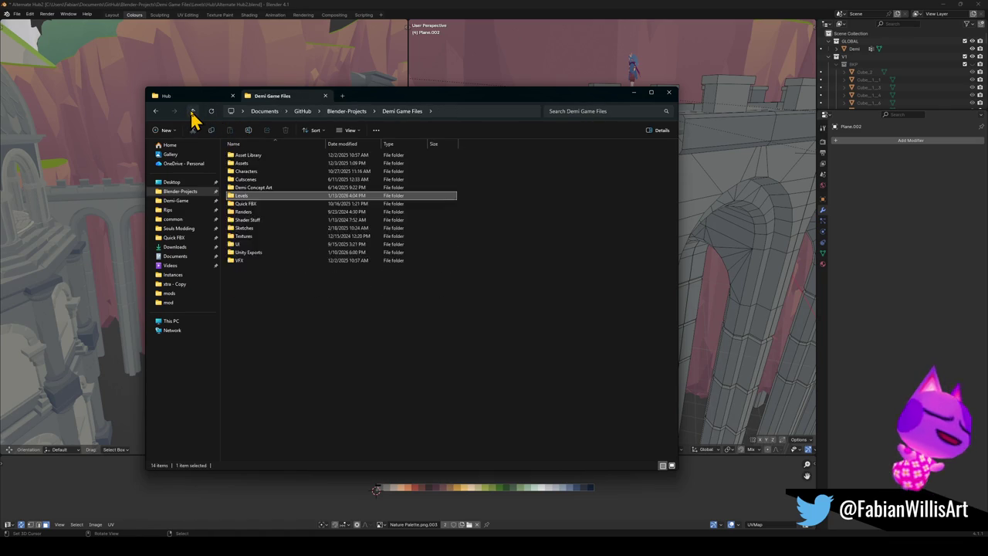
pyautogui.click(259, 159)
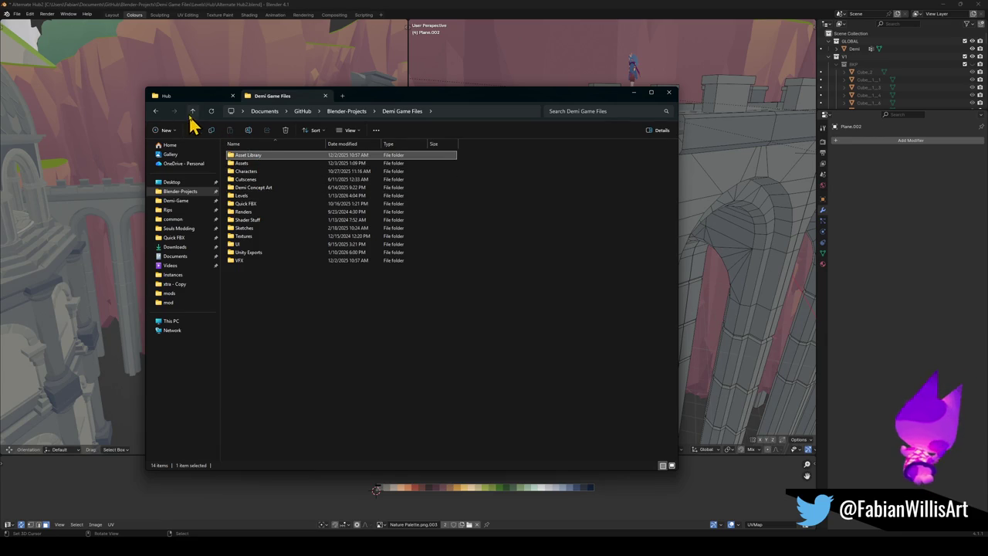
pyautogui.click(193, 110)
pyautogui.doubleClick(274, 168)
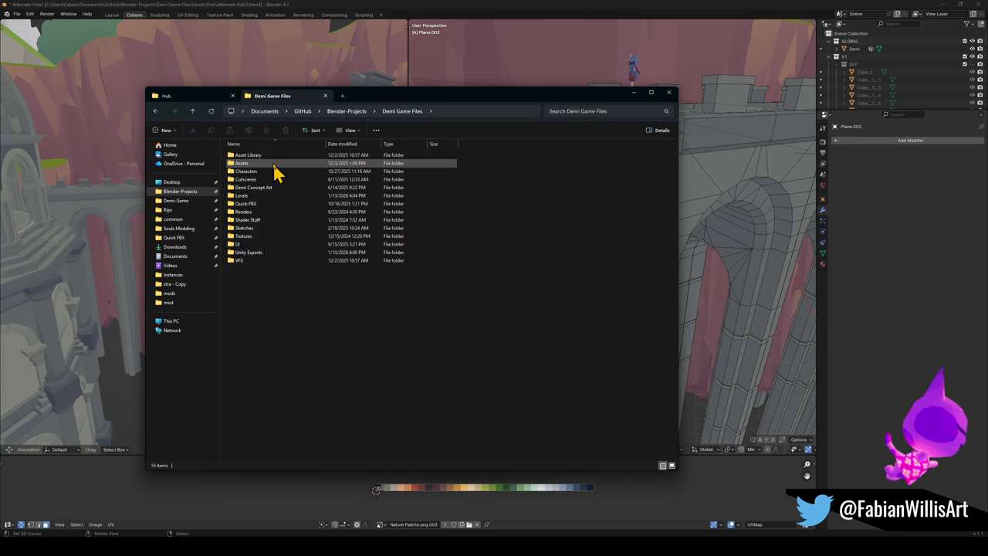
pyautogui.doubleClick(249, 163)
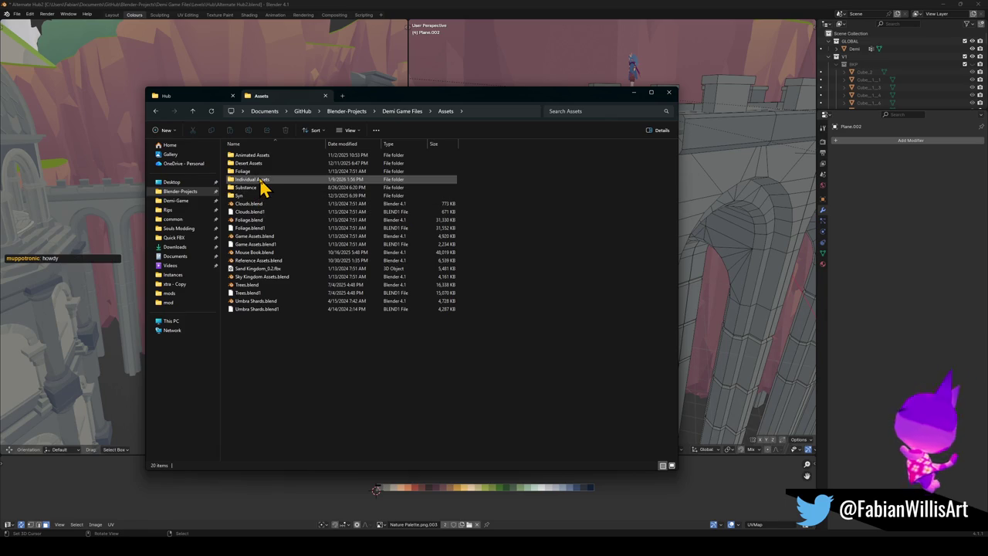
pyautogui.doubleClick(262, 163)
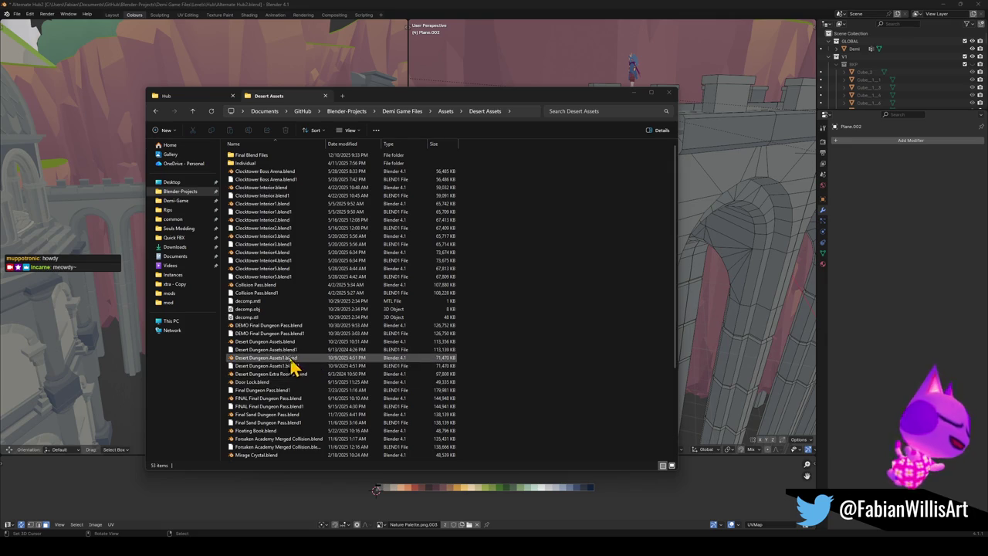
# - Open SK Overworld.blend from the Desert Assets folder
pyautogui.scroll(-5, 294, 311)
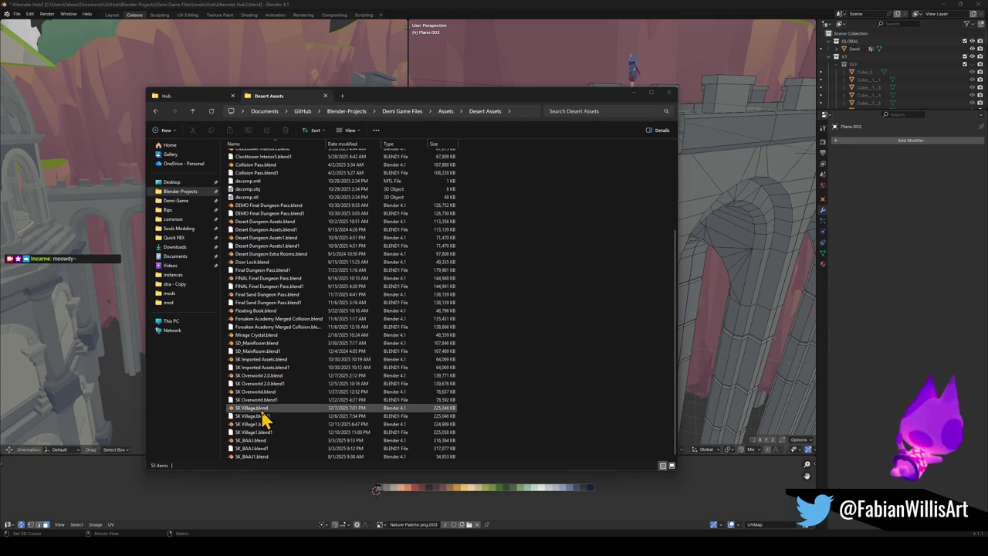
pyautogui.click(268, 394)
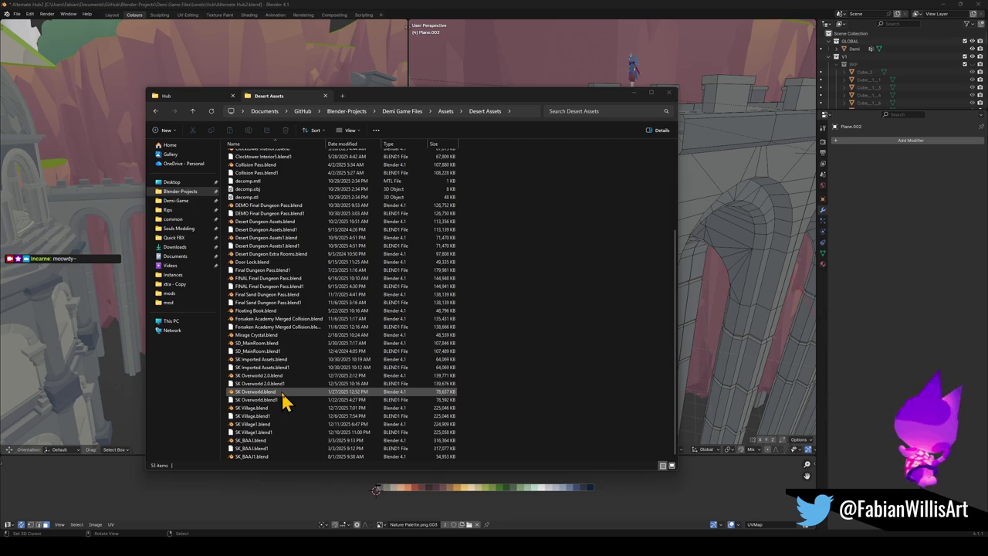
pyautogui.click(282, 392)
pyautogui.doubleClick(281, 394)
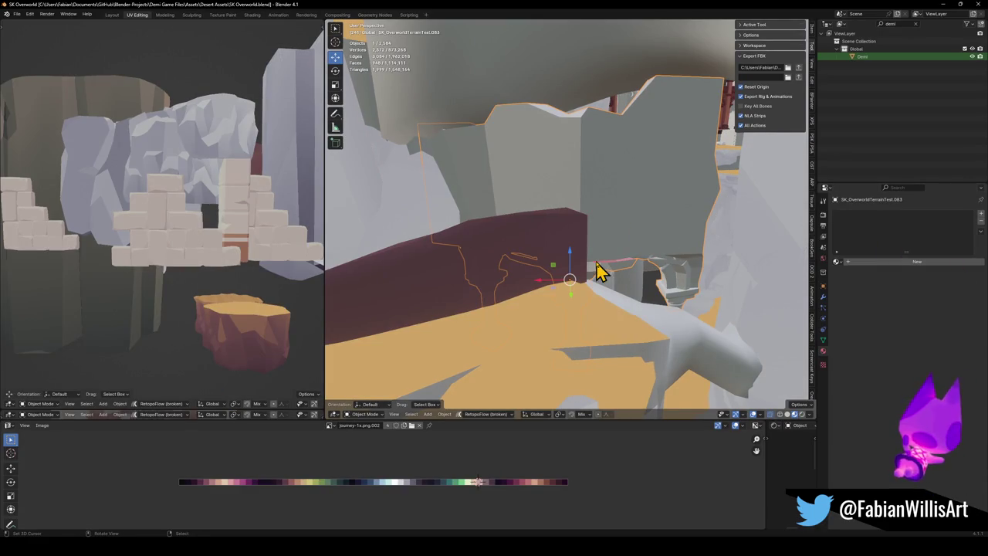
# - Select the brown broken bridge piece SK_BrokenBridge_00.002 and copy it
pyautogui.moveTo(543, 18)
pyautogui.mouseDown(button='middle')
pyautogui.moveTo(558, 206)
pyautogui.moveTo(606, 278)
pyautogui.moveTo(591, 242)
pyautogui.moveTo(514, 209)
pyautogui.moveTo(553, 221)
pyautogui.moveTo(538, 203)
pyautogui.moveTo(559, 238)
pyautogui.moveTo(558, 209)
pyautogui.mouseUp(button='middle')
pyautogui.scroll(4, 607, 212)
pyautogui.scroll(3, 608, 212)
pyautogui.moveTo(640, 227)
pyautogui.mouseDown(button='middle')
pyautogui.moveTo(628, 276)
pyautogui.moveTo(640, 316)
pyautogui.moveTo(640, 276)
pyautogui.moveTo(613, 226)
pyautogui.moveTo(591, 280)
pyautogui.moveTo(552, 267)
pyautogui.moveTo(547, 247)
pyautogui.moveTo(525, 238)
pyautogui.moveTo(524, 261)
pyautogui.moveTo(598, 266)
pyautogui.moveTo(584, 274)
pyautogui.moveTo(602, 227)
pyautogui.moveTo(592, 254)
pyautogui.moveTo(624, 232)
pyautogui.mouseUp(button='middle')
pyautogui.scroll(3, 640, 316)
pyautogui.click(629, 223)
pyautogui.rightClick(601, 267)
pyautogui.click(592, 260)
# - Minimize the SK Overworld window and bring the Alternate Hub2 window forward
pyautogui.scroll(-4, 591, 260)
pyautogui.click(938, 5)
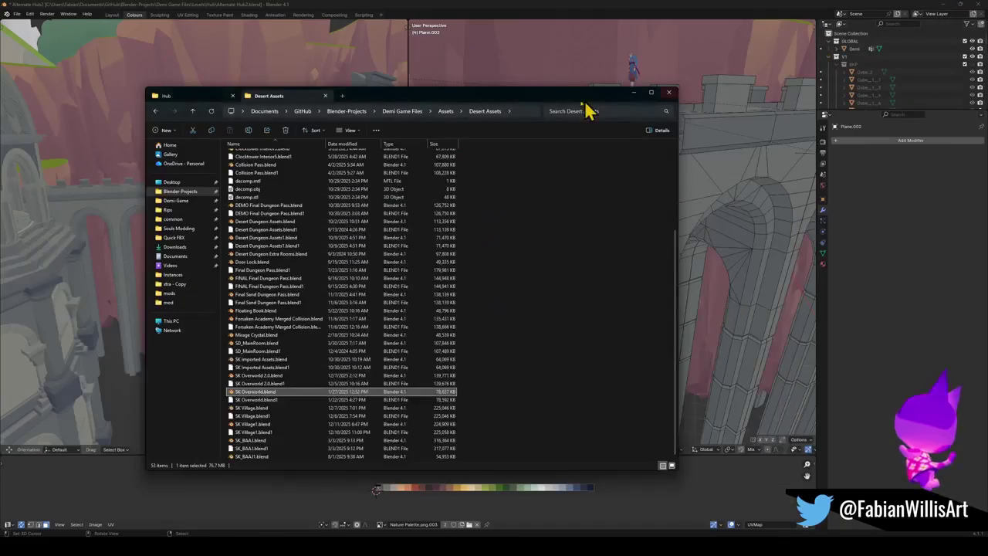
pyautogui.click(593, 9)
# - Paste the broken bridge, snap it to the 3D cursor and rotate it around Z to align with the arches
pyautogui.moveTo(606, 207); pyautogui.dragTo(692, 242, button='middle')
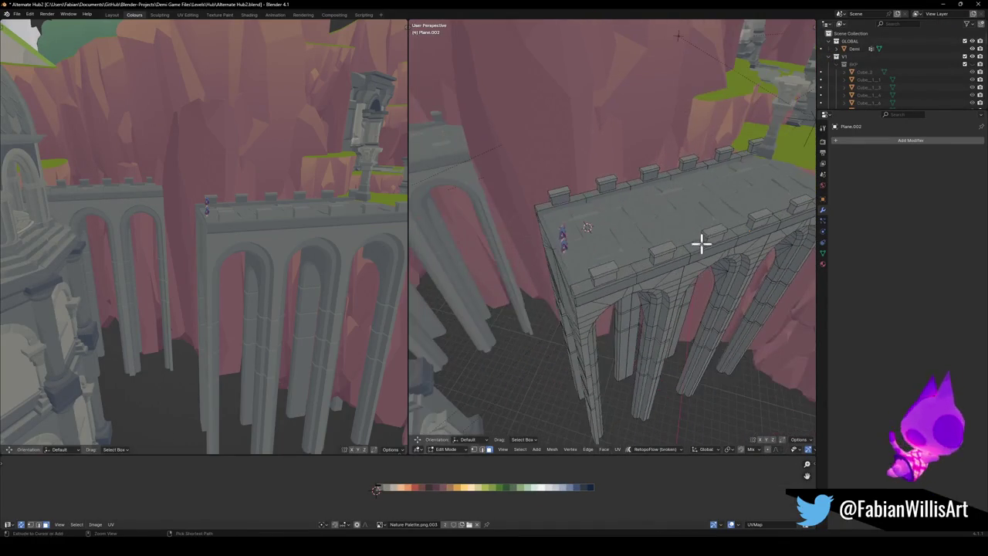
pyautogui.press('Tab')
pyautogui.moveTo(620, 242); pyautogui.dragTo(648, 239, button='middle')
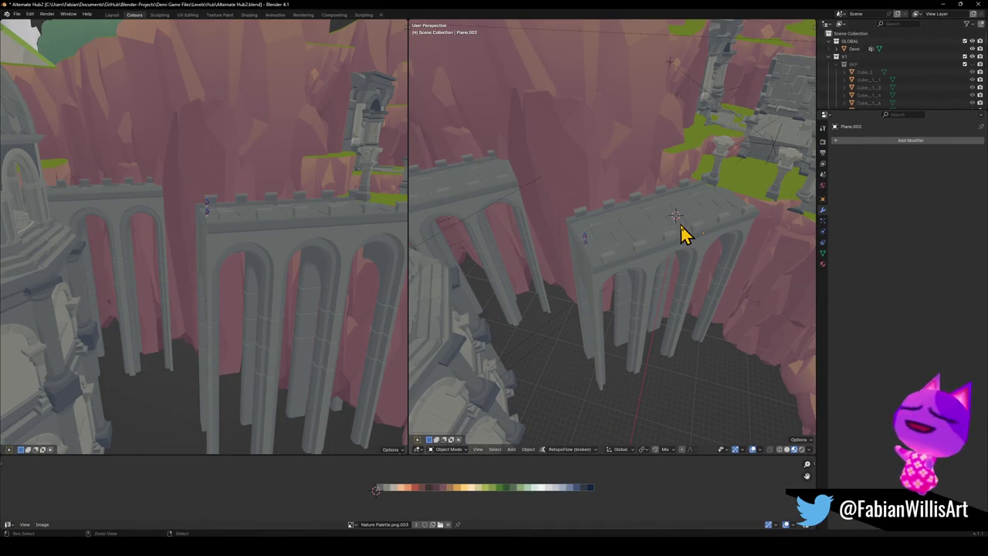
pyautogui.hotkey('ctrl', 'v')
pyautogui.hotkey('shift', 's')
pyautogui.click(680, 180)
pyautogui.press('r')
pyautogui.press('z')
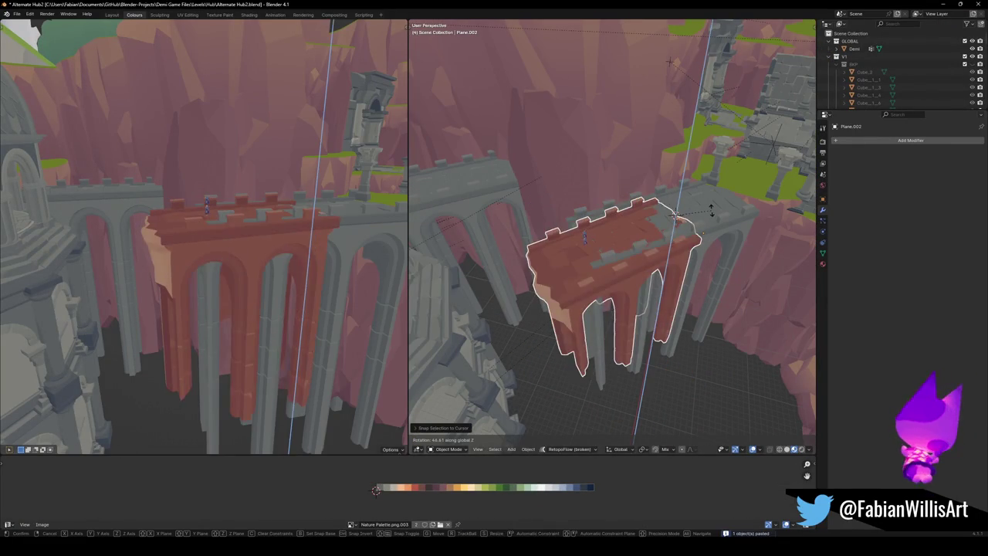
pyautogui.moveTo(710, 221); pyautogui.dragTo(734, 245, button='middle')
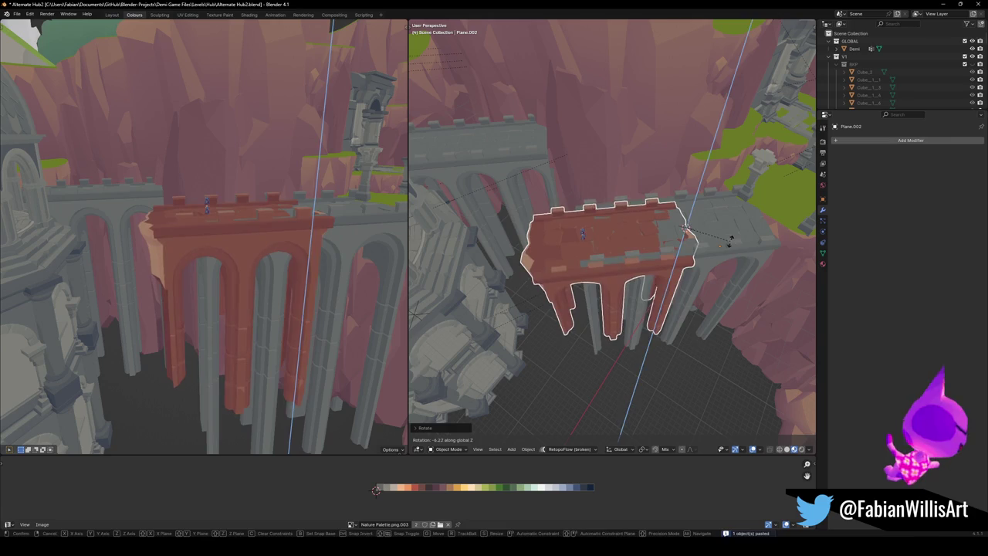
pyautogui.click(728, 254)
# - Link materials onto the pasted bridge and slide all its UVs along X on the palette
pyautogui.press('q')
pyautogui.click(731, 245)
pyautogui.click(615, 247)
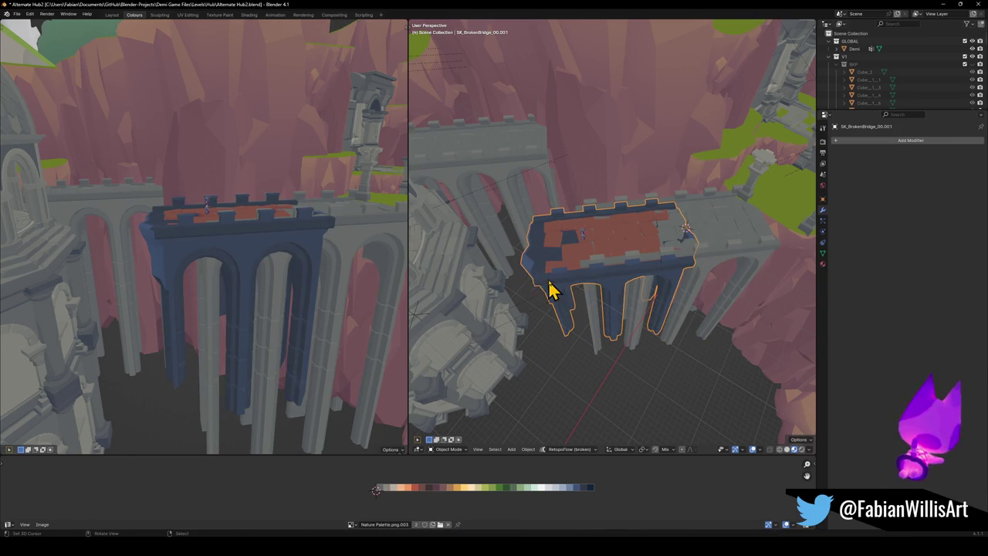
pyautogui.press('Tab')
pyautogui.press('a')
pyautogui.press('g')
pyautogui.press('x')
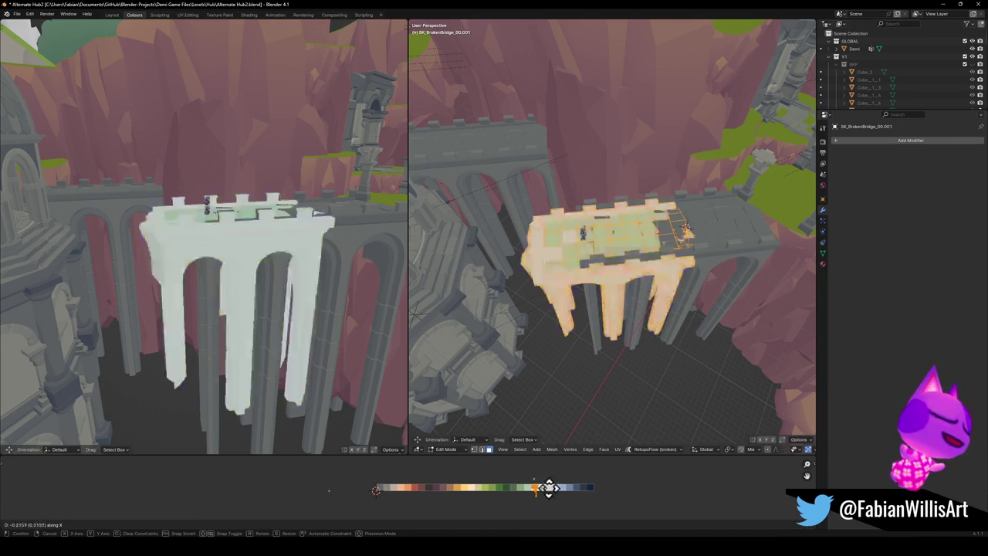
pyautogui.click(418, 479)
# - Recolour selected deck-tile UVs dark purple by shifting them along X, then select a deck tile
pyautogui.moveTo(255, 266)
pyautogui.mouseDown(button='middle')
pyautogui.moveTo(309, 299)
pyautogui.moveTo(346, 355)
pyautogui.mouseUp(button='middle')
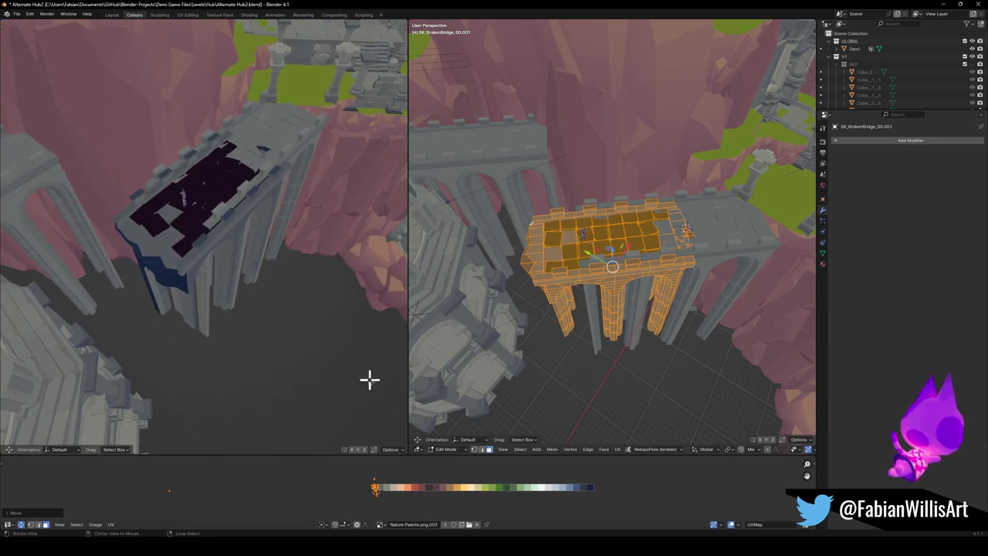
pyautogui.click(328, 513)
pyautogui.moveTo(150, 470); pyautogui.dragTo(222, 510)
pyautogui.press('g')
pyautogui.press('x')
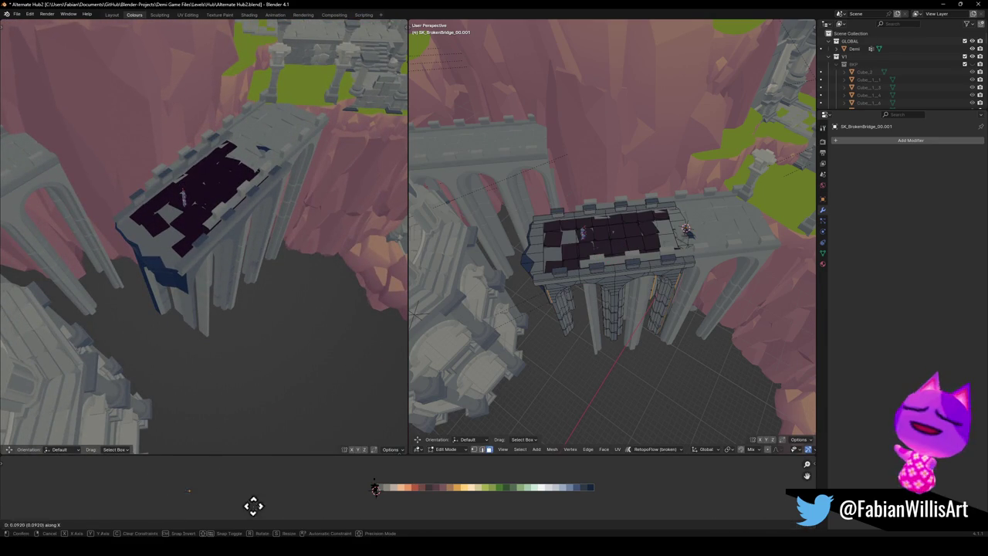
pyautogui.click(343, 512)
pyautogui.scroll(5, 616, 244)
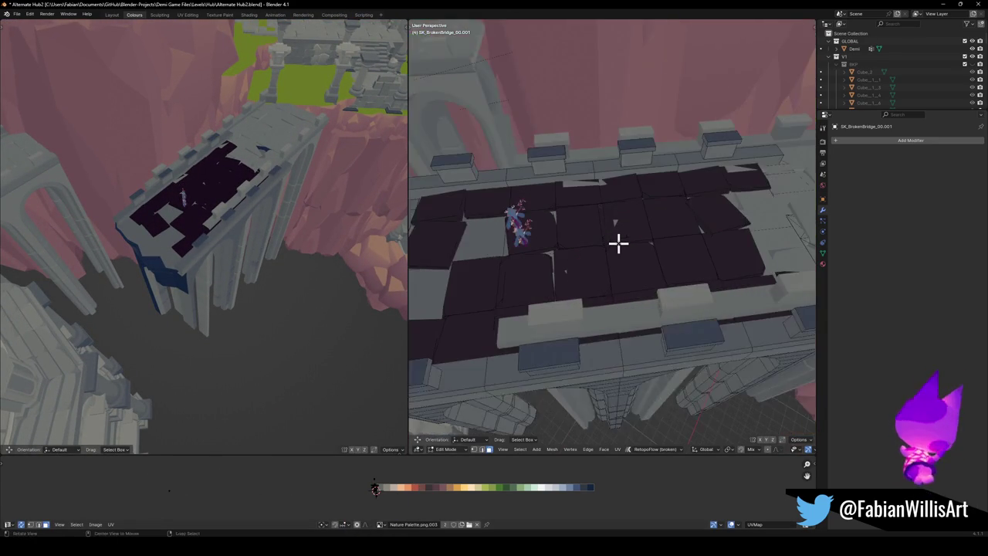
pyautogui.scroll(2, 622, 255)
pyautogui.press('l')
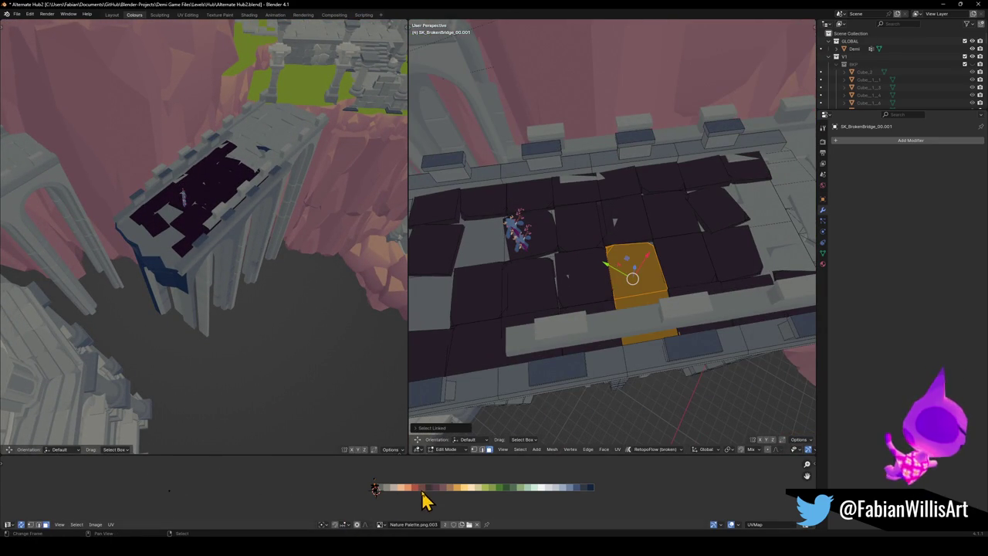
pyautogui.press('Tab')
# - Remove the Jrny.002 material slot from the bridge, leaving only Nature
pyautogui.click(823, 264)
pyautogui.click(867, 151)
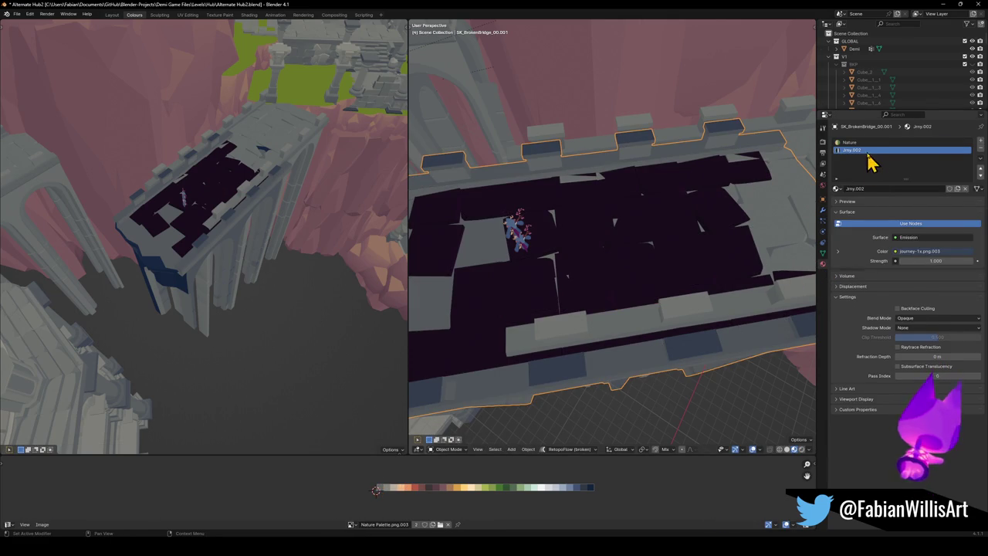
pyautogui.click(981, 149)
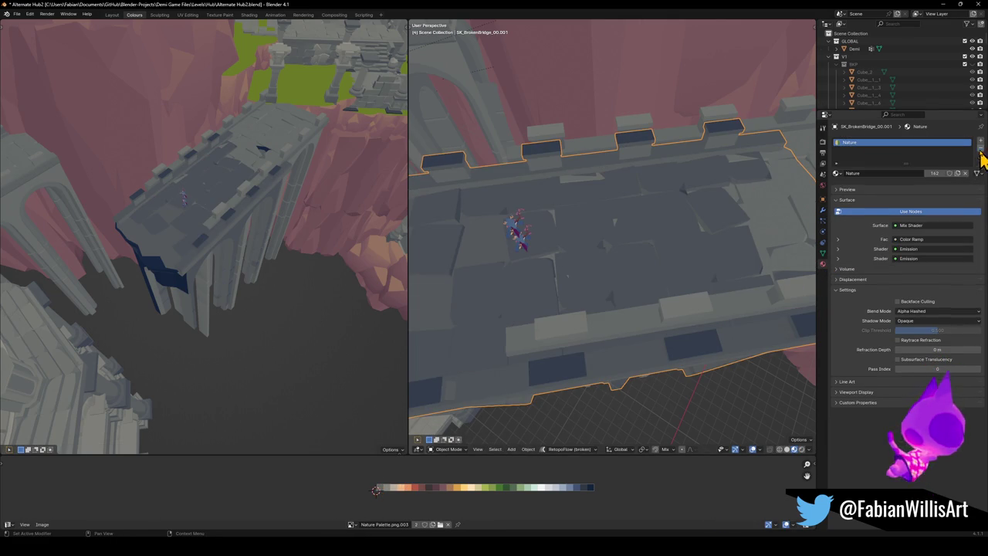
pyautogui.click(633, 246)
pyautogui.press('KP_Decimal')
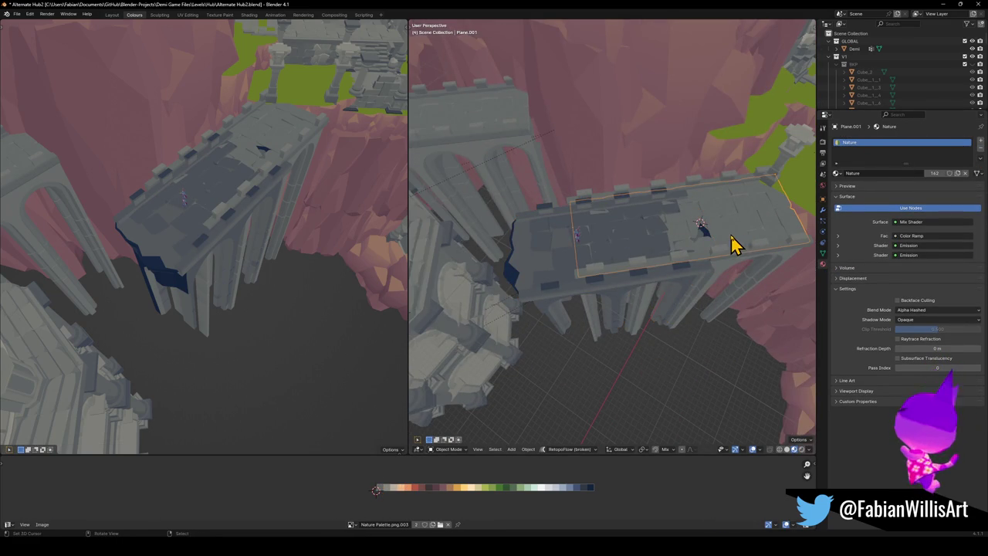
# - Move the broken bridge copy beside the domed tower, keeping its height (G Shift+Z)
pyautogui.click(741, 272)
pyautogui.press('g')
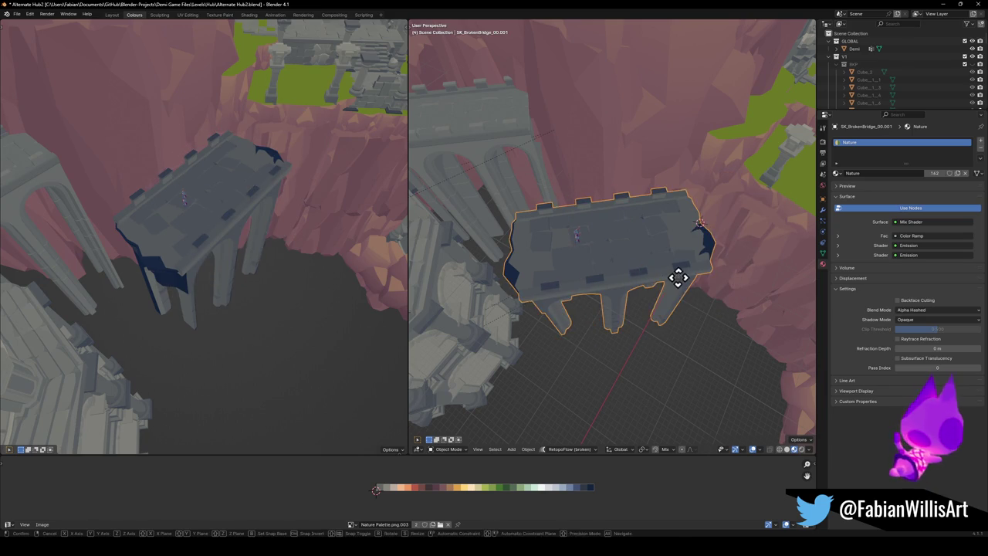
pyautogui.hotkey('shift', 'z')
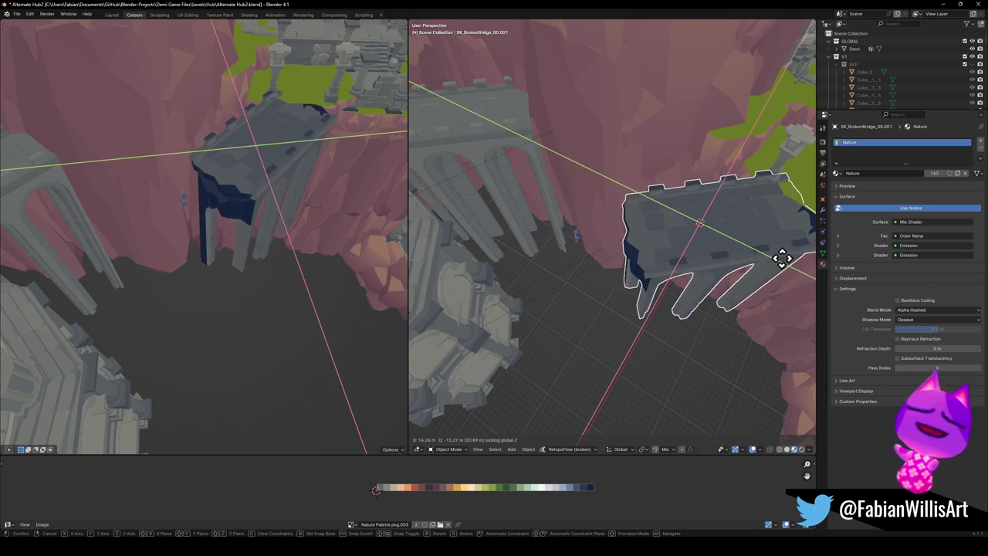
pyautogui.click(783, 258)
pyautogui.moveTo(738, 254)
pyautogui.mouseDown(button='middle')
pyautogui.moveTo(723, 250)
pyautogui.moveTo(677, 280)
pyautogui.moveTo(656, 273)
pyautogui.mouseUp(button='middle')
pyautogui.scroll(3, 698, 246)
pyautogui.press('r')
pyautogui.press('z')
pyautogui.rightClick(712, 257)
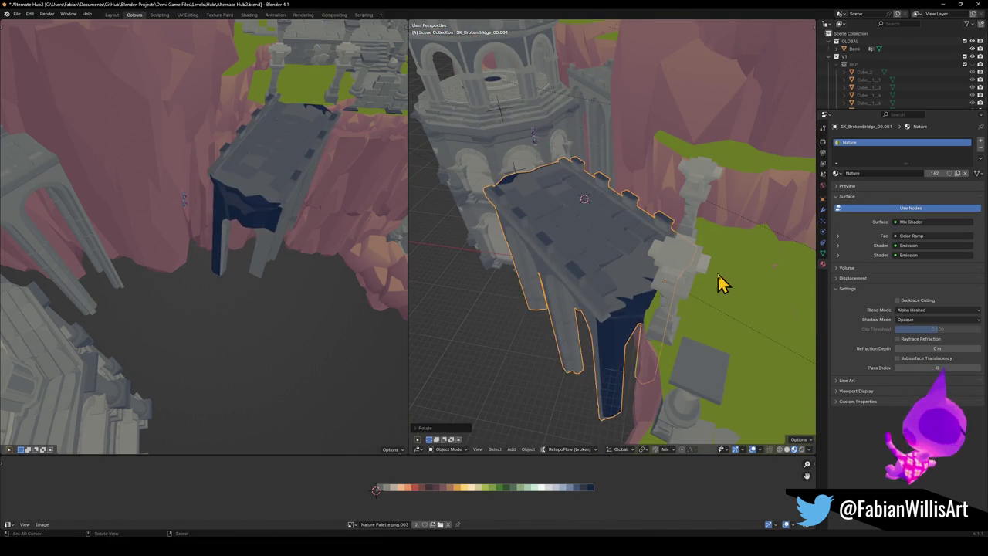
# - Shift all the bridge's UVs along X onto the grey stone colour
pyautogui.press('Tab')
pyautogui.press('a')
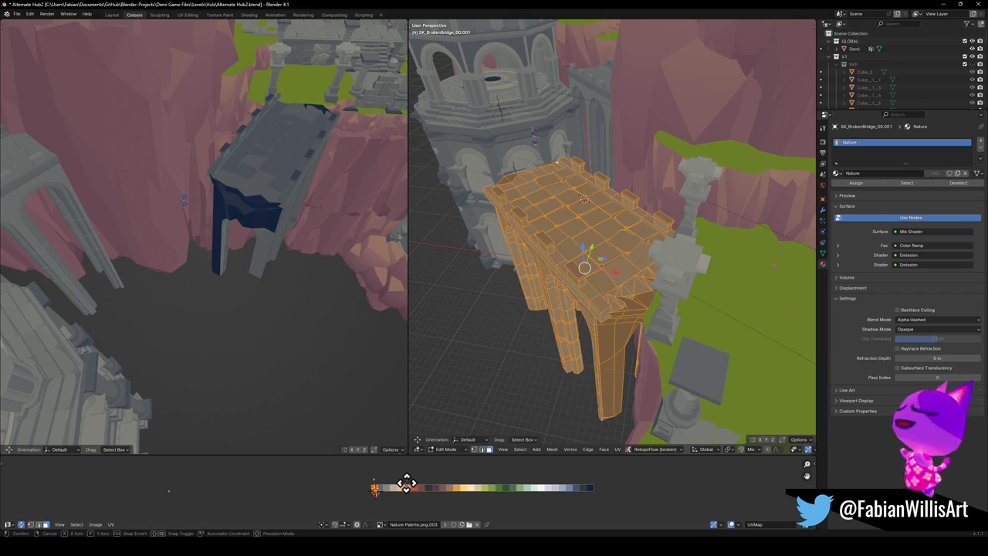
pyautogui.click(409, 493)
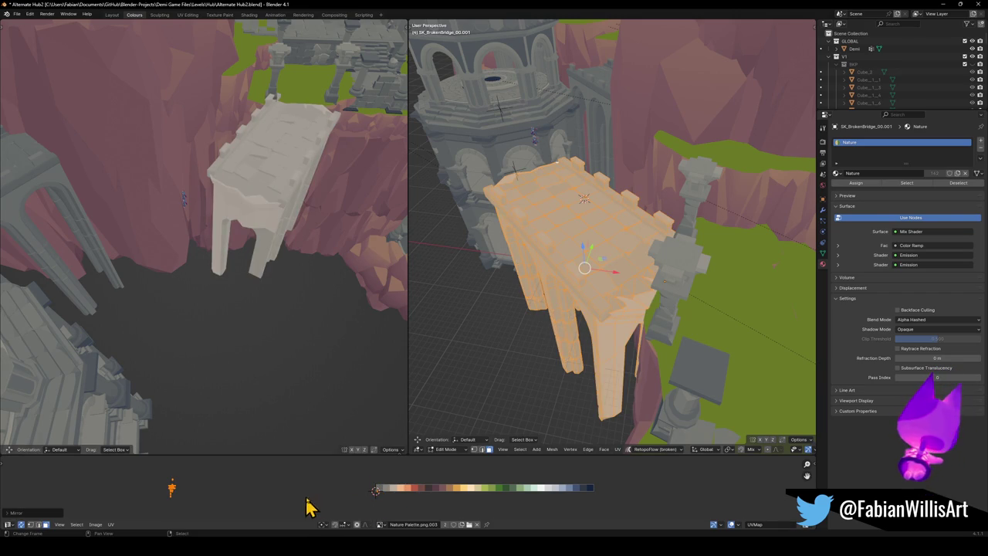
pyautogui.press('g')
pyautogui.press('x')
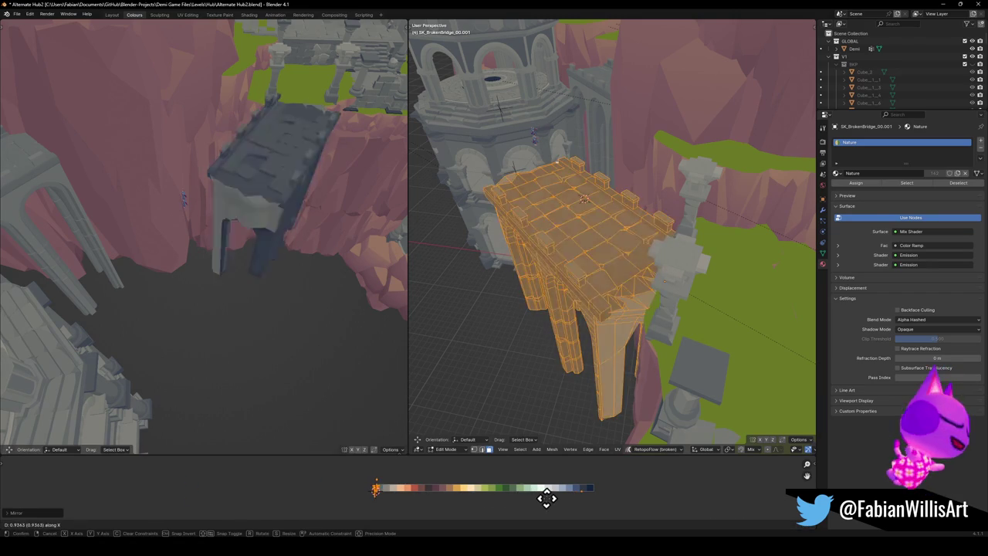
pyautogui.click(549, 504)
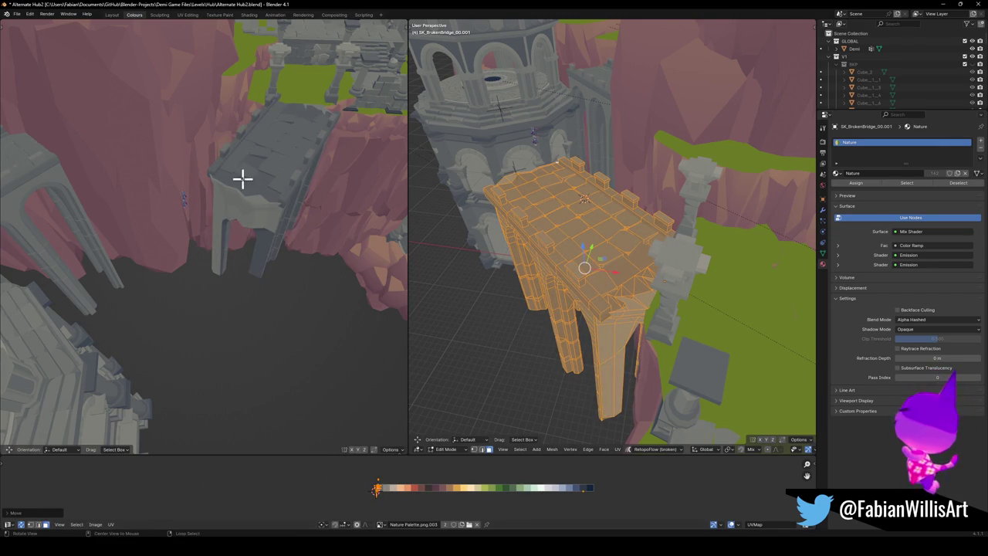
pyautogui.moveTo(256, 193)
pyautogui.mouseDown(button='middle')
pyautogui.moveTo(311, 250)
pyautogui.moveTo(265, 212)
pyautogui.moveTo(251, 234)
pyautogui.moveTo(208, 249)
pyautogui.moveTo(278, 255)
pyautogui.mouseUp(button='middle')
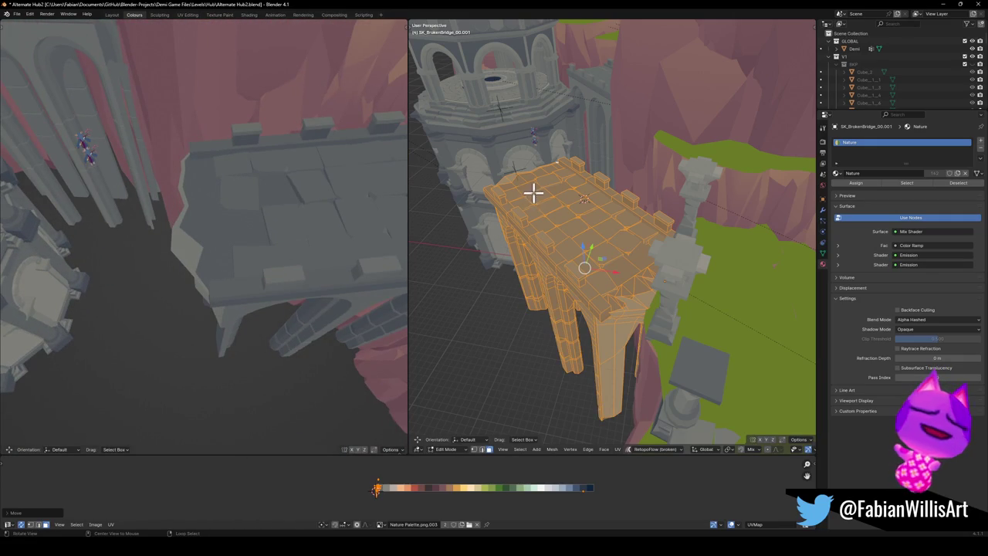
# - Scale down a single deck tile on the bridge
pyautogui.keyDown('alt'); pyautogui.middleClick(533, 193); pyautogui.keyUp('alt')
pyautogui.scroll(5, 630, 229)
pyautogui.hotkey('alt', 'a')
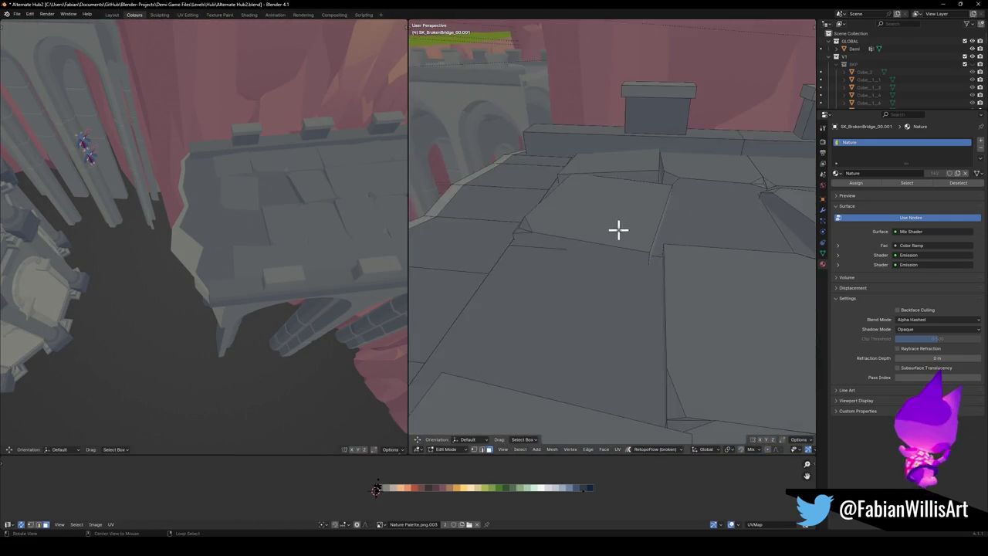
pyautogui.moveTo(618, 227); pyautogui.dragTo(620, 223, button='middle')
pyautogui.click(620, 223)
pyautogui.press('s')
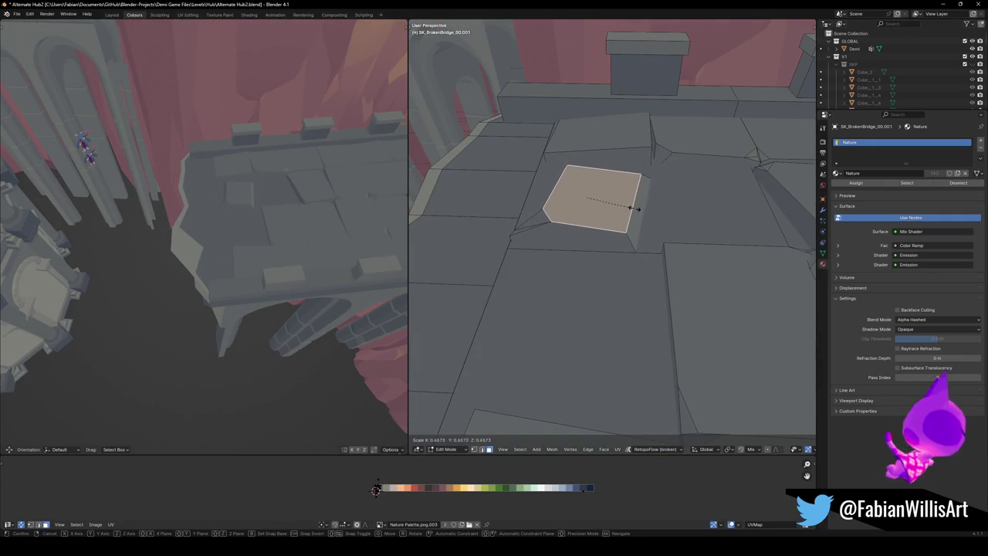
pyautogui.click(635, 207)
# - Select nearby deck tiles with L and separate them into SK_BrokenBridge_00.003
pyautogui.moveTo(637, 205)
pyautogui.mouseDown(button='middle')
pyautogui.moveTo(625, 250)
pyautogui.moveTo(639, 284)
pyautogui.moveTo(573, 325)
pyautogui.mouseUp(button='middle')
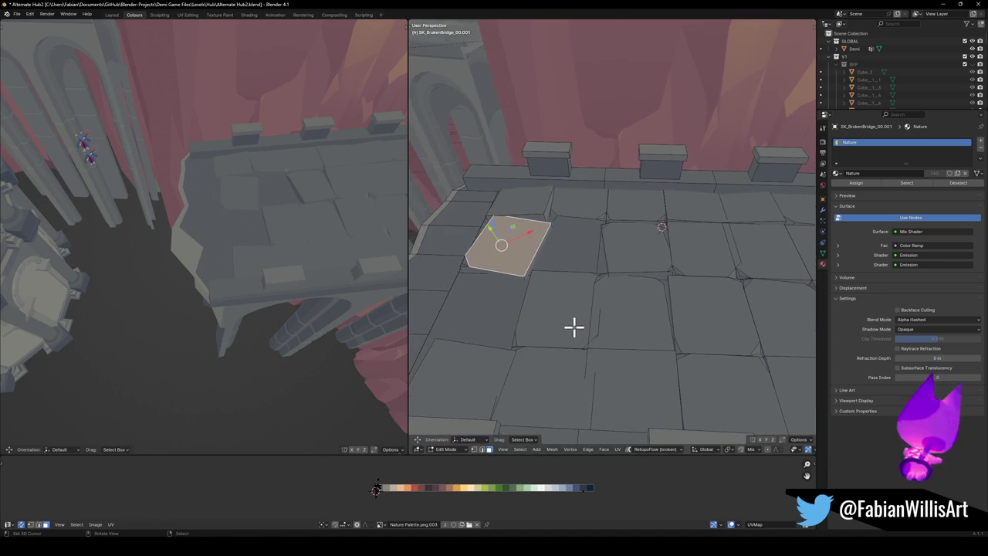
pyautogui.click(574, 330)
pyautogui.press('l')
pyautogui.press('l')
pyautogui.press('l')
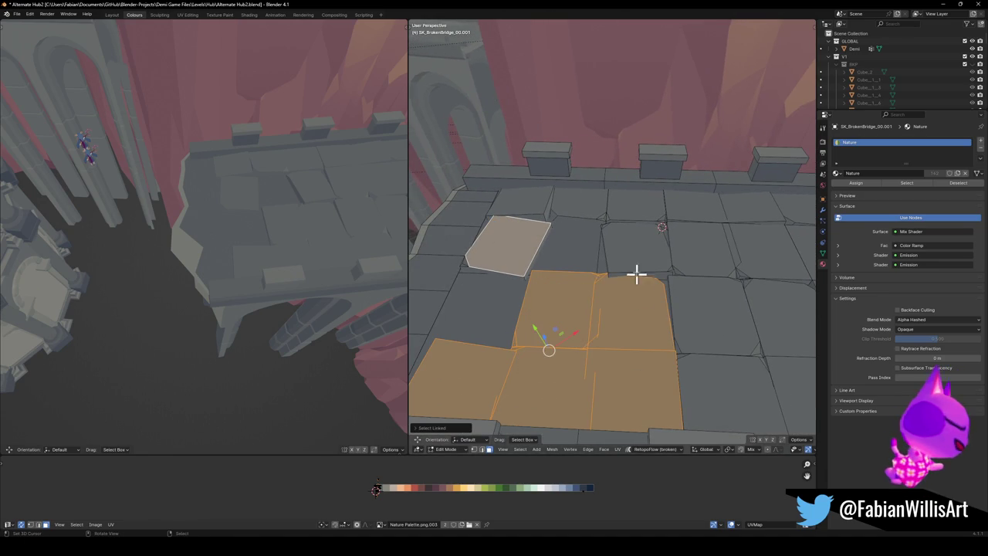
pyautogui.press('l')
pyautogui.press('l')
pyautogui.press('l')
pyautogui.hotkey('ctrl', 'z')
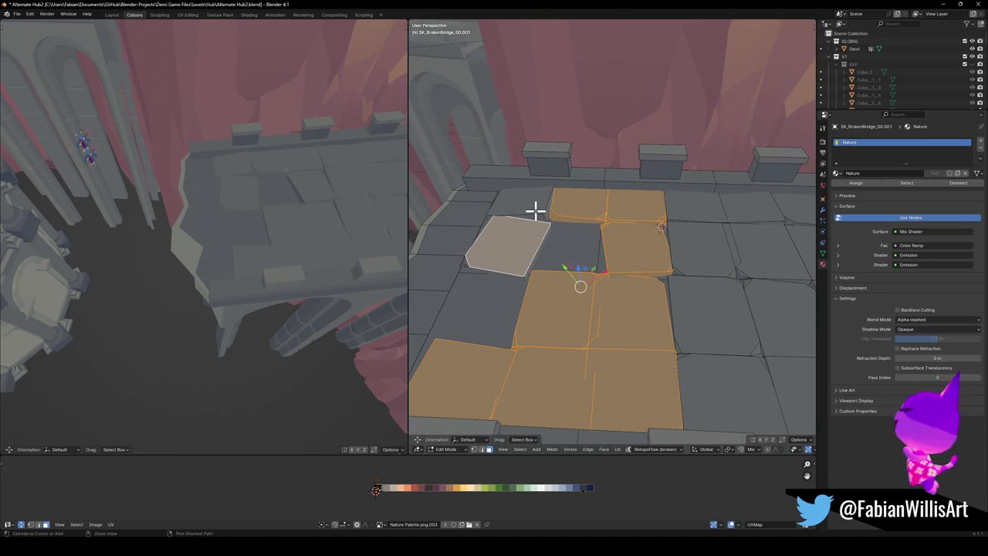
pyautogui.press('l')
pyautogui.moveTo(304, 212); pyautogui.dragTo(262, 257, button='middle')
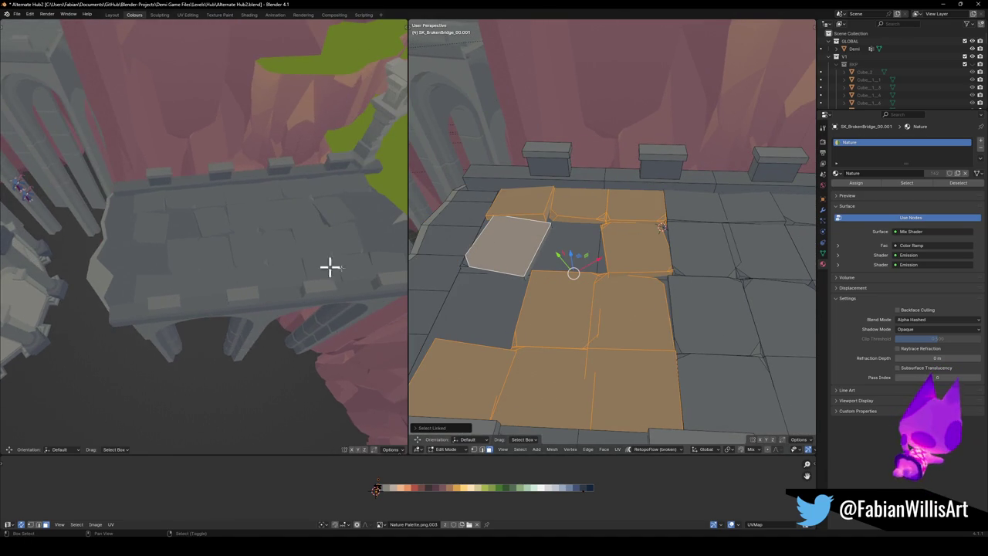
pyautogui.moveTo(704, 287)
pyautogui.mouseDown(button='middle')
pyautogui.moveTo(595, 314)
pyautogui.moveTo(621, 299)
pyautogui.mouseUp(button='middle')
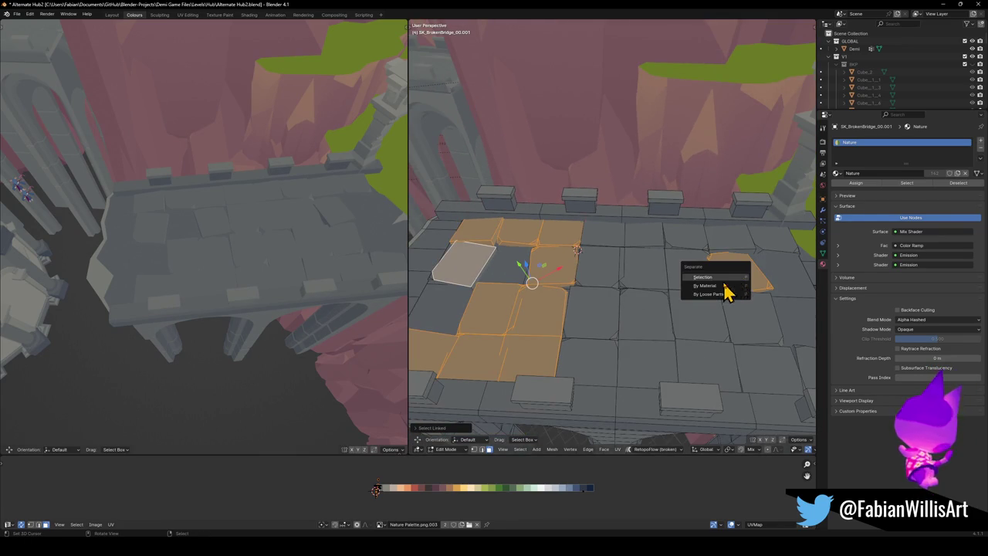
pyautogui.click(730, 288)
pyautogui.press('Tab')
pyautogui.click(823, 254)
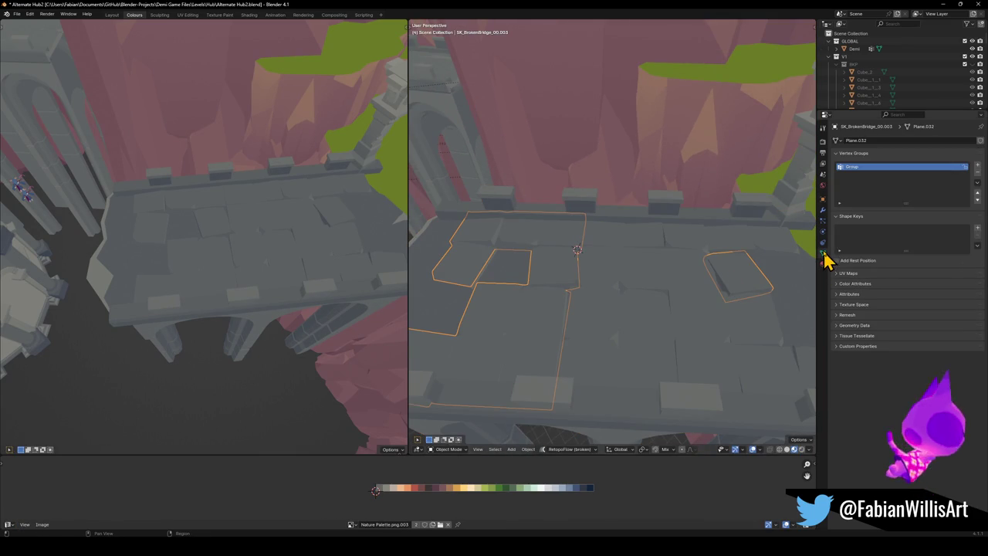
# - Add a Smooth modifier to the bridge pieces with Factor about 1.165
pyautogui.click(823, 213)
pyautogui.click(865, 142)
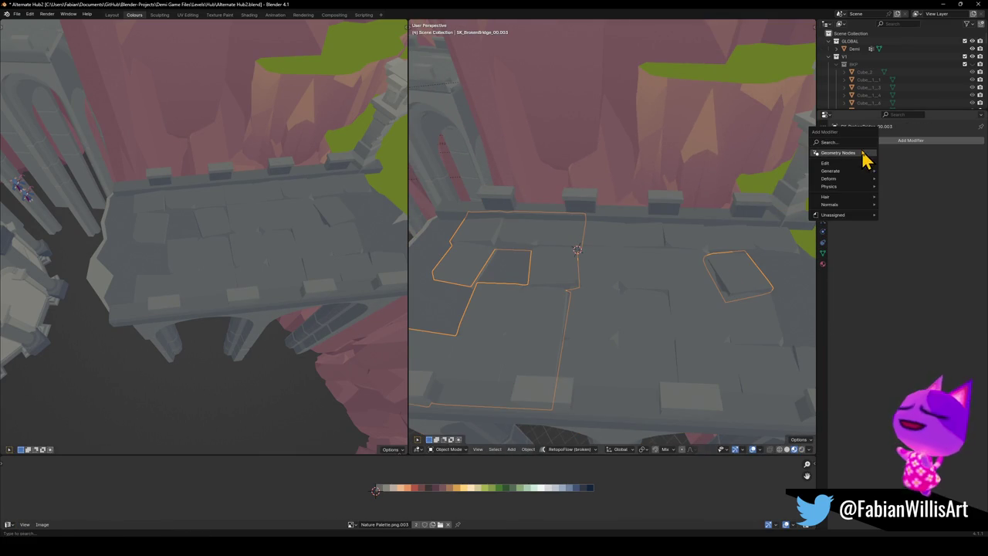
pyautogui.write('s')
pyautogui.press('Return')
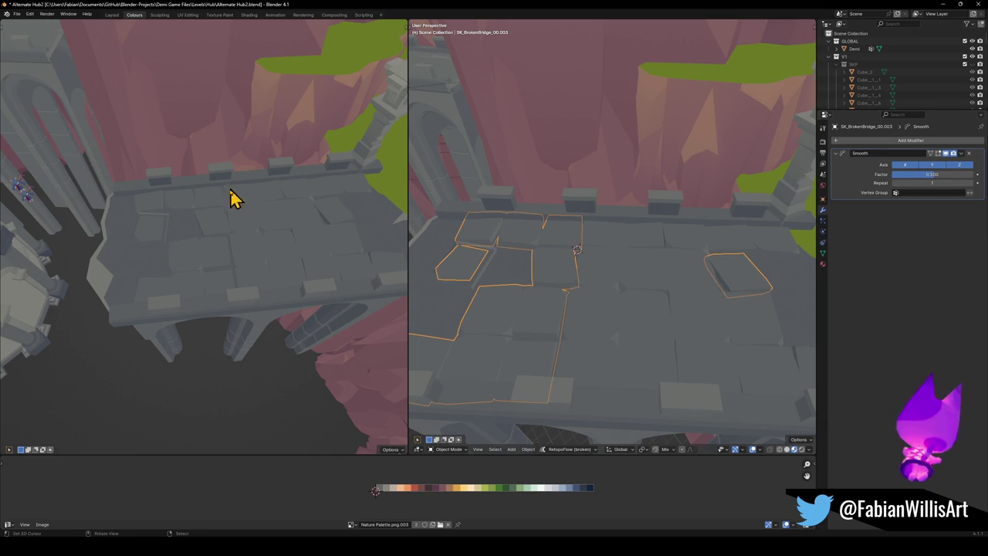
pyautogui.scroll(3, 235, 193)
pyautogui.scroll(1, 229, 227)
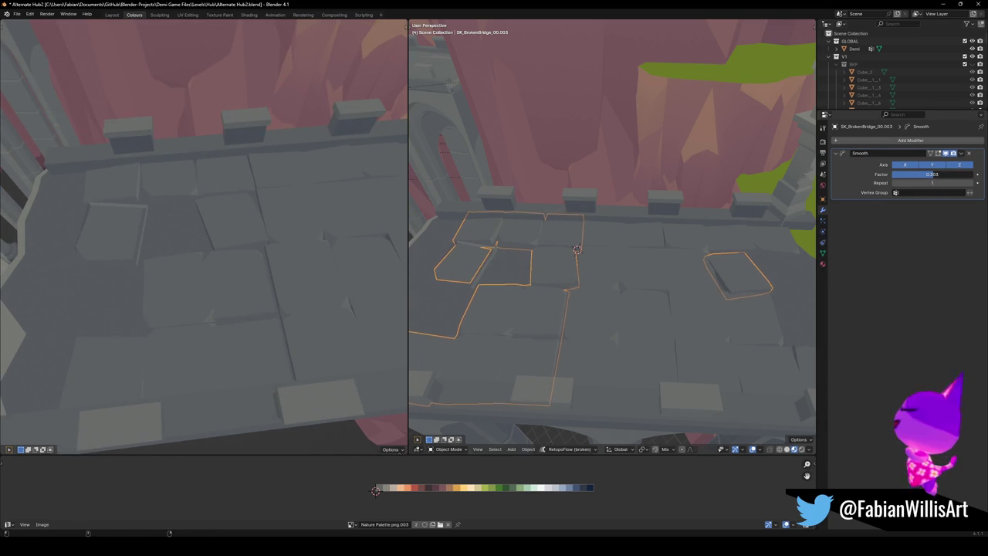
pyautogui.moveTo(932, 174)
pyautogui.mouseDown()
pyautogui.moveTo(965, 174)
pyautogui.moveTo(938, 173)
pyautogui.mouseUp()
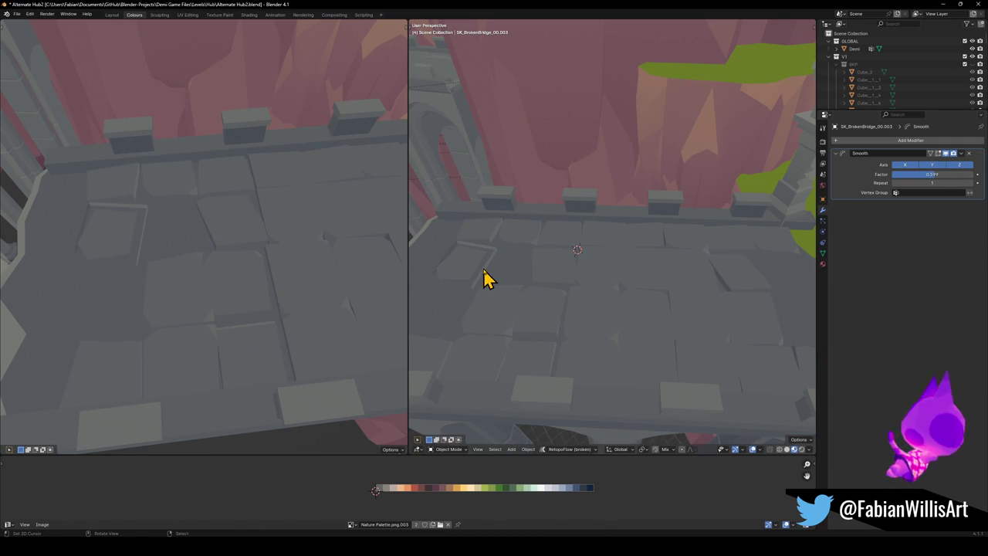
# - Separate another connected bridge slab into its own object
pyautogui.click(484, 278)
pyautogui.press('Tab')
pyautogui.press('KP_Decimal')
pyautogui.hotkey('alt', 'a')
pyautogui.hotkey('ctrl', 'l')
pyautogui.click(605, 271)
pyautogui.press('Tab')
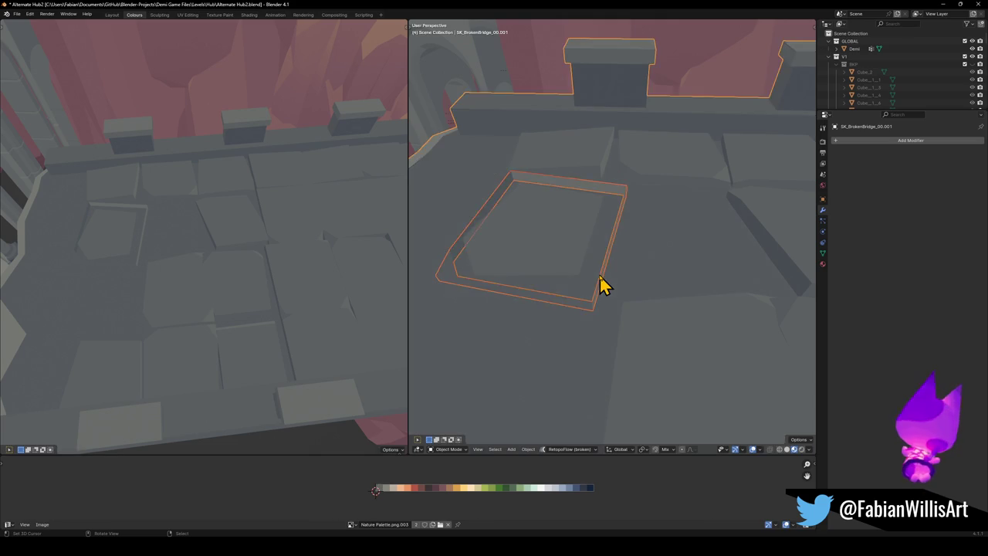
# - Join that slab with the smoothed piece and Merge by Distance the combined mesh
pyautogui.keyDown('shift'); pyautogui.click(563, 258); pyautogui.keyUp('shift')
pyautogui.hotkey('ctrl', 'j')
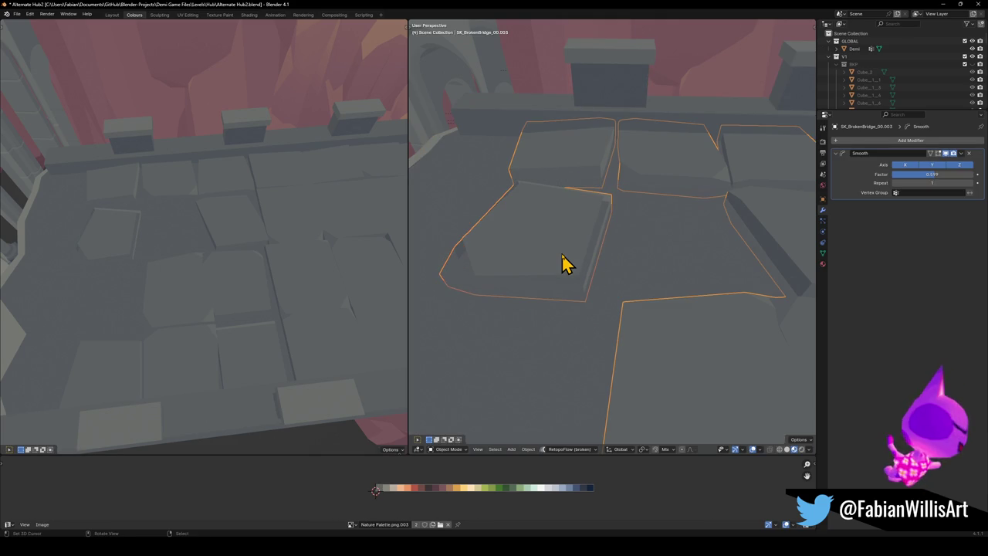
pyautogui.press('Tab')
pyautogui.rightClick(579, 260)
pyautogui.click(579, 254)
pyautogui.press('a')
pyautogui.press('q')
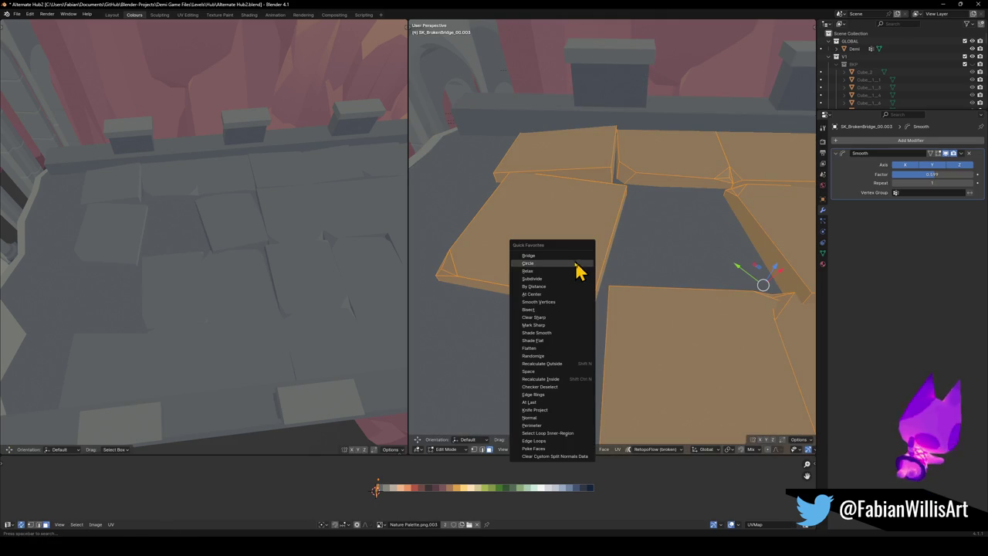
pyautogui.click(557, 286)
pyautogui.press('Tab')
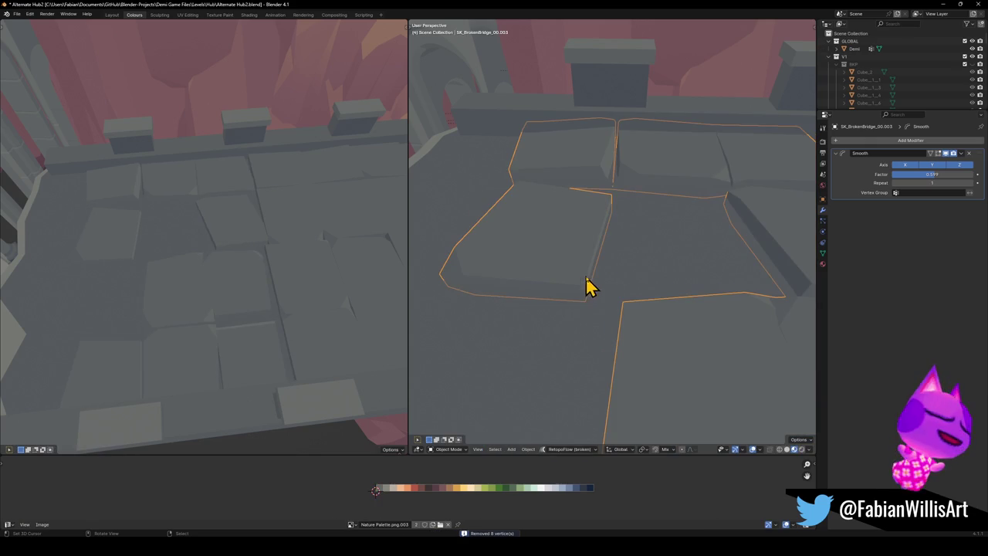
# - Adjust the Smooth Factor to about 0.974, then 1.068
pyautogui.moveTo(185, 228); pyautogui.dragTo(288, 236, button='middle')
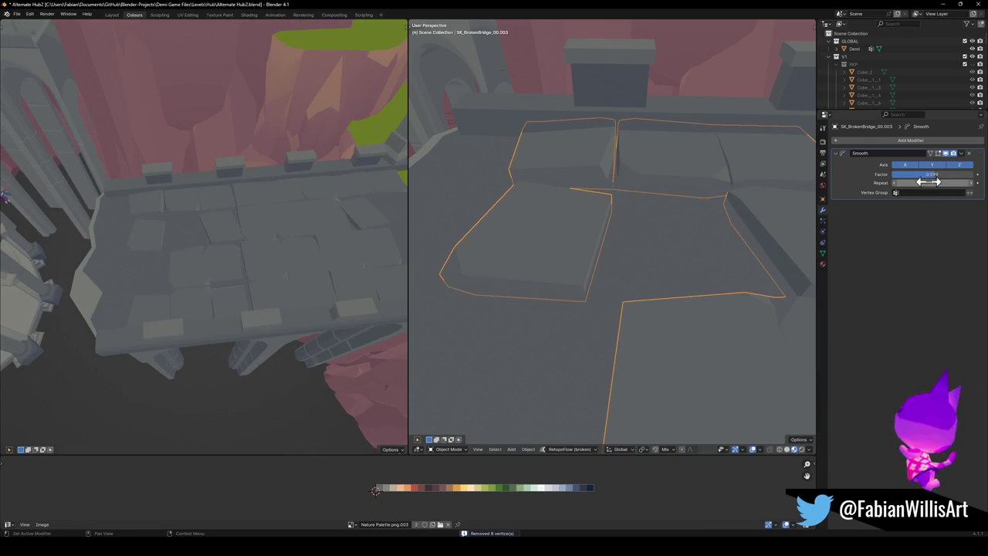
pyautogui.moveTo(922, 174); pyautogui.dragTo(950, 174)
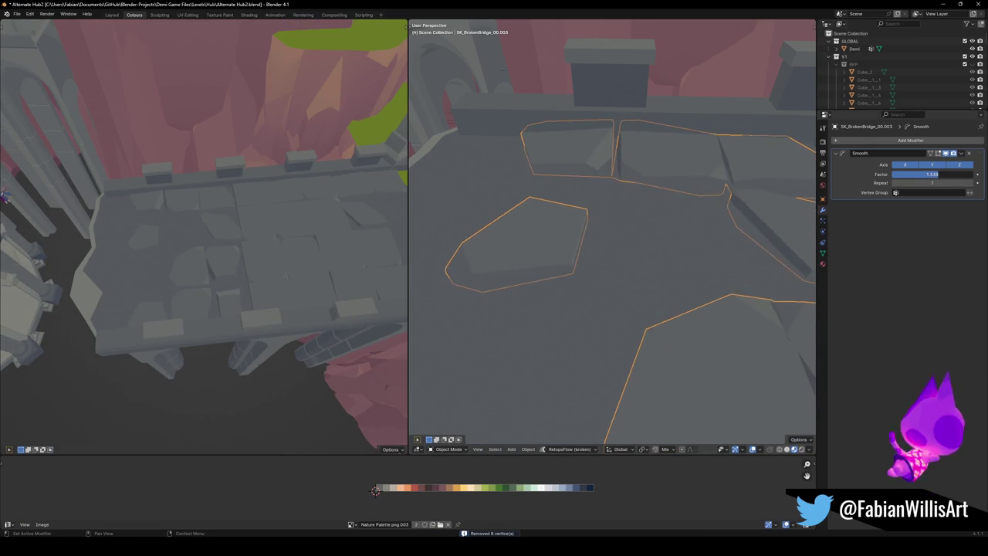
pyautogui.moveTo(950, 174); pyautogui.dragTo(961, 174)
pyautogui.moveTo(232, 185)
pyautogui.mouseDown(button='middle')
pyautogui.moveTo(325, 154)
pyautogui.moveTo(258, 236)
pyautogui.moveTo(250, 232)
pyautogui.mouseUp(button='middle')
pyautogui.moveTo(721, 207); pyautogui.dragTo(607, 258, button='middle')
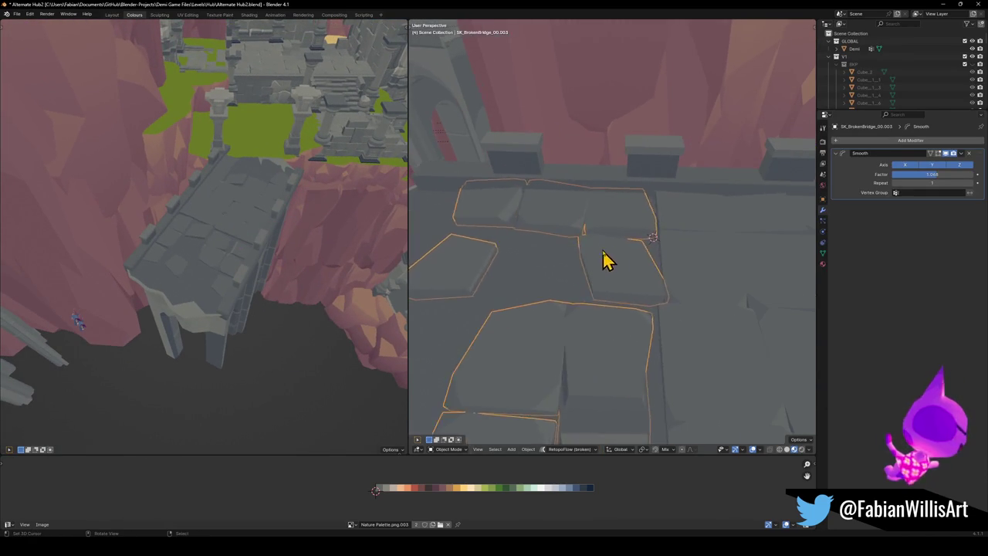
# - Separate a stone slab into SK_BrokenBridge_00.004 and delete its Smooth modifier
pyautogui.press('Tab')
pyautogui.hotkey('alt', 'a')
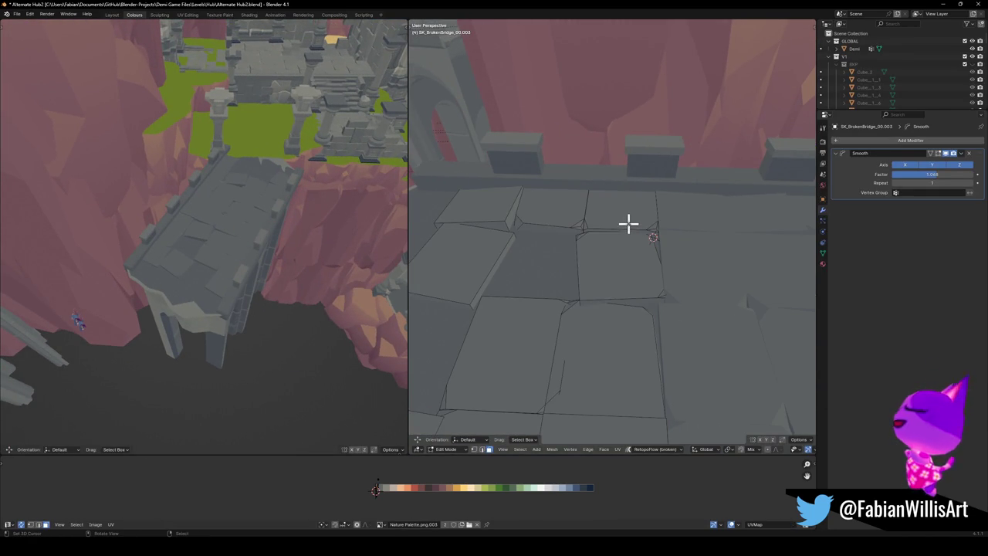
pyautogui.press('l')
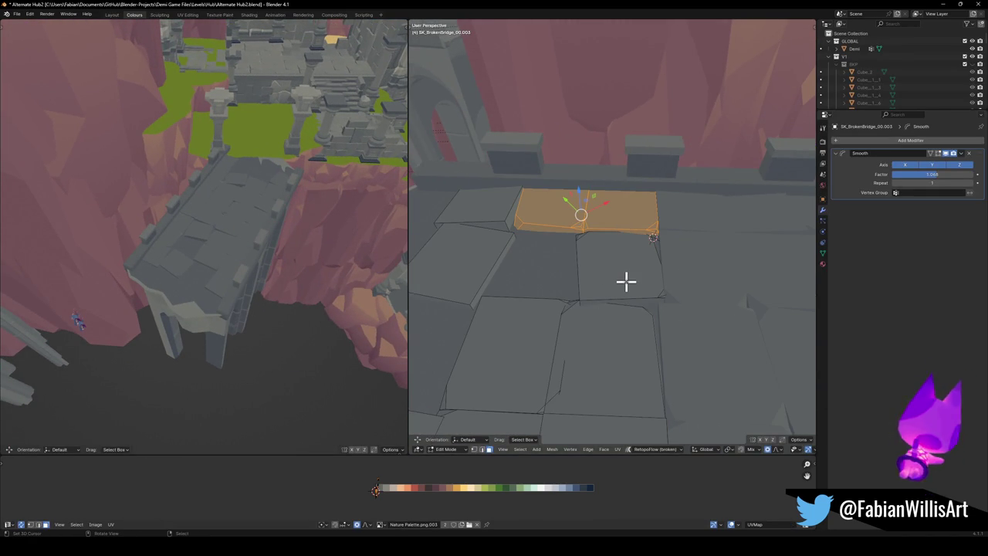
pyautogui.click(627, 282)
pyautogui.press('Tab')
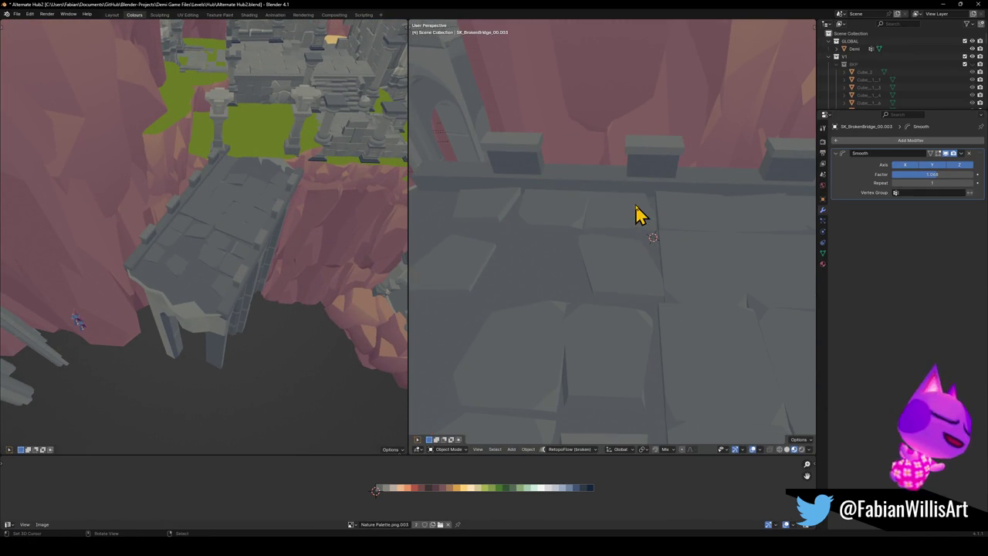
pyautogui.scroll(3, 216, 213)
pyautogui.scroll(2, 242, 217)
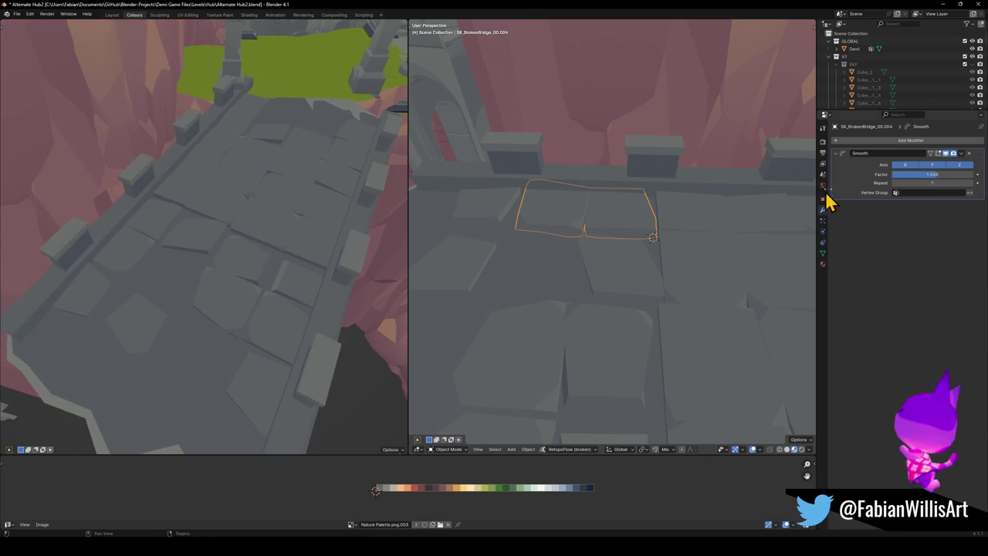
pyautogui.click(971, 153)
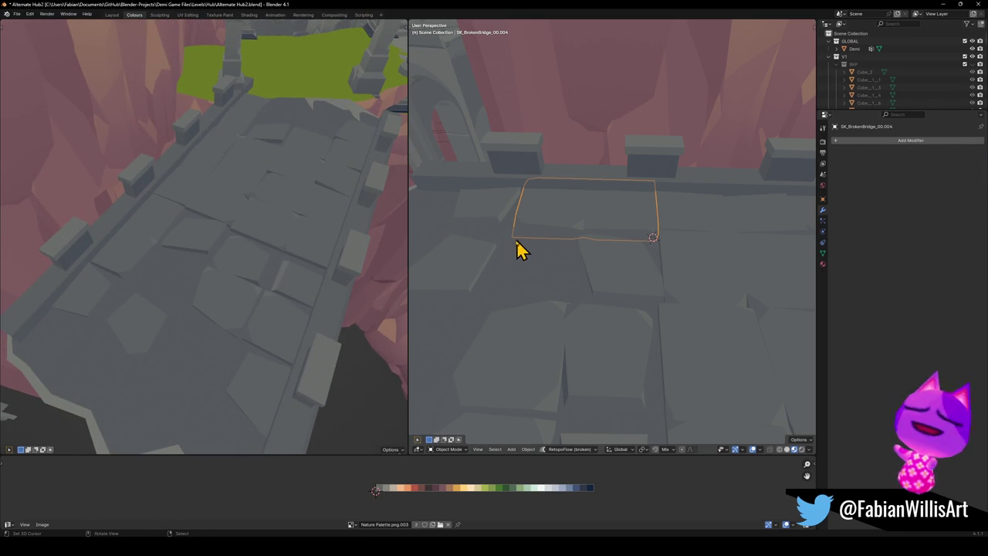
# - Make SK_BrokenBridge_00.001 the active piece in Edit Mode
pyautogui.moveTo(195, 238)
pyautogui.mouseDown(button='middle')
pyautogui.moveTo(302, 245)
pyautogui.moveTo(271, 229)
pyautogui.moveTo(332, 239)
pyautogui.mouseUp(button='middle')
pyautogui.moveTo(588, 276); pyautogui.dragTo(649, 298, button='middle')
pyautogui.click(648, 297)
pyautogui.press('Tab')
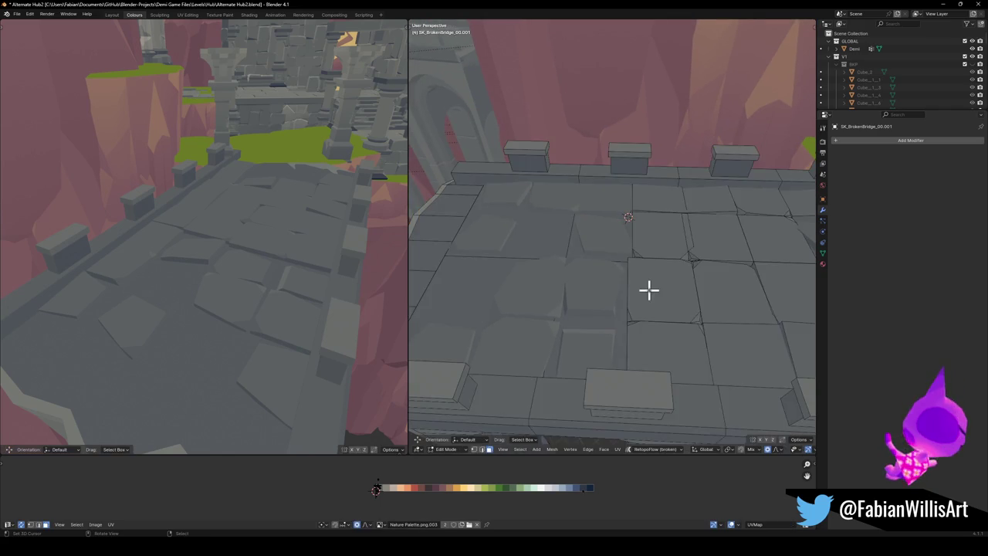
# - Separate a floor slab from SK_BrokenBridge_00.001 into its own object
pyautogui.hotkey('ctrl', 'l')
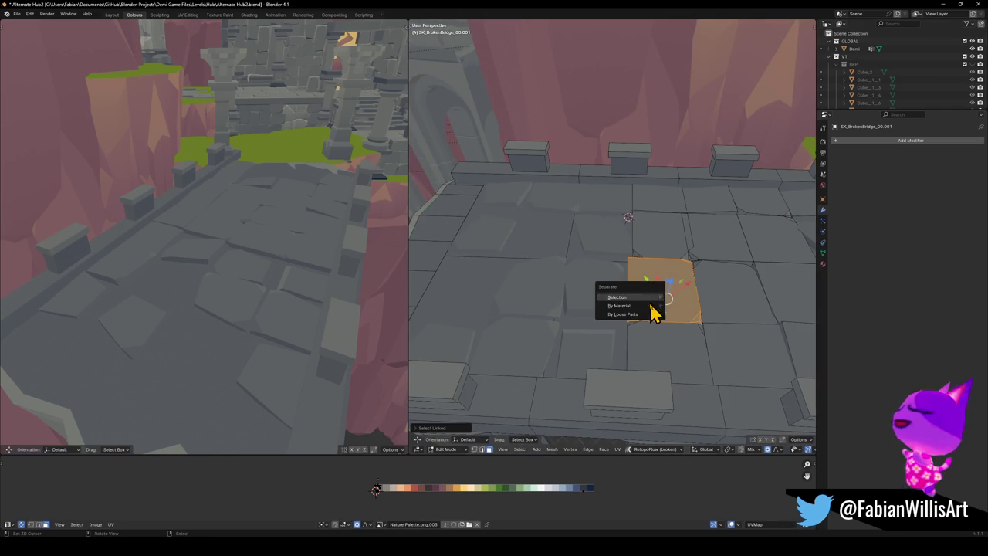
pyautogui.click(653, 305)
pyautogui.press('Tab')
pyautogui.hotkey('alt', 'a')
pyautogui.moveTo(348, 263)
pyautogui.mouseDown(button='middle')
pyautogui.moveTo(283, 258)
pyautogui.moveTo(296, 265)
pyautogui.moveTo(183, 286)
pyautogui.moveTo(197, 267)
pyautogui.moveTo(276, 278)
pyautogui.moveTo(268, 269)
pyautogui.moveTo(247, 293)
pyautogui.moveTo(316, 305)
pyautogui.moveTo(281, 273)
pyautogui.moveTo(300, 279)
pyautogui.moveTo(293, 236)
pyautogui.mouseUp(button='middle')
pyautogui.moveTo(284, 193)
pyautogui.mouseDown(button='middle')
pyautogui.moveTo(268, 201)
pyautogui.moveTo(286, 242)
pyautogui.mouseUp(button='middle')
pyautogui.moveTo(633, 292)
pyautogui.mouseDown(button='middle')
pyautogui.moveTo(662, 293)
pyautogui.moveTo(517, 304)
pyautogui.moveTo(533, 297)
pyautogui.mouseUp(button='middle')
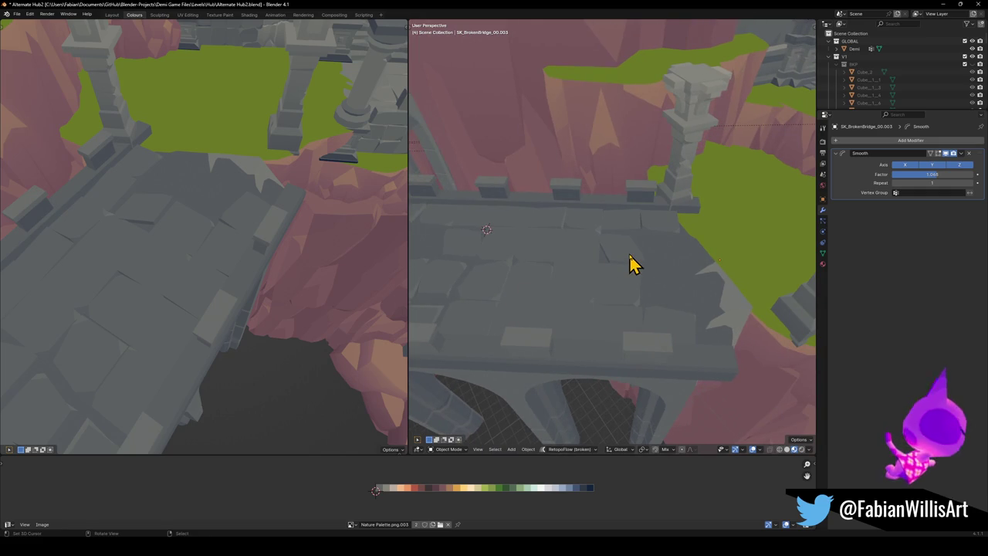
pyautogui.keyDown('alt'); pyautogui.middleClick(633, 265); pyautogui.keyUp('alt')
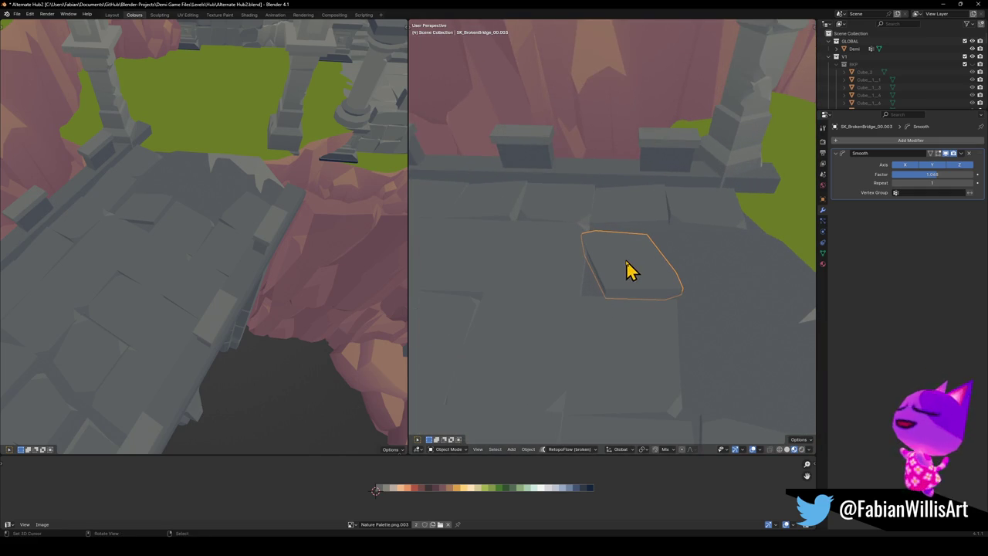
# - Separate another tile into SK_BrokenBridge_00.005 and remove its Smooth modifier
pyautogui.press('Tab')
pyautogui.moveTo(192, 231); pyautogui.dragTo(202, 266, button='middle')
pyautogui.moveTo(638, 288); pyautogui.dragTo(633, 285, button='middle')
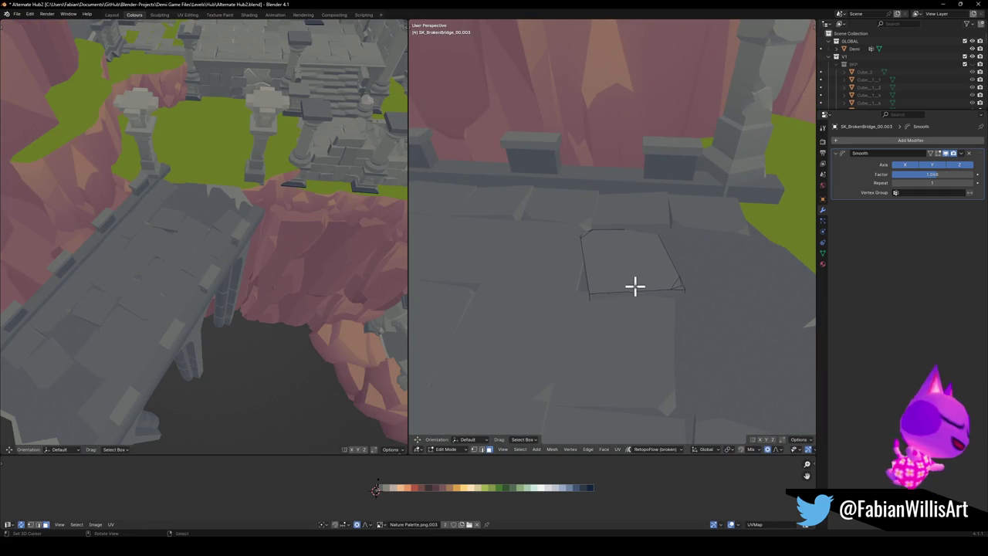
pyautogui.hotkey('ctrl', 'l')
pyautogui.press('p')
pyautogui.click(626, 285)
pyautogui.press('Tab')
pyautogui.click(626, 288)
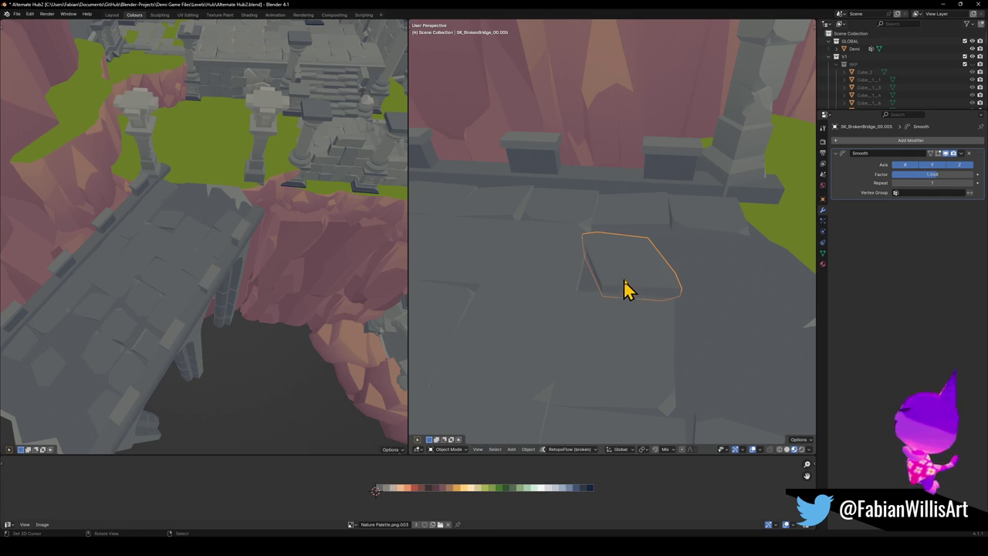
pyautogui.click(970, 154)
# - Orbit both views around the bridge and select it
pyautogui.moveTo(623, 187)
pyautogui.mouseDown(button='middle')
pyautogui.moveTo(534, 232)
pyautogui.moveTo(693, 253)
pyautogui.moveTo(630, 262)
pyautogui.mouseUp(button='middle')
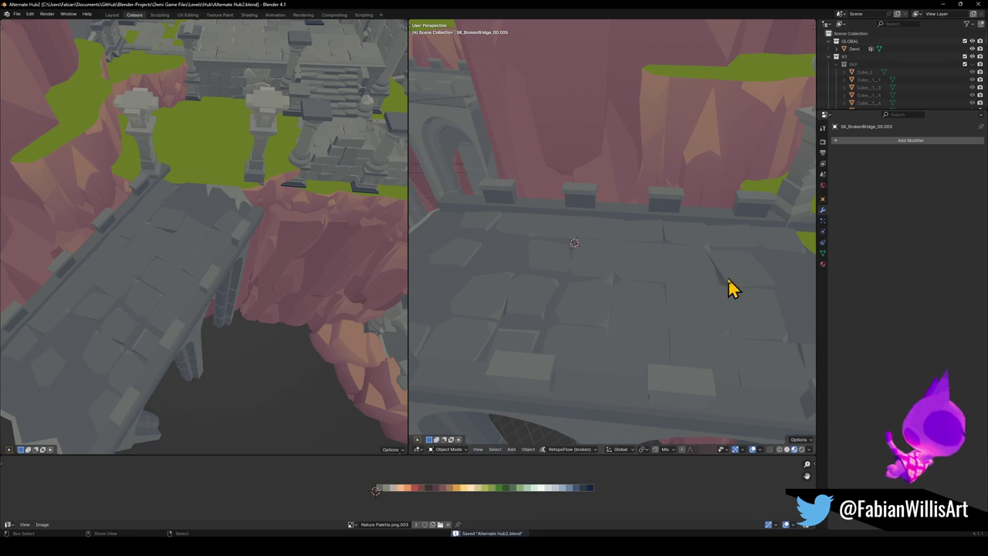
pyautogui.moveTo(164, 290)
pyautogui.mouseDown(button='middle')
pyautogui.moveTo(146, 291)
pyautogui.moveTo(171, 279)
pyautogui.mouseUp(button='middle')
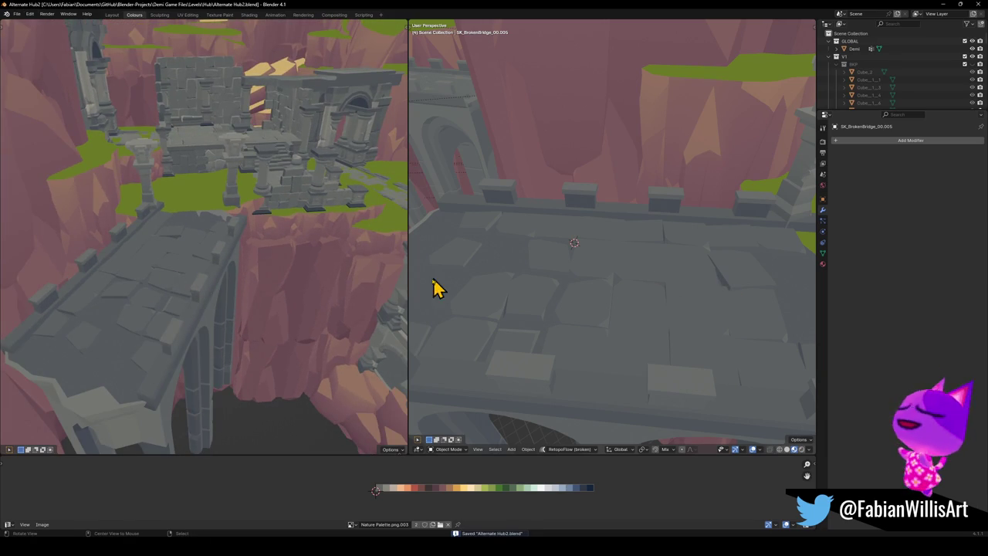
pyautogui.moveTo(174, 323)
pyautogui.mouseDown(button='middle')
pyautogui.moveTo(161, 320)
pyautogui.moveTo(192, 321)
pyautogui.moveTo(198, 305)
pyautogui.moveTo(168, 297)
pyautogui.moveTo(205, 281)
pyautogui.moveTo(184, 265)
pyautogui.moveTo(167, 269)
pyautogui.moveTo(211, 258)
pyautogui.moveTo(200, 289)
pyautogui.moveTo(213, 292)
pyautogui.mouseUp(button='middle')
pyautogui.moveTo(677, 273)
pyautogui.mouseDown(button='middle')
pyautogui.moveTo(706, 280)
pyautogui.moveTo(545, 260)
pyautogui.mouseUp(button='middle')
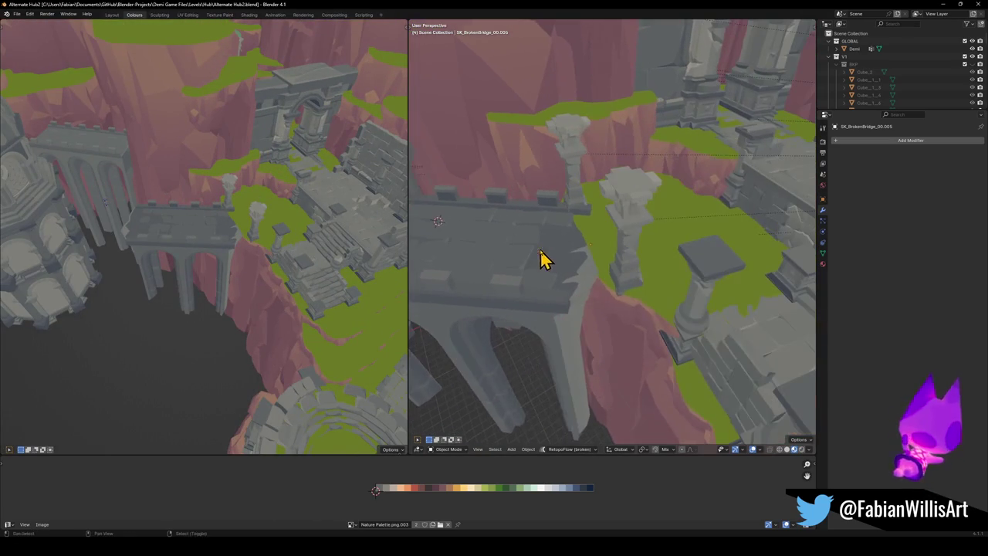
pyautogui.click(593, 299)
# - Slide grass chunk DK_Terrain_03.104 across the ground plane and turn it about the vertical axis
pyautogui.click(606, 298)
pyautogui.press('g')
pyautogui.hotkey('shift', 'z')
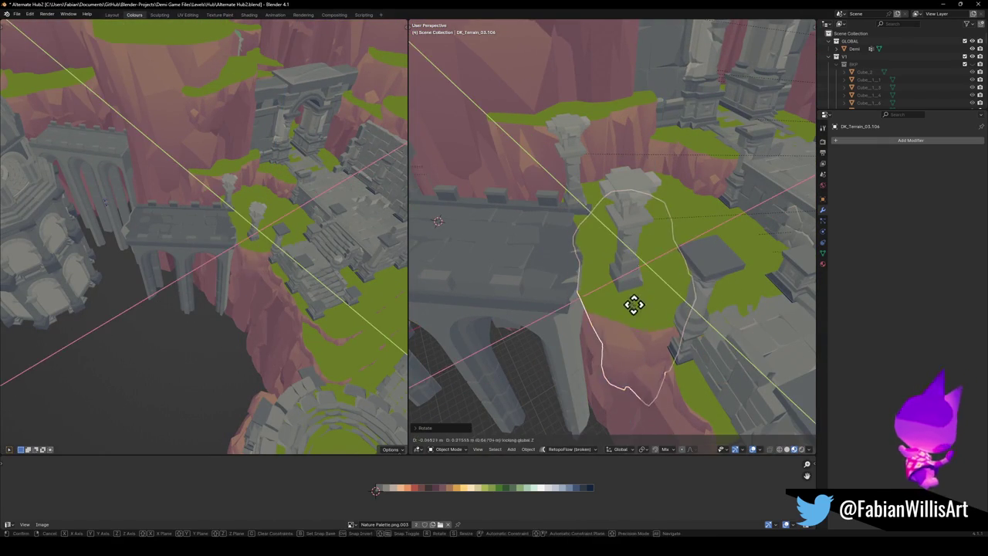
pyautogui.click(610, 321)
pyautogui.press('r')
pyautogui.press('z')
pyautogui.click(662, 291)
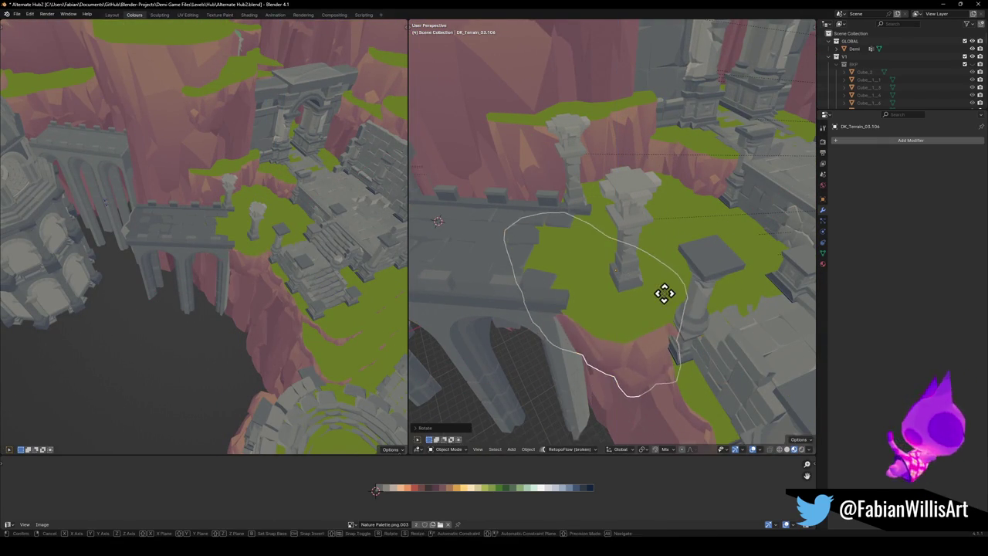
pyautogui.press('g')
pyautogui.hotkey('shift', 'z')
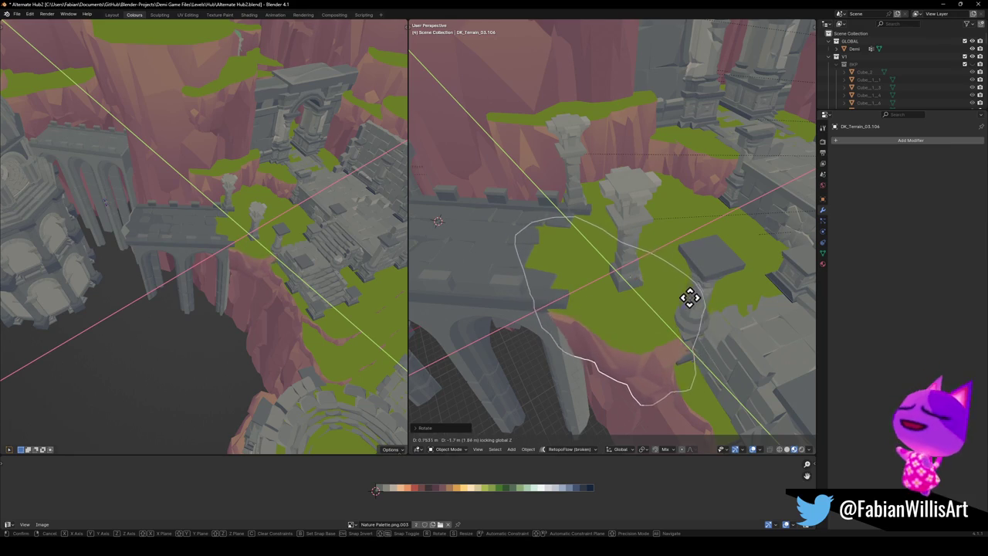
pyautogui.click(686, 298)
# - Raise or lower the grass chunk along Z to a new height
pyautogui.scroll(3, 298, 227)
pyautogui.scroll(3, 260, 227)
pyautogui.scroll(3, 202, 234)
pyautogui.press('g')
pyautogui.press('z')
pyautogui.moveTo(288, 269)
pyautogui.keyDown('alt'); pyautogui.mouseDown(button='middle')
pyautogui.moveTo(260, 243)
pyautogui.moveTo(229, 249)
pyautogui.moveTo(342, 260)
pyautogui.moveTo(260, 245)
pyautogui.mouseUp(button='middle'); pyautogui.keyUp('alt')
pyautogui.click(298, 263)
# - Shift the grass chunk horizontally again and rotate it to a new angle
pyautogui.press('g')
pyautogui.hotkey('shift', 'z')
pyautogui.click(331, 273)
pyautogui.moveTo(330, 273)
pyautogui.mouseDown(button='middle')
pyautogui.moveTo(289, 275)
pyautogui.moveTo(318, 282)
pyautogui.mouseUp(button='middle')
pyautogui.press('r')
pyautogui.click(322, 301)
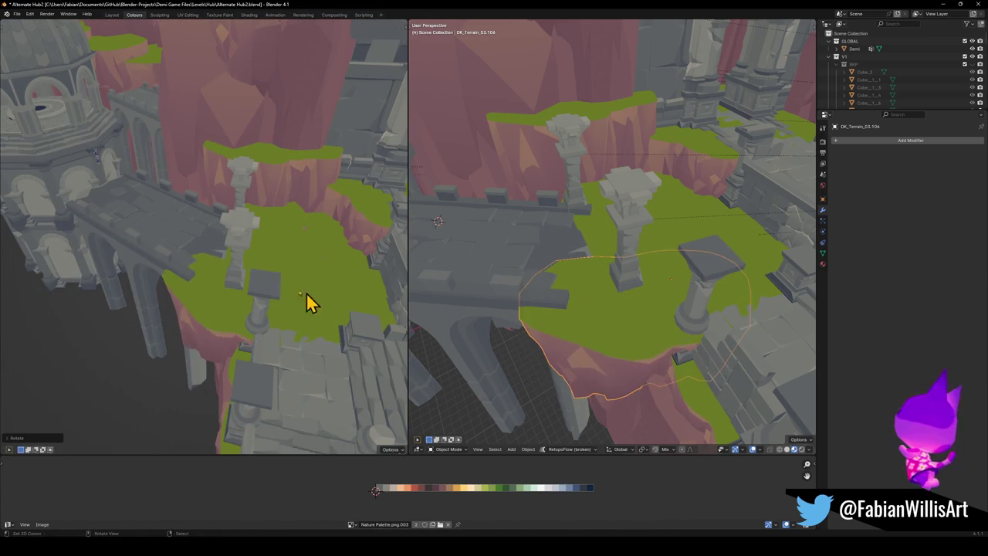
# - Nudge the grass chunk horizontally twice to settle it around the stone pillars
pyautogui.press('g')
pyautogui.hotkey('shift', 'z')
pyautogui.click(305, 280)
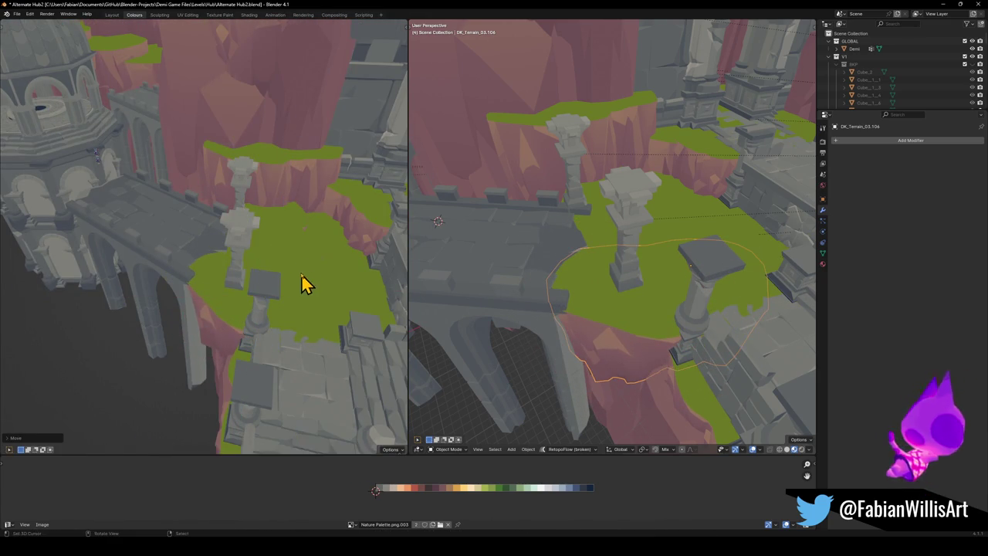
pyautogui.scroll(3, 302, 286)
pyautogui.moveTo(283, 283)
pyautogui.mouseDown(button='middle')
pyautogui.moveTo(373, 235)
pyautogui.moveTo(337, 266)
pyautogui.moveTo(257, 237)
pyautogui.moveTo(273, 257)
pyautogui.mouseUp(button='middle')
pyautogui.press('g')
pyautogui.hotkey('shift', 'z')
pyautogui.click(293, 270)
# - Start sliding cliff piece DK_Terrain_01.013 horizontally toward the pink cliff
pyautogui.moveTo(579, 294)
pyautogui.mouseDown(button='middle')
pyautogui.moveTo(592, 234)
pyautogui.moveTo(591, 331)
pyautogui.moveTo(582, 333)
pyautogui.mouseUp(button='middle')
pyautogui.press('g')
pyautogui.hotkey('shift', 'z')
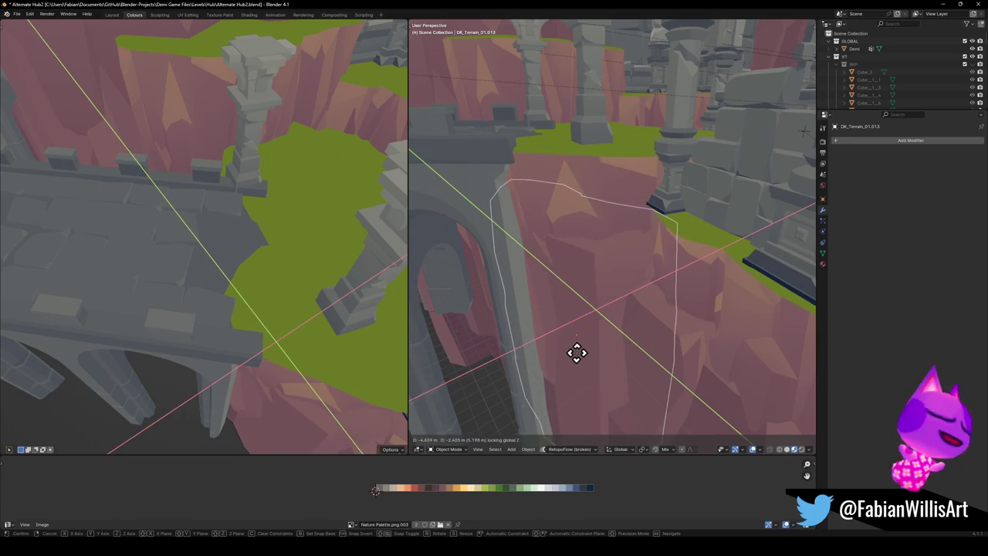
# - Place and turn the cliff chunk below the bridge, then save Alternate Hub2.blend
pyautogui.click(579, 352)
pyautogui.moveTo(589, 357); pyautogui.dragTo(640, 368, button='middle')
pyautogui.press('g')
pyautogui.hotkey('shift', 'z')
pyautogui.press('r')
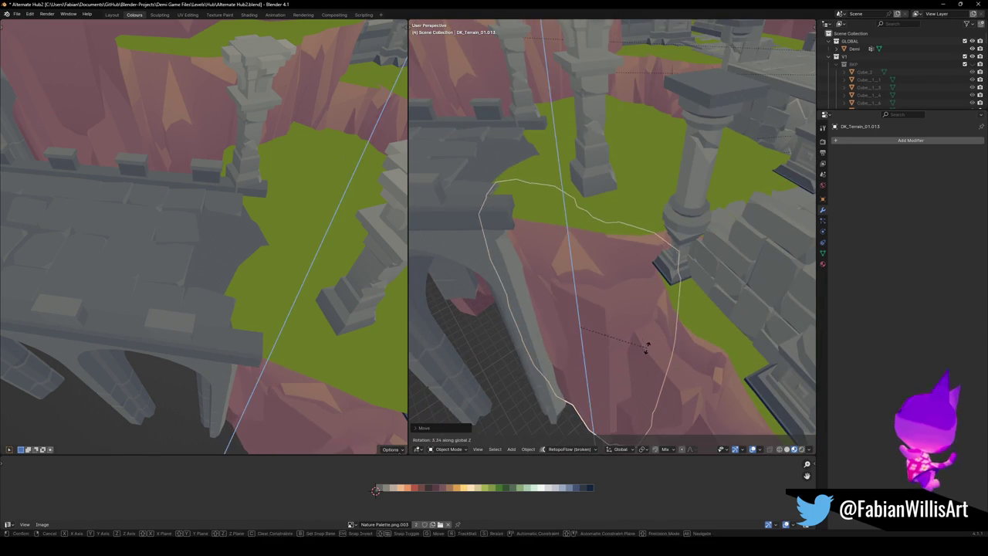
pyautogui.click(247, 282)
pyautogui.press('g')
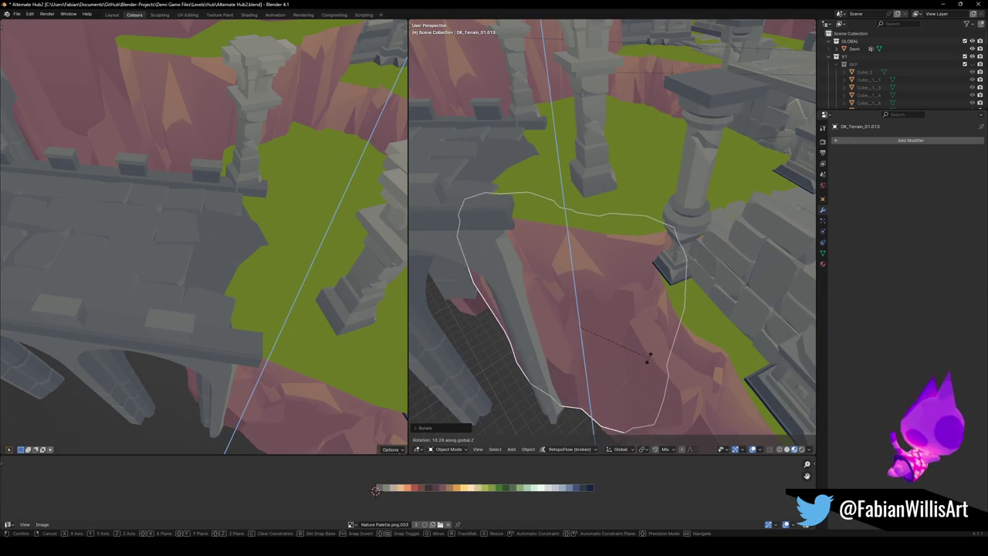
pyautogui.hotkey('shift', 'z')
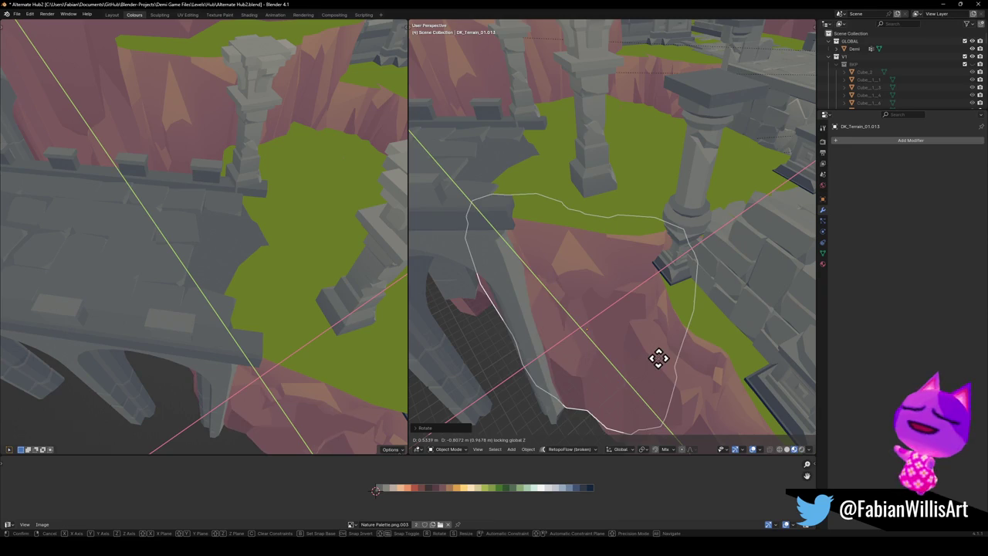
pyautogui.rightClick(655, 360)
pyautogui.moveTo(390, 359)
pyautogui.mouseDown(button='middle')
pyautogui.moveTo(181, 249)
pyautogui.moveTo(234, 231)
pyautogui.moveTo(242, 247)
pyautogui.moveTo(209, 228)
pyautogui.moveTo(214, 289)
pyautogui.moveTo(258, 282)
pyautogui.moveTo(264, 275)
pyautogui.moveTo(229, 279)
pyautogui.moveTo(200, 244)
pyautogui.moveTo(227, 254)
pyautogui.moveTo(139, 304)
pyautogui.mouseUp(button='middle')
pyautogui.hotkey('ctrl', 's')
# - Adjust the cliff chunk's height along Z and orbit the views toward the domed tower
pyautogui.click(214, 289)
pyautogui.press('g')
pyautogui.press('z')
pyautogui.click(224, 306)
pyautogui.hotkey('alt', 'a')
pyautogui.moveTo(619, 258)
pyautogui.mouseDown(button='middle')
pyautogui.moveTo(615, 306)
pyautogui.moveTo(440, 227)
pyautogui.moveTo(652, 237)
pyautogui.moveTo(563, 214)
pyautogui.moveTo(579, 302)
pyautogui.mouseUp(button='middle')
pyautogui.moveTo(549, 203)
pyautogui.mouseDown(button='middle')
pyautogui.moveTo(574, 220)
pyautogui.moveTo(654, 242)
pyautogui.mouseUp(button='middle')
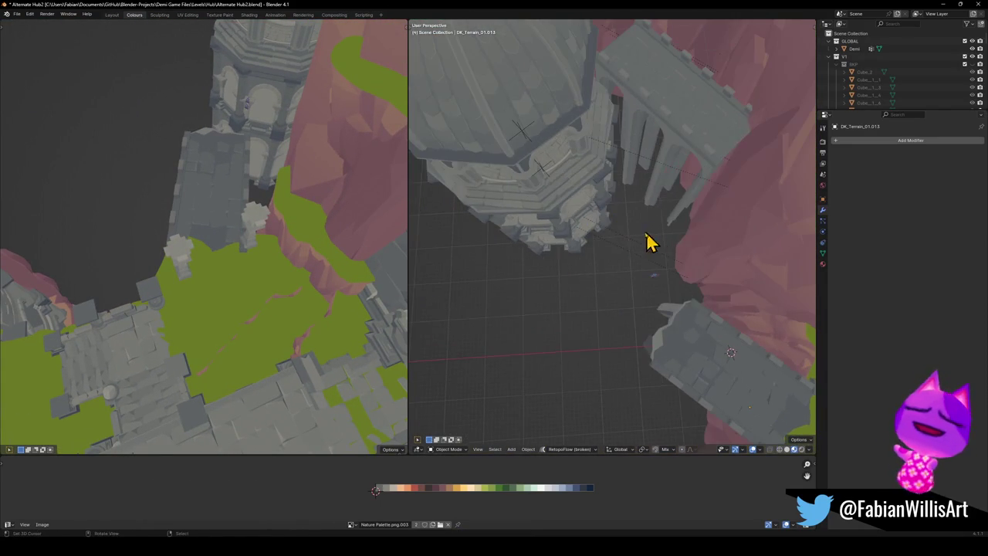
# - In top view, shift the domed tower up-left and rotate it slightly about Z
pyautogui.press('Escape')
pyautogui.moveTo(525, 147)
pyautogui.mouseDown(button='middle')
pyautogui.moveTo(569, 218)
pyautogui.moveTo(564, 192)
pyautogui.mouseUp(button='middle')
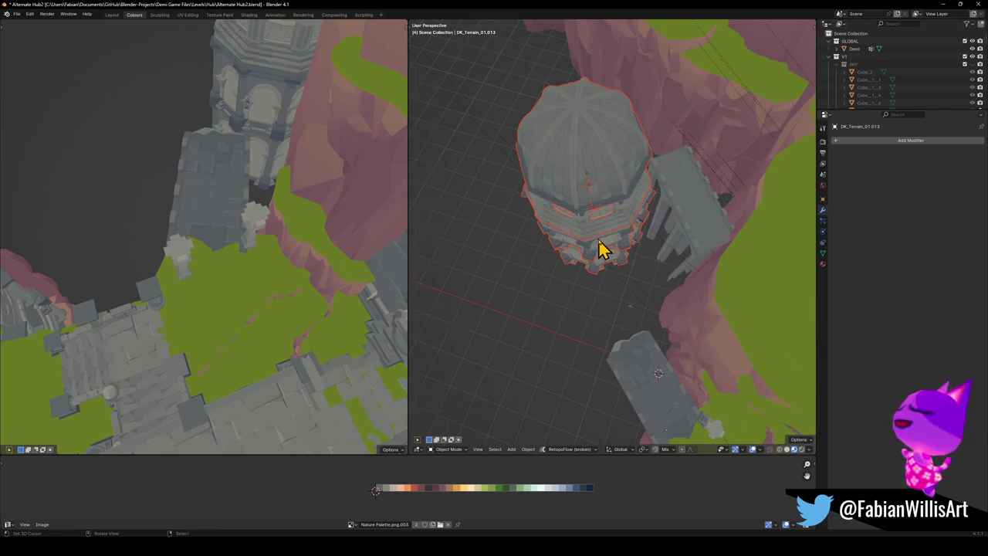
pyautogui.press('KP_7')
pyautogui.press('g')
pyautogui.hotkey('shift', 'z')
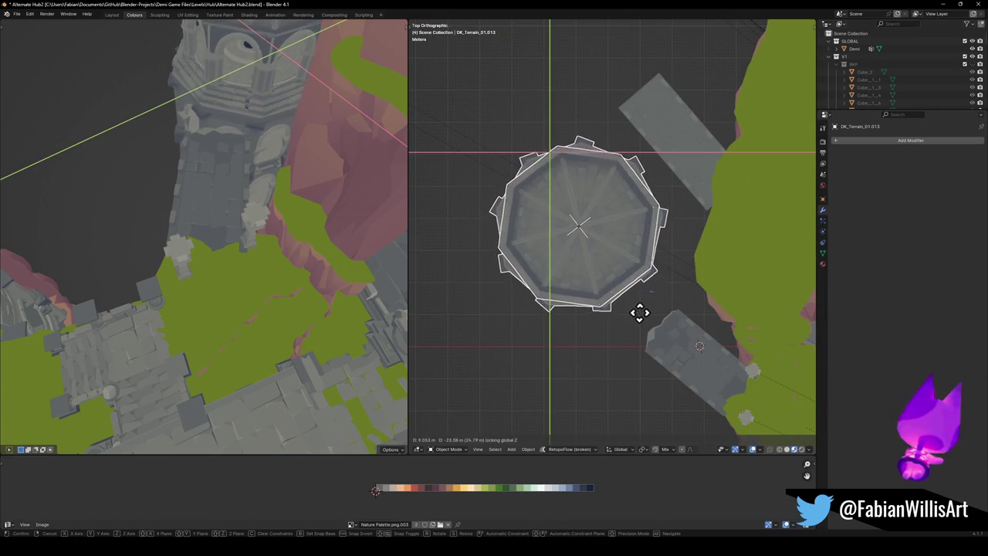
pyautogui.click(638, 308)
pyautogui.moveTo(185, 243)
pyautogui.mouseDown(button='middle')
pyautogui.moveTo(175, 237)
pyautogui.moveTo(199, 202)
pyautogui.moveTo(238, 193)
pyautogui.moveTo(180, 194)
pyautogui.mouseUp(button='middle')
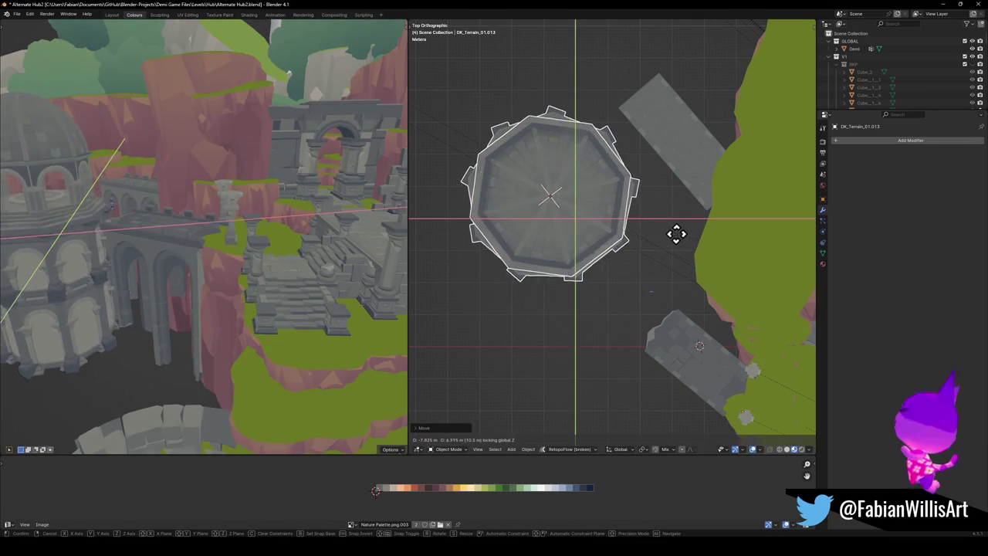
pyautogui.click(677, 234)
pyautogui.press('r')
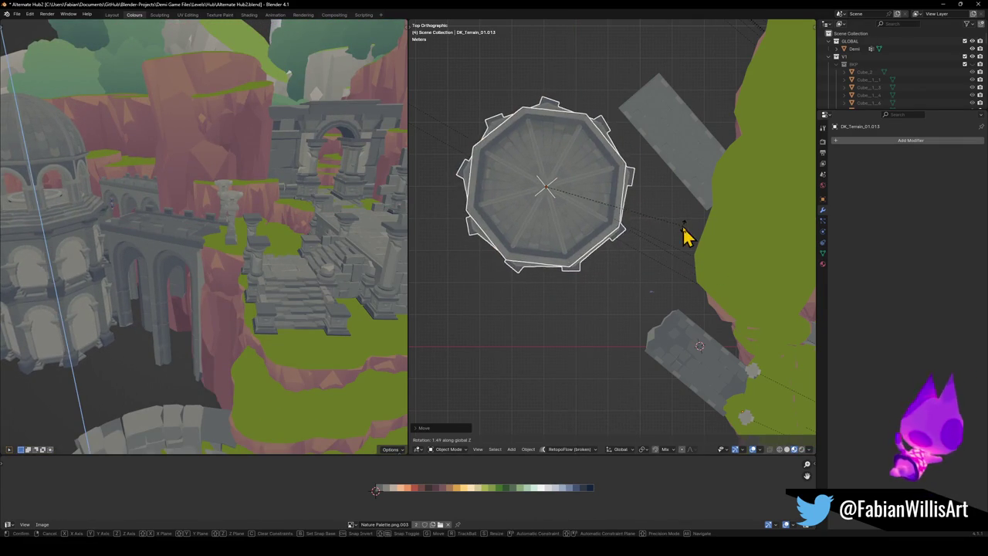
pyautogui.click(683, 226)
# - Select the broken bridge piece and duplicate it
pyautogui.click(693, 390)
pyautogui.hotkey('shift', 'd')
pyautogui.hotkey('shift', 'z')
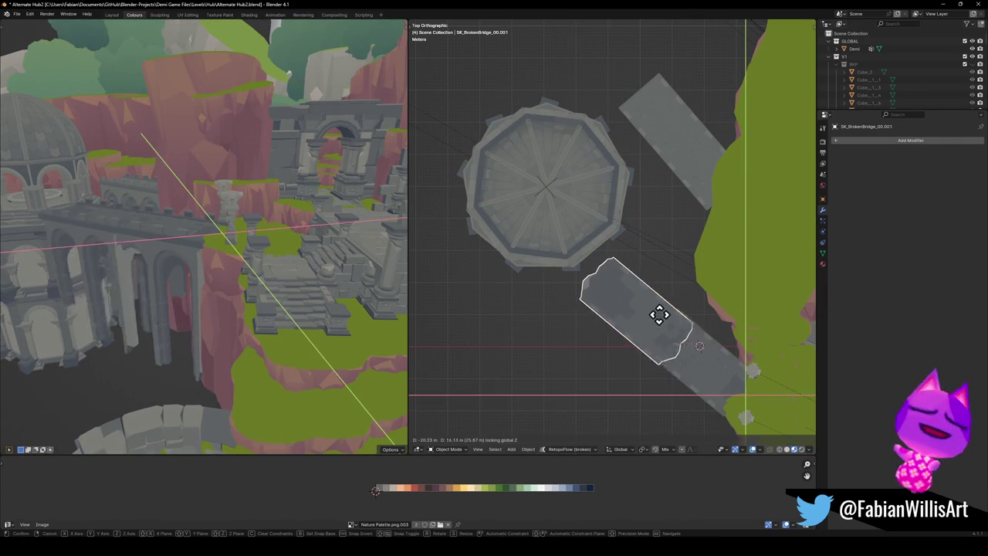
# - Delete the unwanted bridge copy and select the other broken bridge piece
pyautogui.press('Escape')
pyautogui.press('Delete')
pyautogui.click(697, 353)
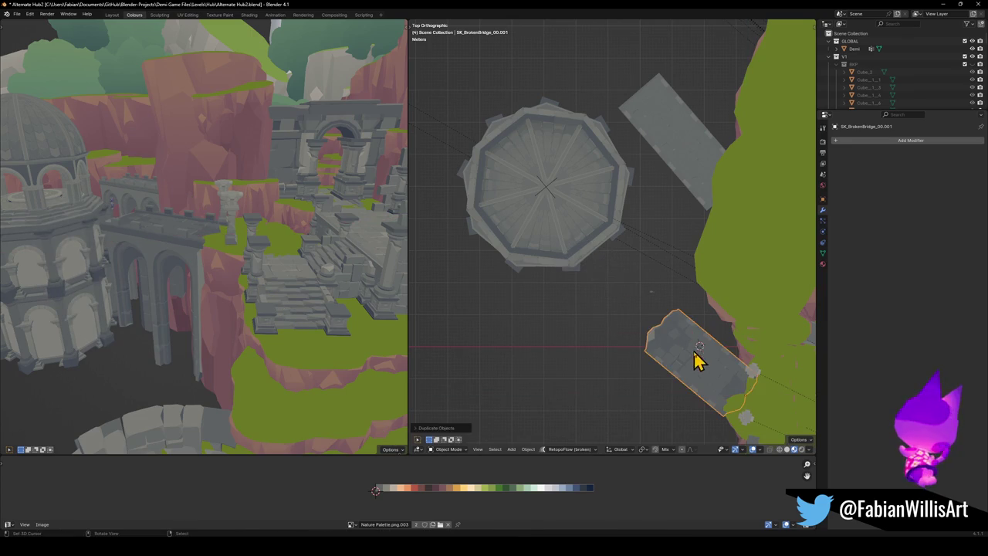
pyautogui.press('KP_Decimal')
pyautogui.click(697, 314)
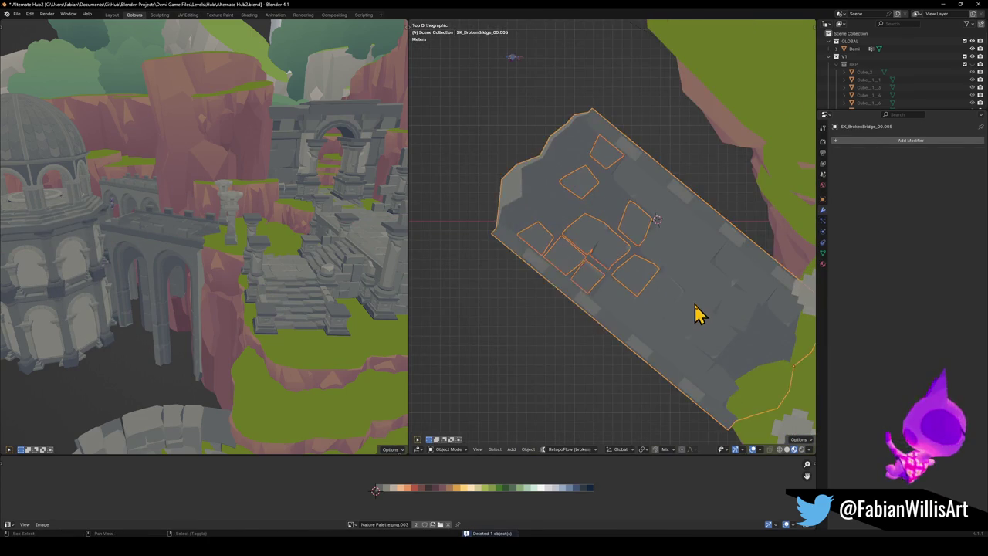
pyautogui.scroll(-3, 699, 314)
# - Duplicate the broken bridge piece and place the copy up-left of the original
pyautogui.hotkey('shift', 'd')
pyautogui.click(583, 210)
pyautogui.press('r')
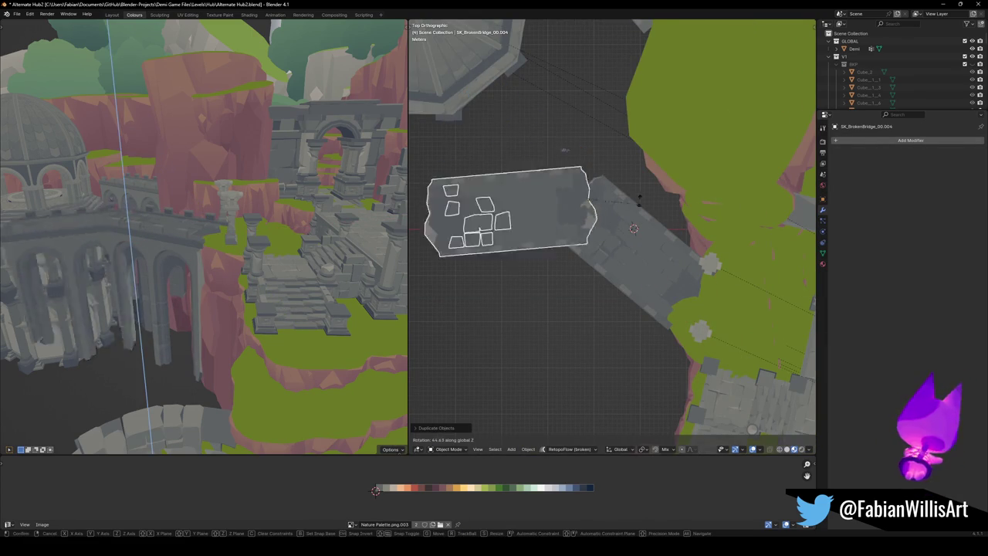
pyautogui.press('Escape')
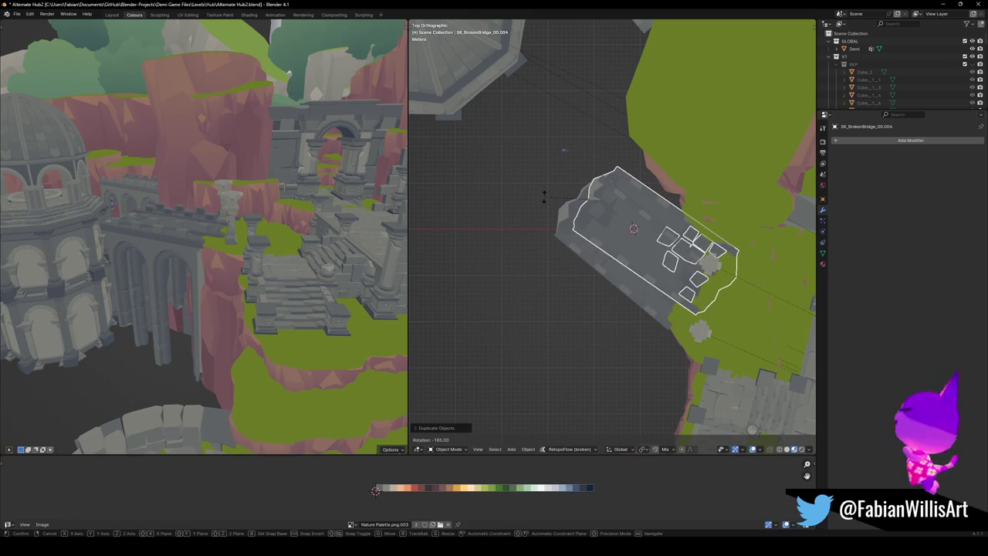
pyautogui.click(750, 243)
pyautogui.press('g')
pyautogui.hotkey('shift', 'z')
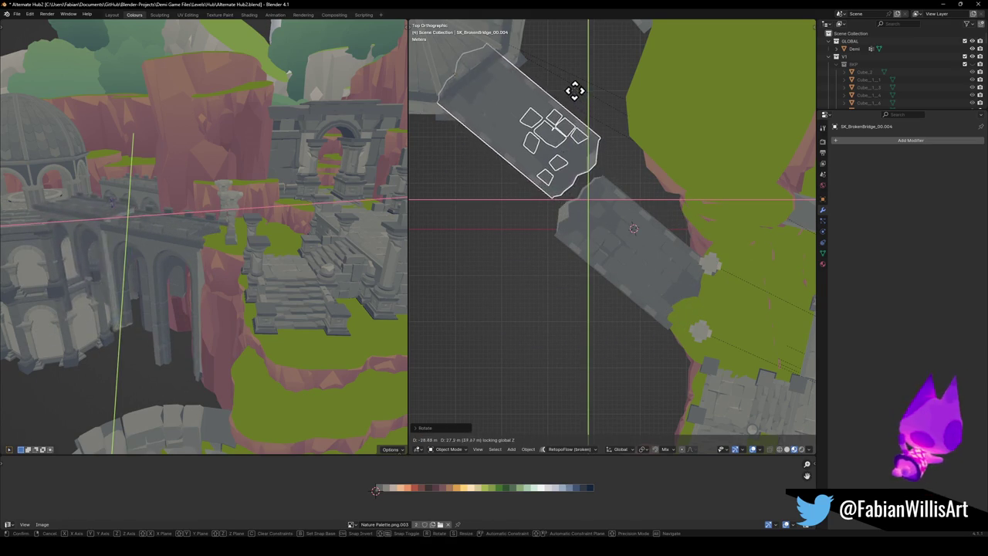
pyautogui.click(556, 79)
# - Turn the bridge copy about Z and slide it next to the domed tower
pyautogui.press('r')
pyautogui.press('z')
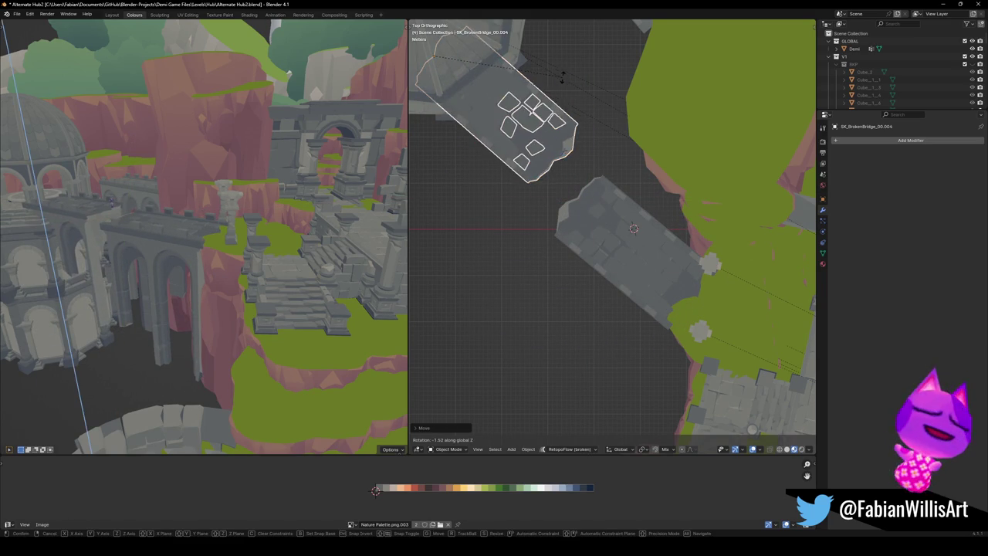
pyautogui.click(562, 85)
pyautogui.press('g')
pyautogui.hotkey('shift', 'z')
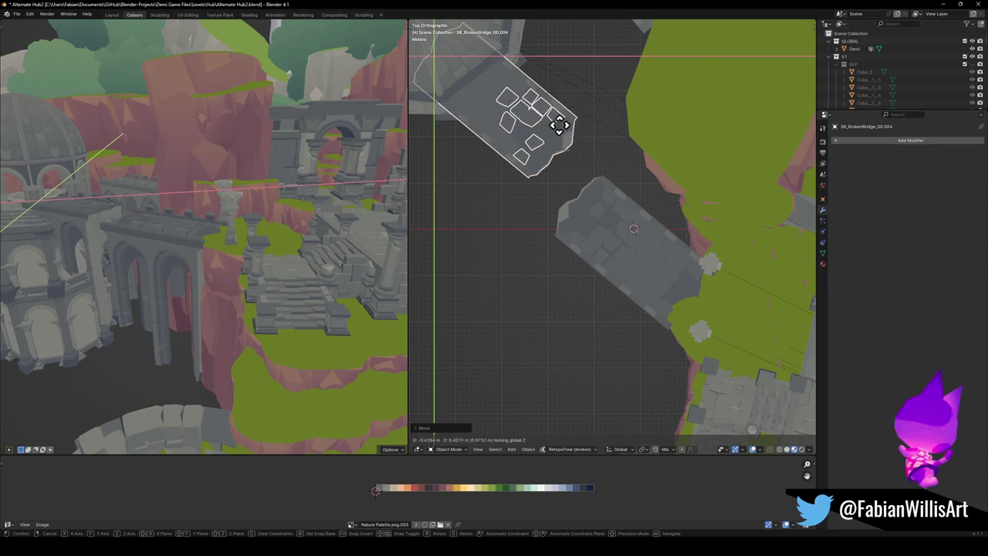
pyautogui.click(546, 114)
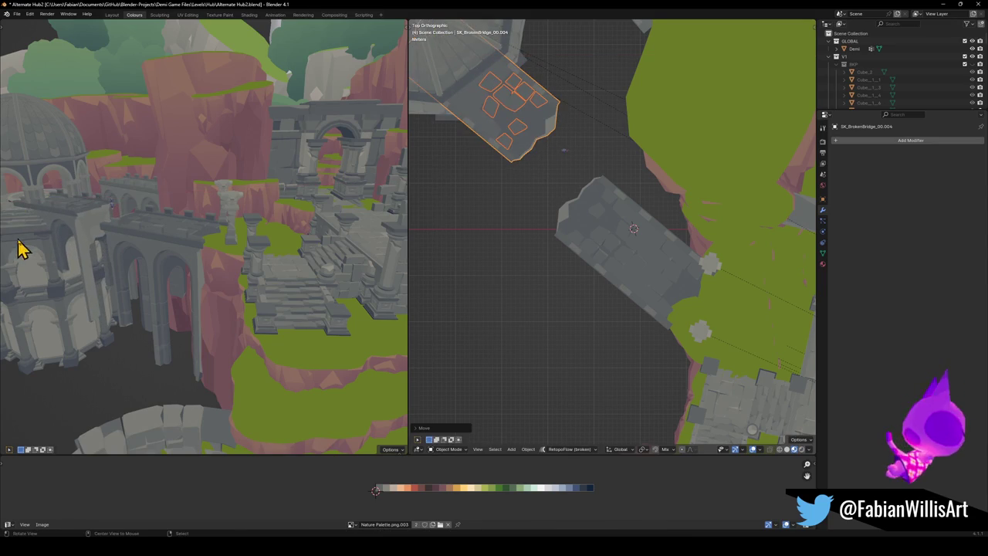
# - Set the bridge copy's height along Z
pyautogui.scroll(3, 110, 223)
pyautogui.scroll(3, 193, 209)
pyautogui.scroll(3, 112, 210)
pyautogui.scroll(-4, 112, 210)
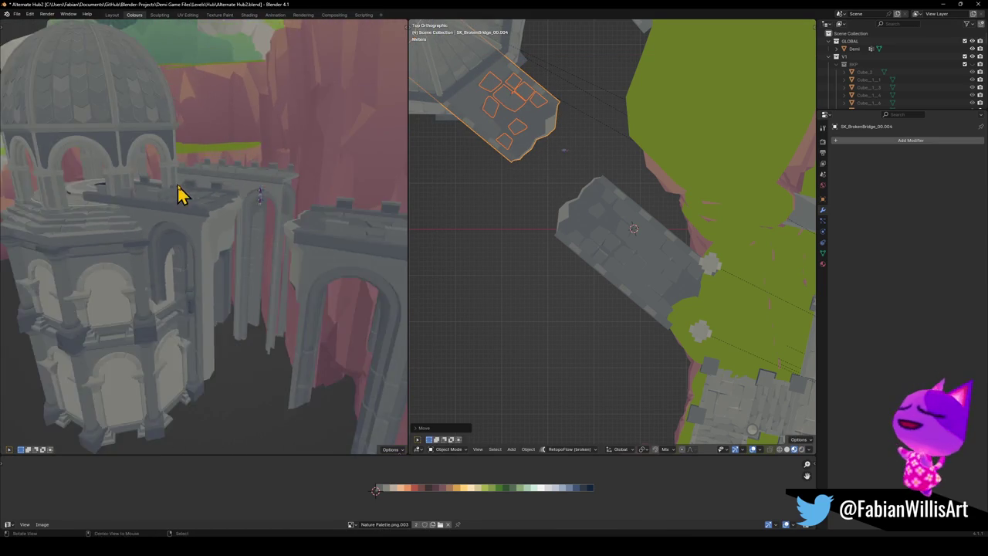
pyautogui.press('g')
pyautogui.press('z')
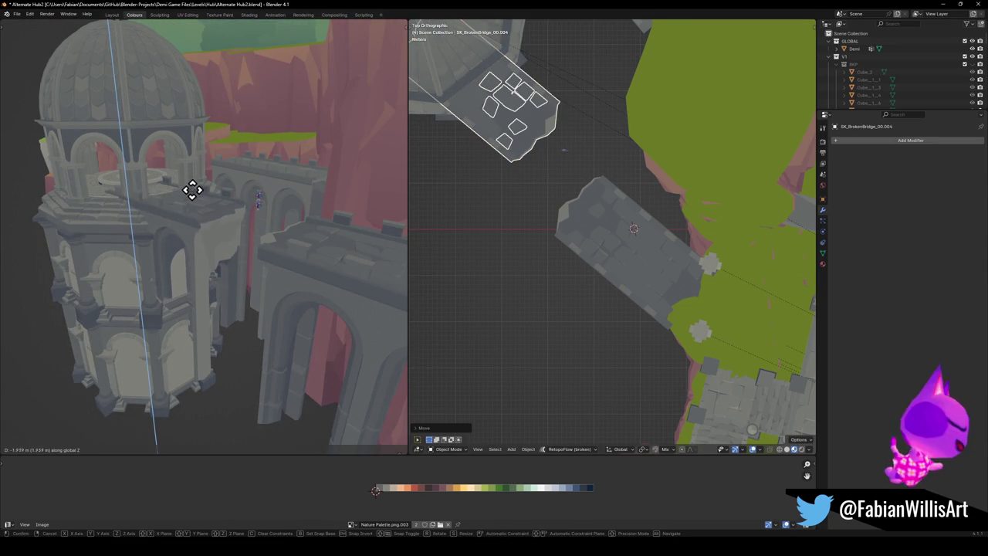
pyautogui.click(193, 191)
# - Attempt another height change on the bridge copy, then cancel it
pyautogui.scroll(3, 205, 203)
pyautogui.moveTo(205, 203)
pyautogui.mouseDown(button='middle')
pyautogui.moveTo(175, 205)
pyautogui.moveTo(230, 197)
pyautogui.moveTo(276, 227)
pyautogui.mouseUp(button='middle')
pyautogui.scroll(3, 230, 197)
pyautogui.press('g')
pyautogui.press('z')
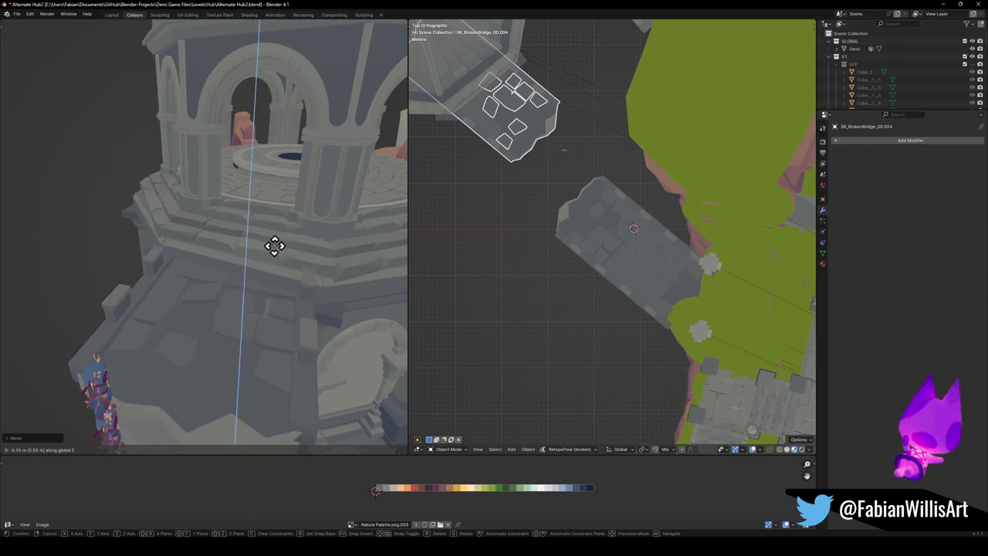
pyautogui.rightClick(274, 237)
pyautogui.moveTo(276, 249)
pyautogui.mouseDown(button='middle')
pyautogui.moveTo(261, 247)
pyautogui.moveTo(286, 253)
pyautogui.moveTo(250, 281)
pyautogui.moveTo(197, 176)
pyautogui.moveTo(293, 255)
pyautogui.mouseUp(button='middle')
pyautogui.scroll(-3, 260, 247)
pyautogui.scroll(2, 249, 242)
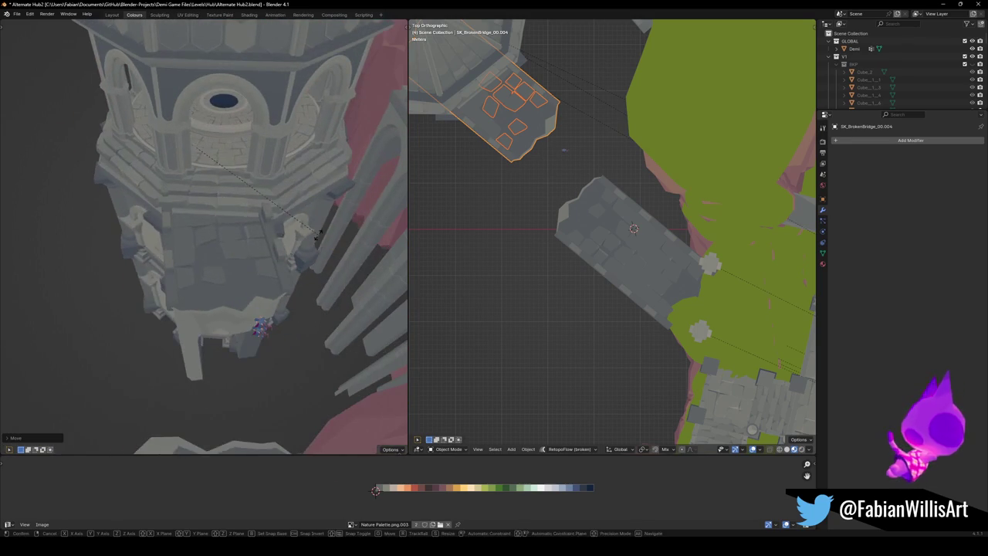
# - Rotate the bridge copy about Z, cancelling the follow-up moves
pyautogui.press('r')
pyautogui.press('z')
pyautogui.click(299, 261)
pyautogui.press('g')
pyautogui.hotkey('shift', 'z')
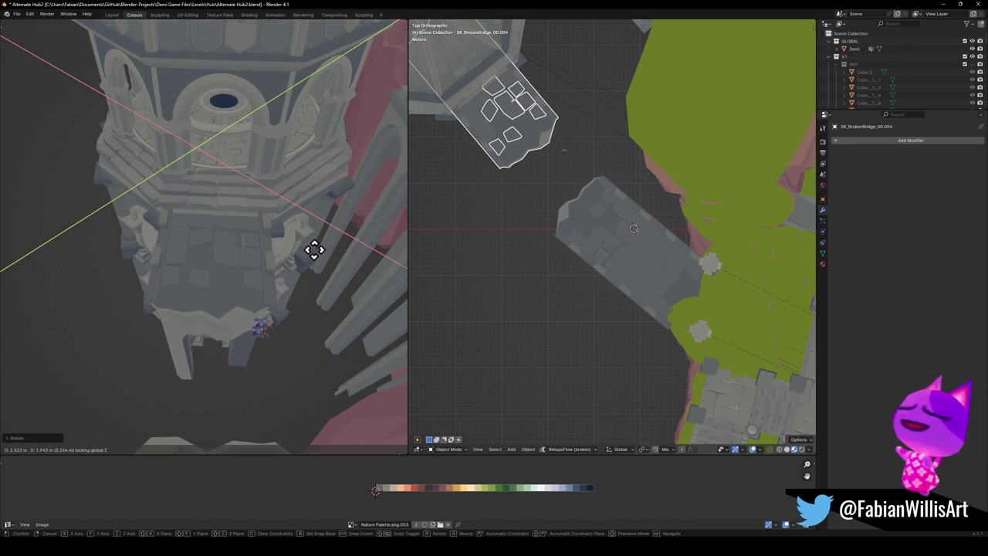
pyautogui.rightClick(315, 248)
pyautogui.press('g')
pyautogui.press('z')
pyautogui.rightClick(315, 249)
# - Move the bridge copy along Z and turn it to rest against the tower
pyautogui.moveTo(628, 221)
pyautogui.mouseDown(button='middle')
pyautogui.moveTo(594, 145)
pyautogui.moveTo(569, 282)
pyautogui.moveTo(677, 247)
pyautogui.moveTo(655, 275)
pyautogui.moveTo(585, 269)
pyautogui.moveTo(640, 258)
pyautogui.moveTo(633, 238)
pyautogui.moveTo(661, 266)
pyautogui.mouseUp(button='middle')
pyautogui.press('g')
pyautogui.press('z')
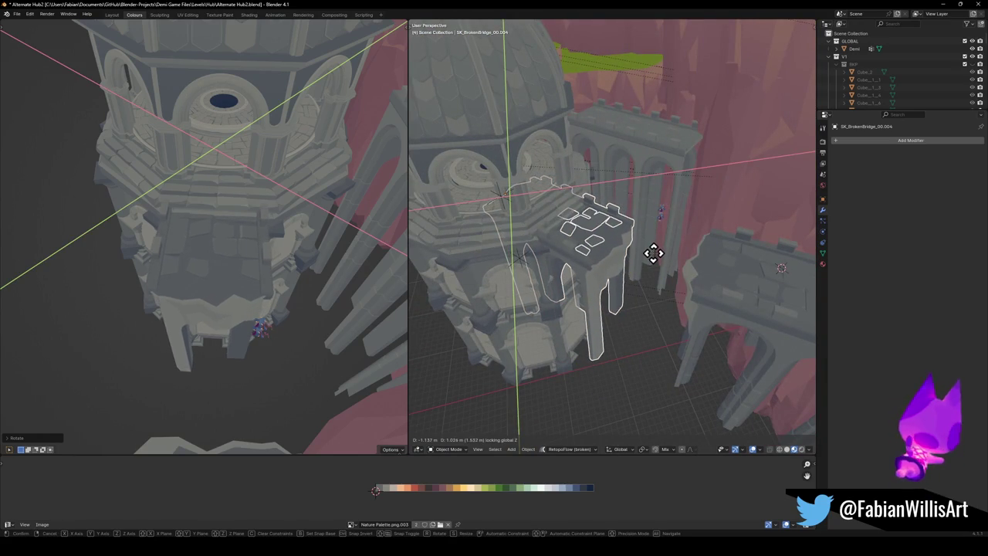
pyautogui.click(654, 260)
pyautogui.moveTo(603, 236)
pyautogui.mouseDown(button='middle')
pyautogui.moveTo(653, 238)
pyautogui.moveTo(632, 255)
pyautogui.mouseUp(button='middle')
pyautogui.press('r')
pyautogui.press('z')
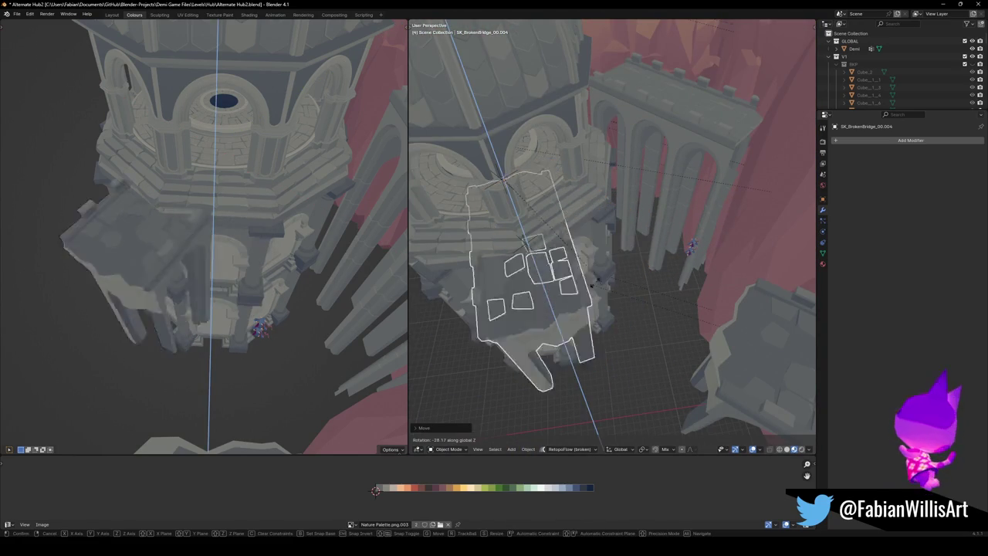
pyautogui.click(519, 200)
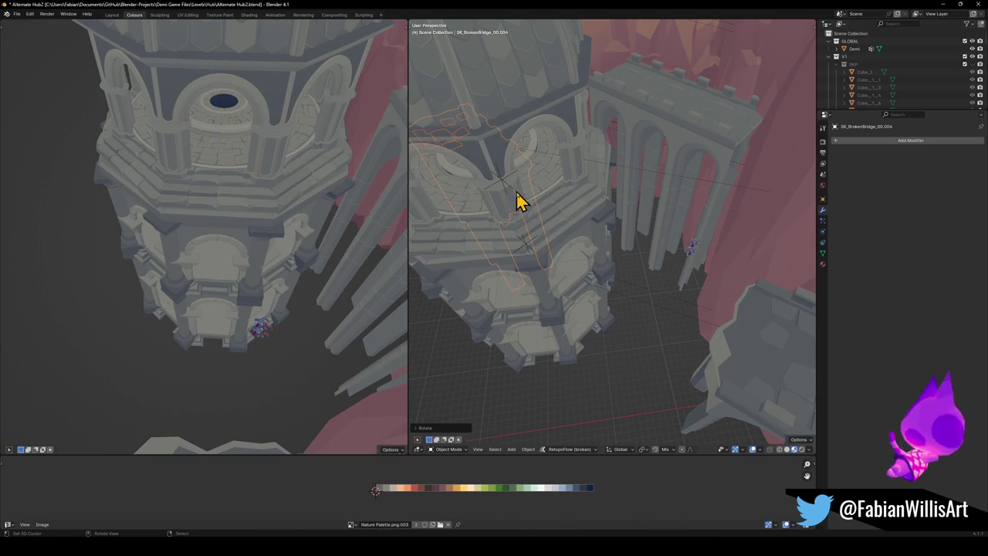
# - Cancel and undo the last move of the bridge slab, then select its loose tiles
pyautogui.press('g')
pyautogui.hotkey('shift', 'z')
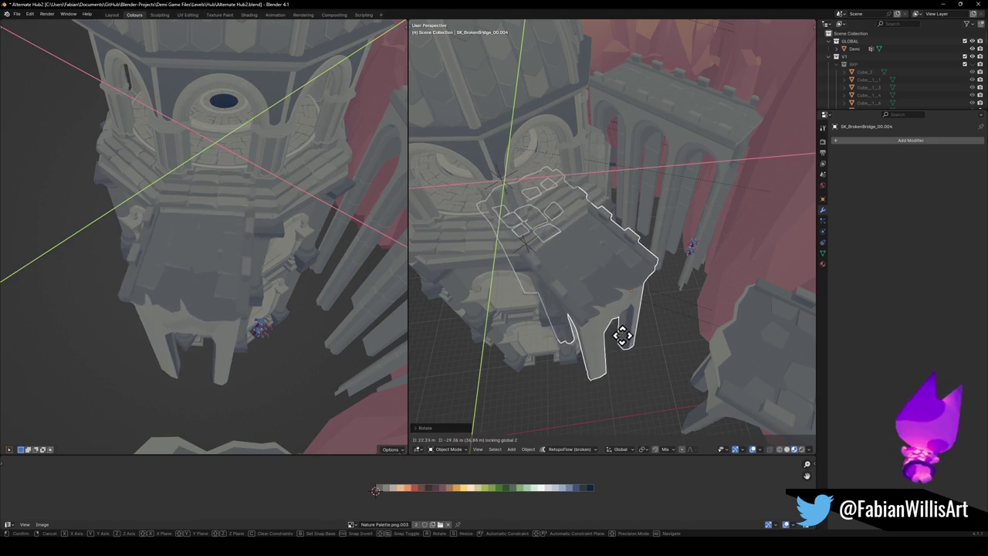
pyautogui.rightClick(640, 353)
pyautogui.hotkey('ctrl', 'z')
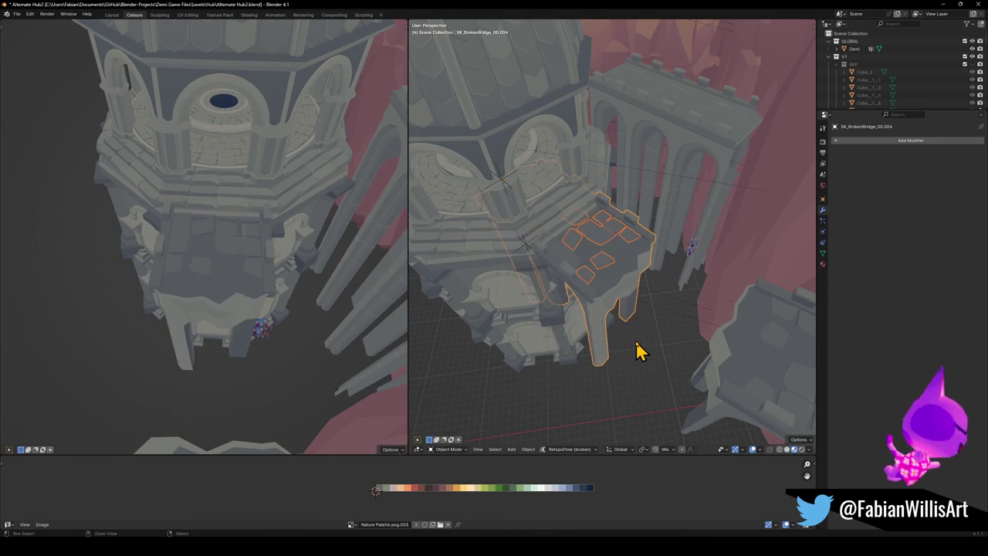
pyautogui.scroll(3, 604, 253)
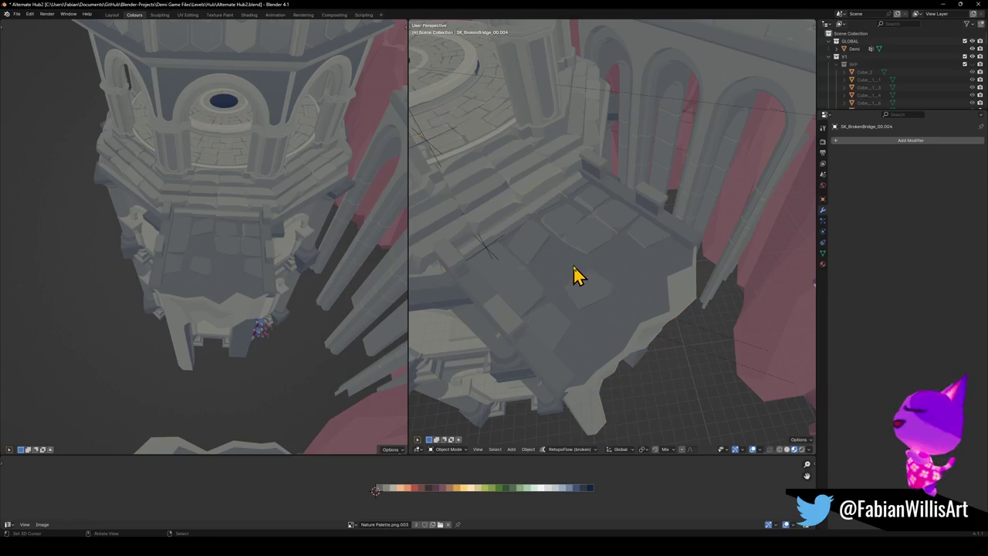
pyautogui.click(579, 237)
# - Select the broken bridge slab and view the tower from a close side angle
pyautogui.moveTo(178, 271)
pyautogui.mouseDown(button='middle')
pyautogui.moveTo(271, 247)
pyautogui.moveTo(258, 269)
pyautogui.moveTo(198, 276)
pyautogui.moveTo(254, 236)
pyautogui.moveTo(249, 225)
pyautogui.moveTo(278, 250)
pyautogui.moveTo(216, 257)
pyautogui.moveTo(255, 248)
pyautogui.mouseUp(button='middle')
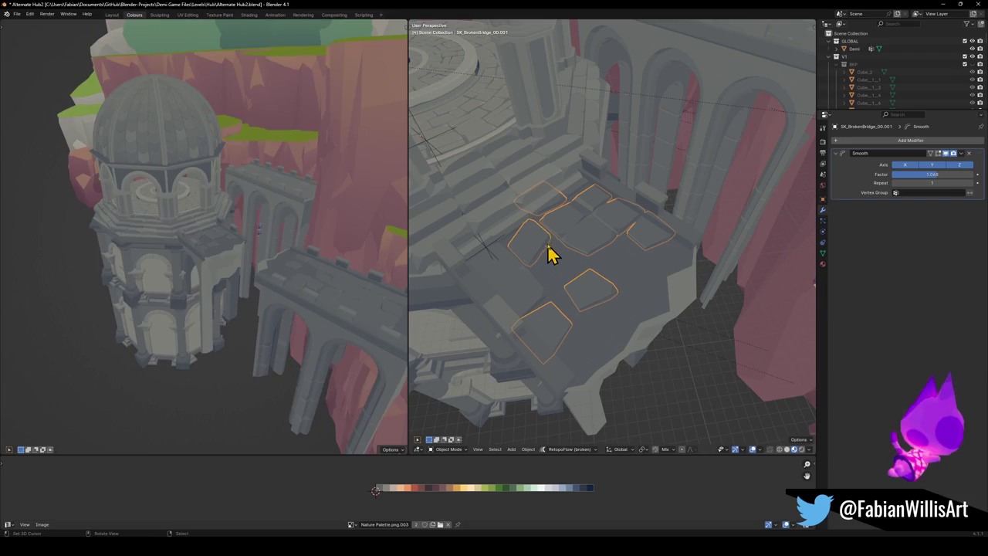
pyautogui.click(525, 287)
pyautogui.moveTo(525, 286)
pyautogui.mouseDown(button='middle')
pyautogui.moveTo(525, 268)
pyautogui.moveTo(567, 338)
pyautogui.moveTo(608, 262)
pyautogui.moveTo(585, 232)
pyautogui.mouseUp(button='middle')
pyautogui.press('c')
pyautogui.moveTo(584, 232); pyautogui.dragTo(589, 281)
pyautogui.moveTo(606, 313)
pyautogui.mouseDown(button='middle')
pyautogui.moveTo(625, 311)
pyautogui.moveTo(625, 280)
pyautogui.moveTo(657, 320)
pyautogui.moveTo(653, 274)
pyautogui.moveTo(611, 237)
pyautogui.moveTo(613, 260)
pyautogui.moveTo(635, 283)
pyautogui.moveTo(680, 265)
pyautogui.moveTo(691, 280)
pyautogui.moveTo(657, 271)
pyautogui.moveTo(618, 288)
pyautogui.moveTo(591, 278)
pyautogui.moveTo(566, 285)
pyautogui.moveTo(596, 309)
pyautogui.moveTo(596, 270)
pyautogui.mouseUp(button='middle')
# - Snap the Demi figure onto the bridge at the 3D cursor and turn it about Z
pyautogui.hotkey('shift', 's')
pyautogui.click(652, 328)
pyautogui.press('r')
pyautogui.press('z')
pyautogui.click(641, 251)
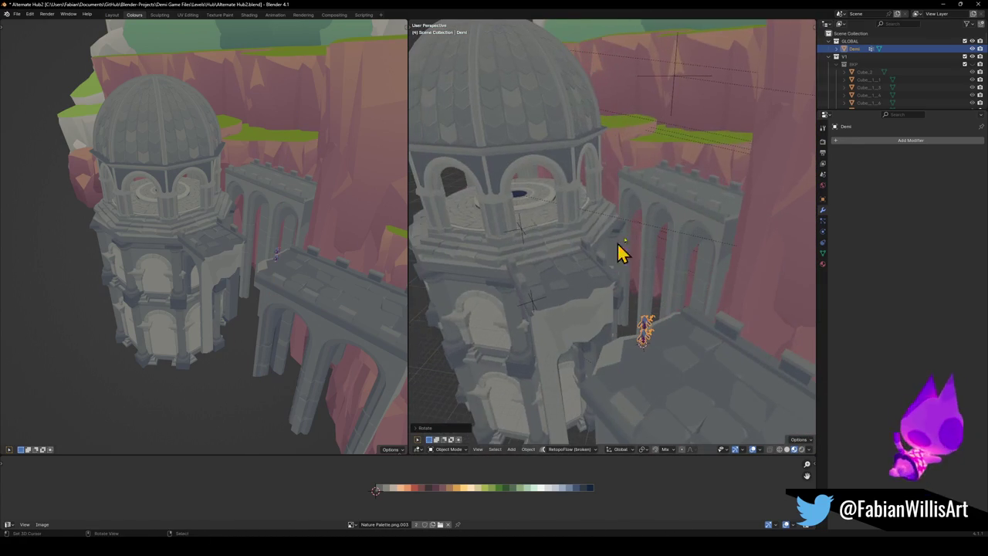
pyautogui.click(668, 158)
pyautogui.moveTo(667, 158); pyautogui.dragTo(656, 177, button='middle')
# - Duplicate the cliff chunk DK_Terrain_03.190 and adjust the copy's height beside the tower
pyautogui.hotkey('shift', 'd')
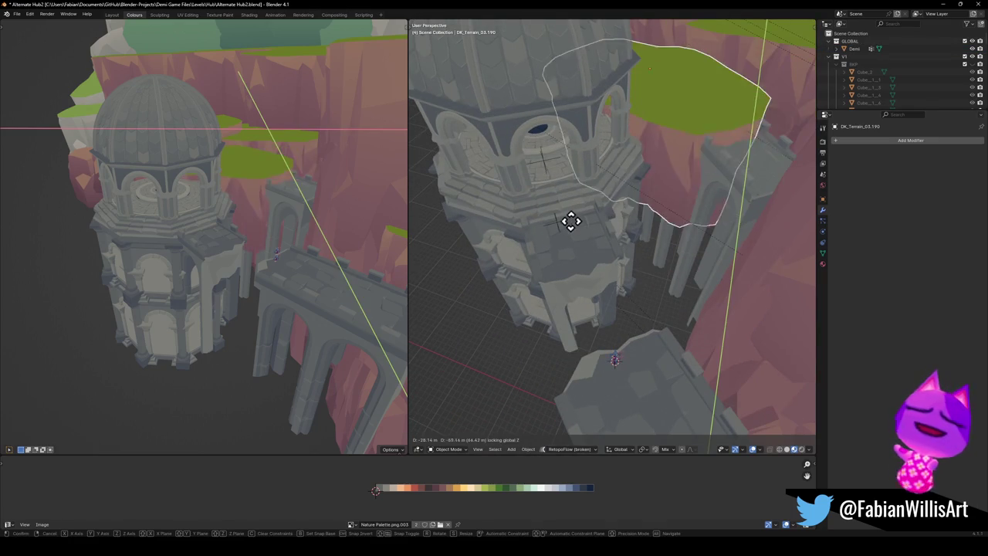
pyautogui.click(604, 246)
pyautogui.press('g')
pyautogui.press('z')
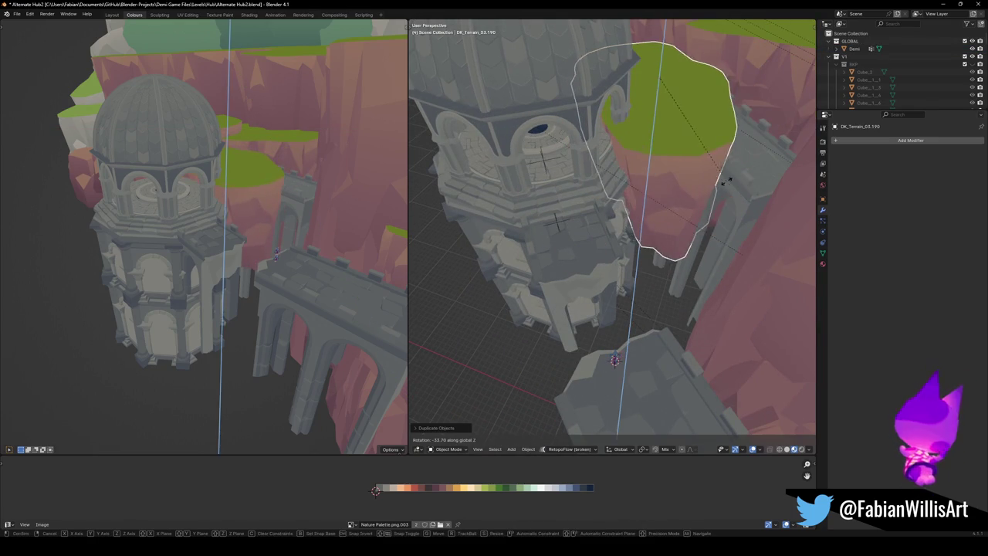
pyautogui.click(718, 220)
pyautogui.moveTo(718, 220)
pyautogui.mouseDown(button='middle')
pyautogui.moveTo(688, 242)
pyautogui.moveTo(684, 212)
pyautogui.moveTo(679, 232)
pyautogui.moveTo(708, 235)
pyautogui.moveTo(723, 223)
pyautogui.moveTo(670, 226)
pyautogui.moveTo(640, 261)
pyautogui.moveTo(543, 283)
pyautogui.moveTo(570, 261)
pyautogui.moveTo(573, 272)
pyautogui.mouseUp(button='middle')
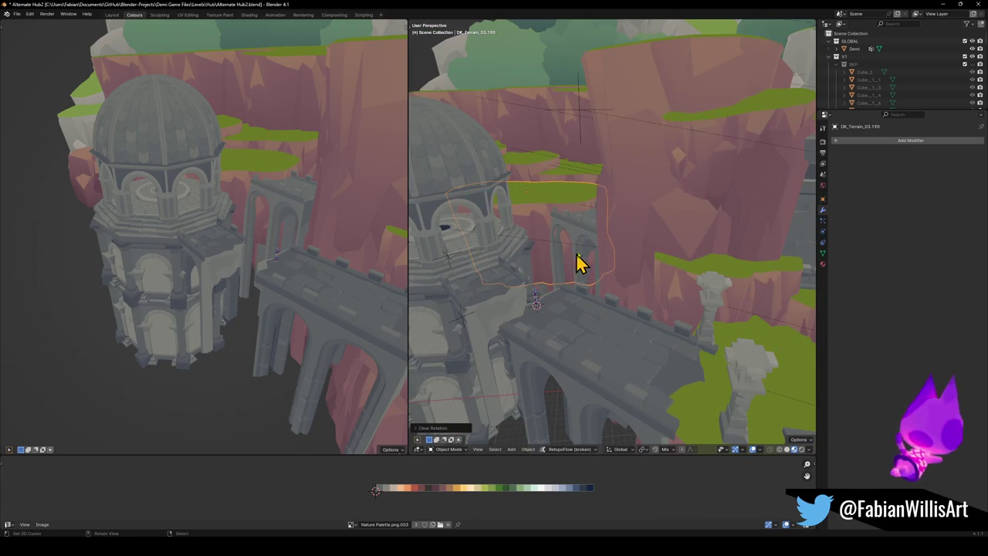
# - Delete the extra cliff chunk, then make a fresh copy turned about the vertical axis
pyautogui.hotkey('shift', 'd')
pyautogui.press('Escape')
pyautogui.press('Delete')
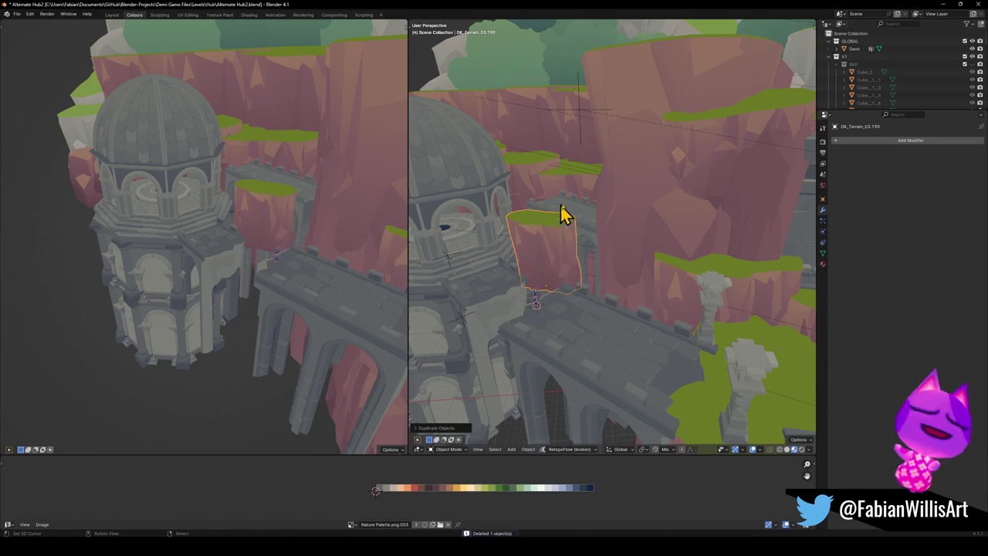
pyautogui.click(556, 216)
pyautogui.hotkey('shift', 'd')
pyautogui.press('r')
pyautogui.press('z')
pyautogui.click(567, 232)
# - Reset the copy's scale, rotate it, lower it, and slide it beside the bridge
pyautogui.hotkey('alt', 's')
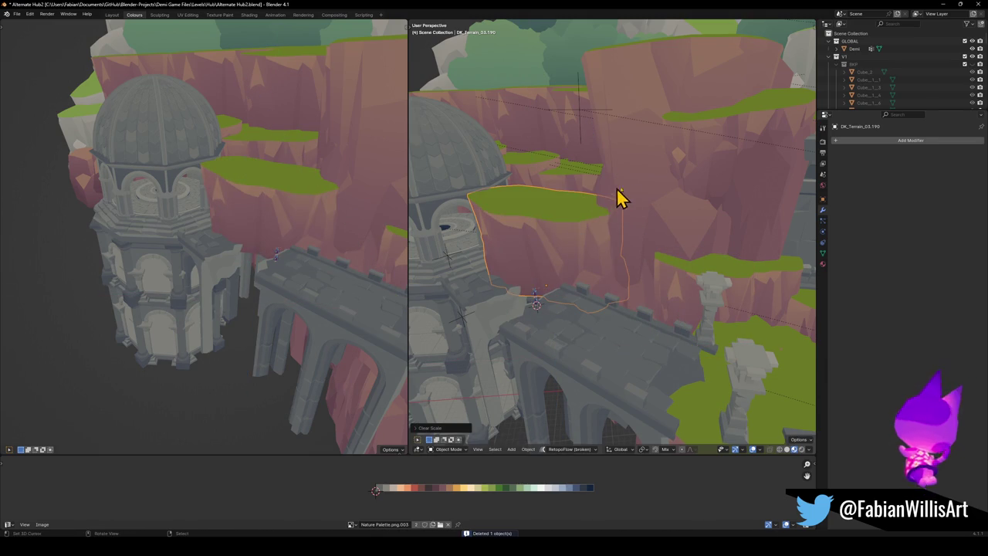
pyautogui.press('r')
pyautogui.press('z')
pyautogui.click(602, 267)
pyautogui.press('g')
pyautogui.press('z')
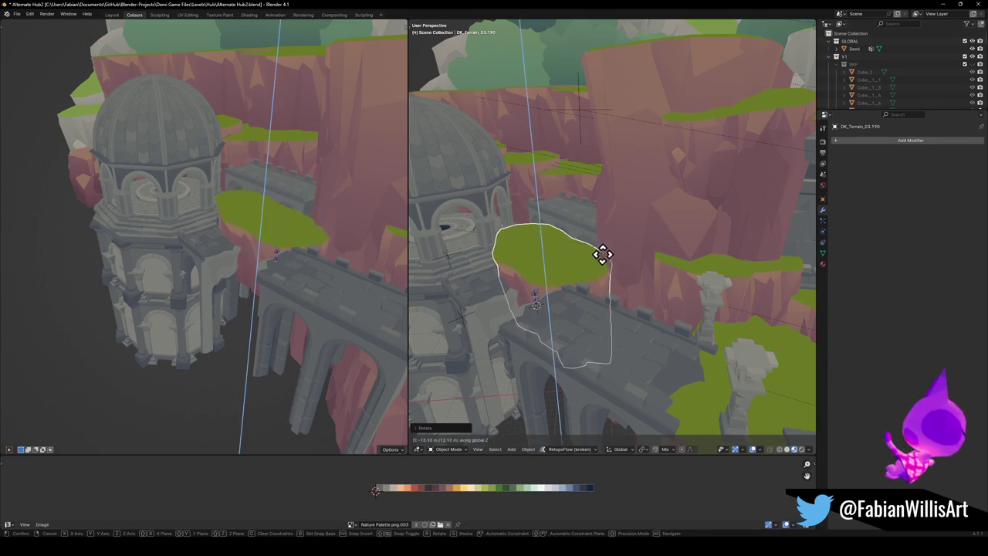
pyautogui.click(595, 286)
pyautogui.press('g')
pyautogui.hotkey('shift', 'z')
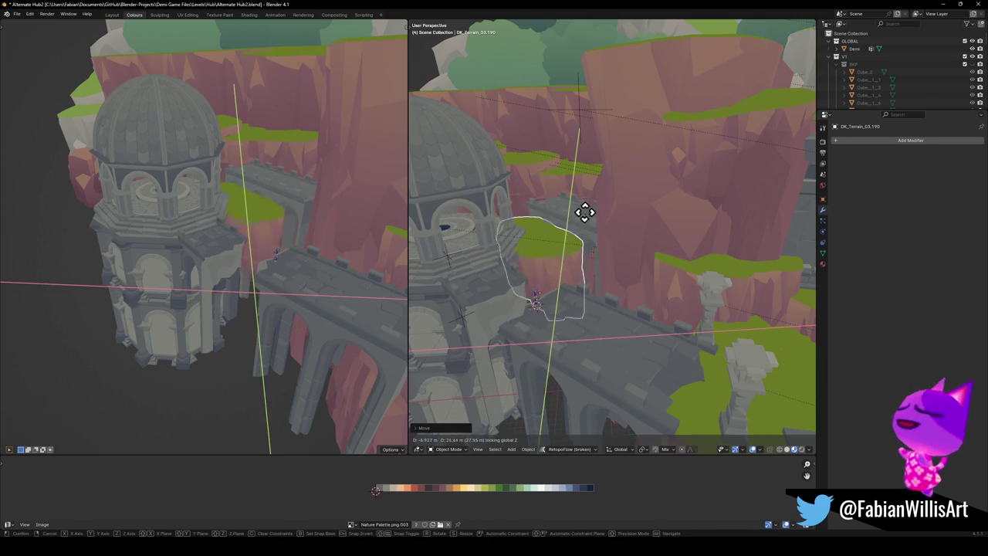
pyautogui.click(572, 213)
# - Place another cliff copy beside the bridge, rotated about the vertical axis
pyautogui.hotkey('shift', 'd')
pyautogui.hotkey('shift', 'z')
pyautogui.press('z')
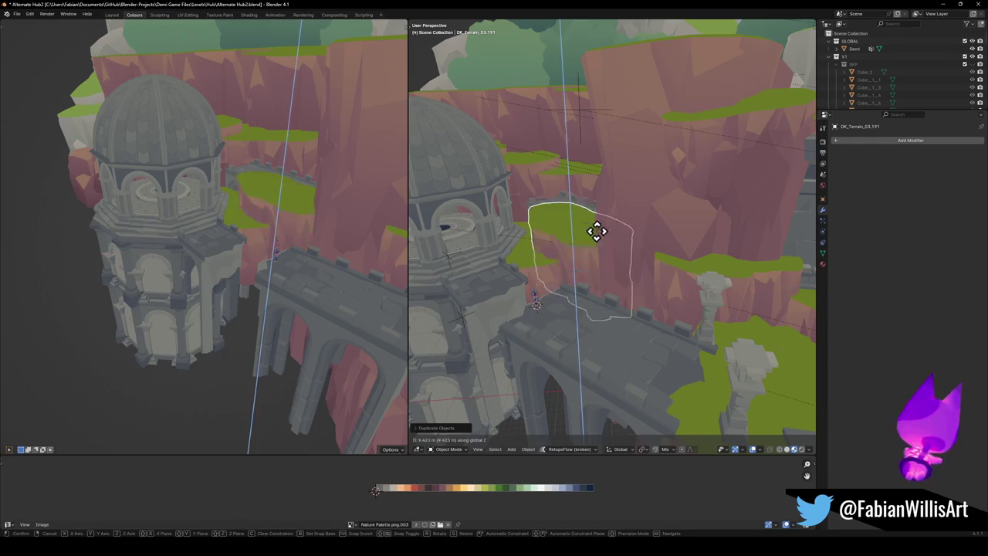
pyautogui.click(599, 245)
pyautogui.press('r')
pyautogui.press('z')
pyautogui.click(590, 250)
pyautogui.press('g')
pyautogui.hotkey('shift', 'z')
pyautogui.click(589, 253)
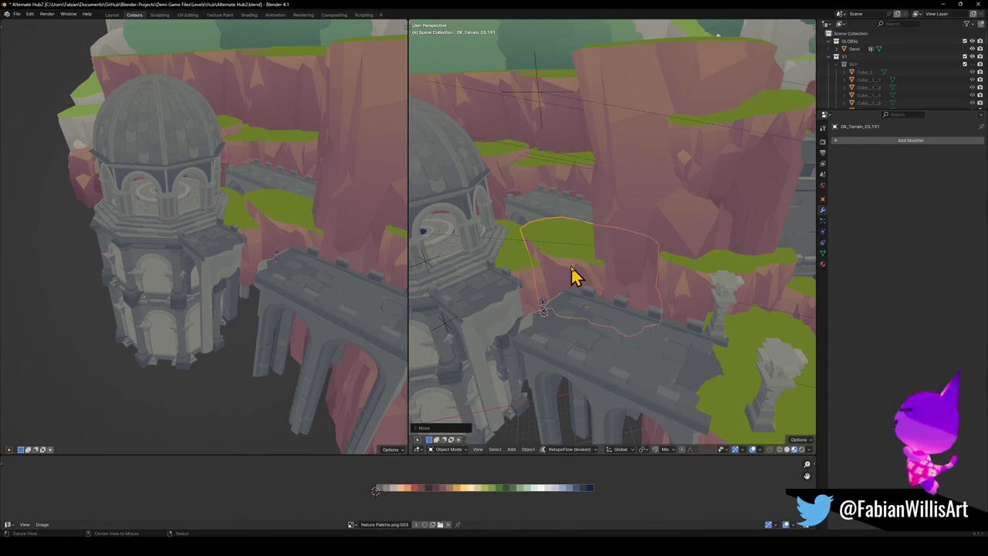
pyautogui.moveTo(574, 276); pyautogui.dragTo(609, 258, button='middle')
# - Add a further cliff copy along the bridge, turned and raised
pyautogui.hotkey('shift', 'd')
pyautogui.hotkey('shift', 'z')
pyautogui.click(660, 276)
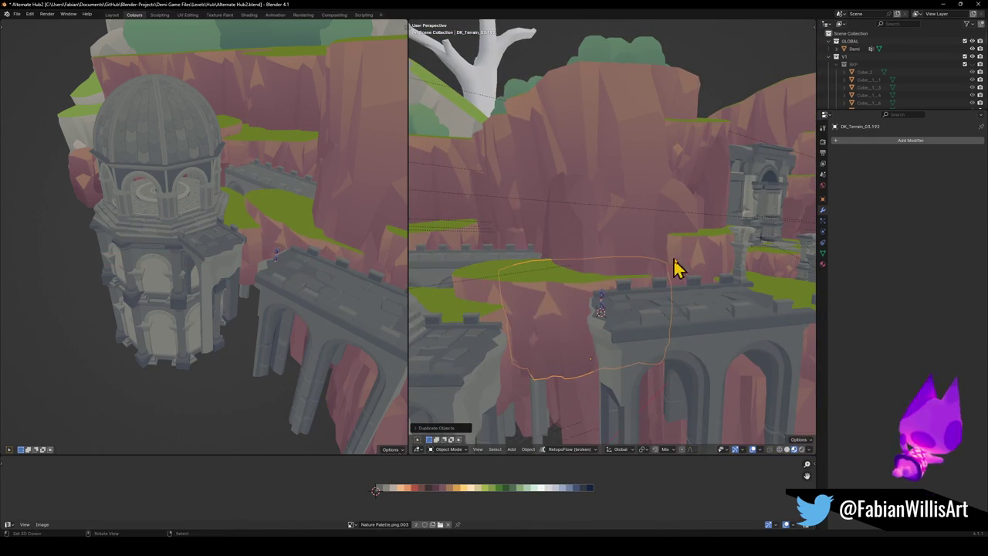
pyautogui.press('r')
pyautogui.press('z')
pyautogui.click(673, 325)
pyautogui.press('g')
pyautogui.press('z')
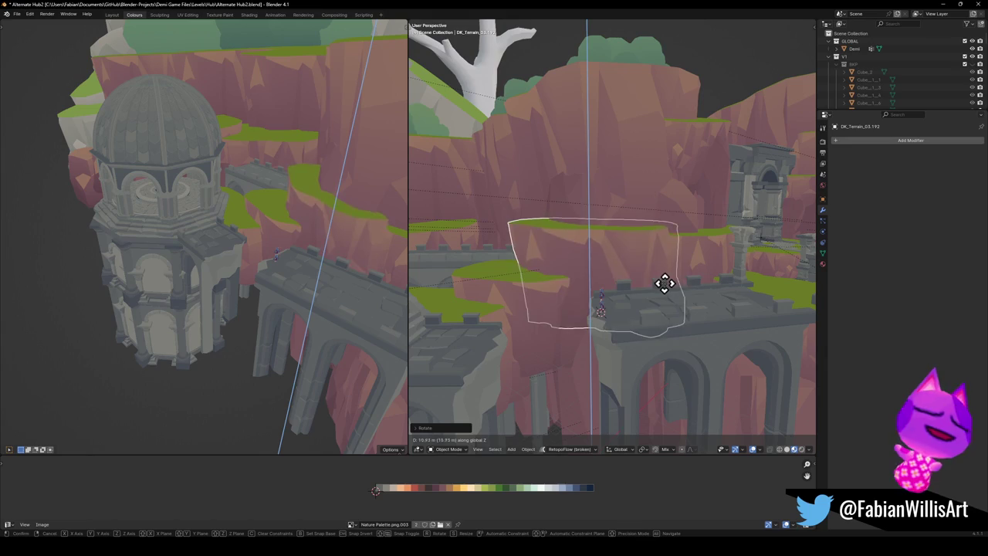
pyautogui.click(662, 268)
# - Turn that copy again and slide it into its final spot along the bridge
pyautogui.press('r')
pyautogui.press('z')
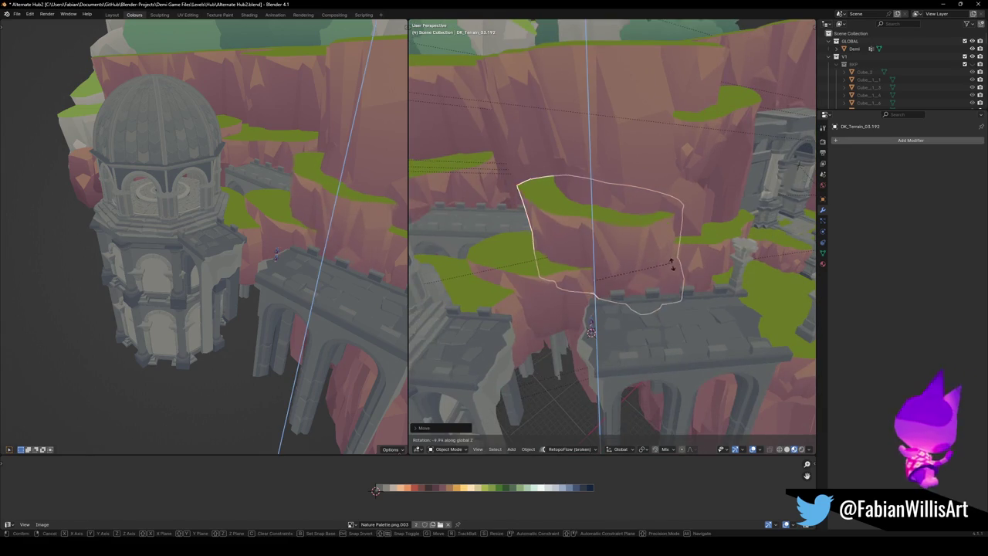
pyautogui.hotkey('shift', 'z')
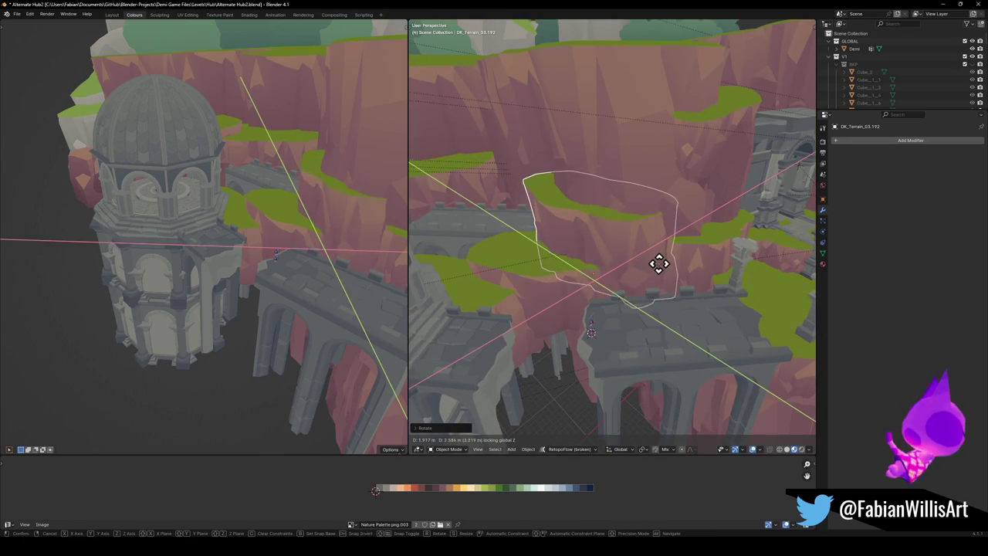
pyautogui.click(658, 268)
pyautogui.moveTo(657, 269)
pyautogui.mouseDown(button='middle')
pyautogui.moveTo(596, 251)
pyautogui.moveTo(640, 255)
pyautogui.moveTo(599, 276)
pyautogui.moveTo(618, 249)
pyautogui.moveTo(640, 271)
pyautogui.moveTo(606, 245)
pyautogui.moveTo(726, 319)
pyautogui.mouseUp(button='middle')
# - Duplicate pink rock Cube.057 twice, placing the copies near the tower
pyautogui.click(745, 349)
pyautogui.hotkey('shift', 'd')
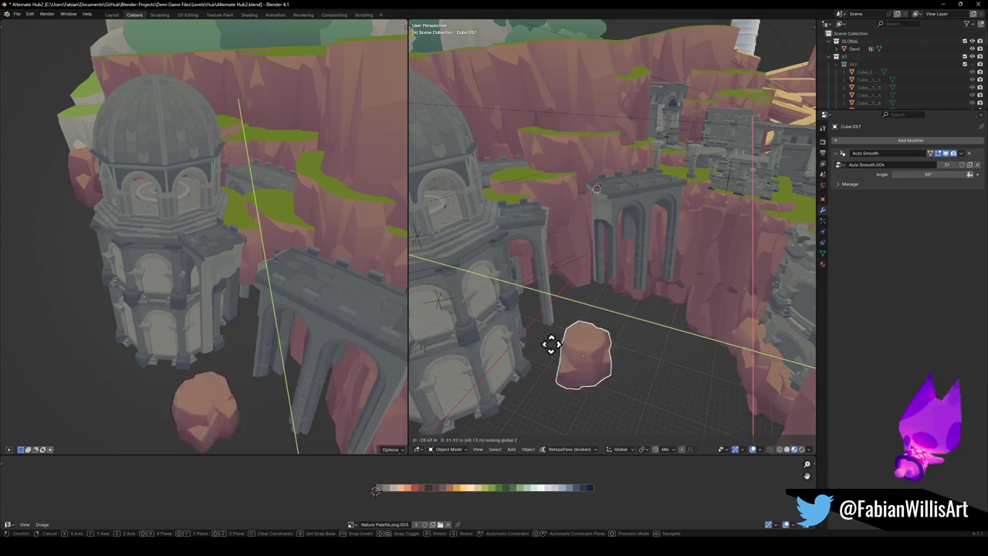
pyautogui.click(525, 348)
pyautogui.press('ctrl+KP_1')
pyautogui.moveTo(695, 302)
pyautogui.mouseDown(button='middle')
pyautogui.moveTo(578, 326)
pyautogui.moveTo(520, 327)
pyautogui.moveTo(604, 296)
pyautogui.moveTo(587, 317)
pyautogui.mouseUp(button='middle')
pyautogui.hotkey('shift', 'd')
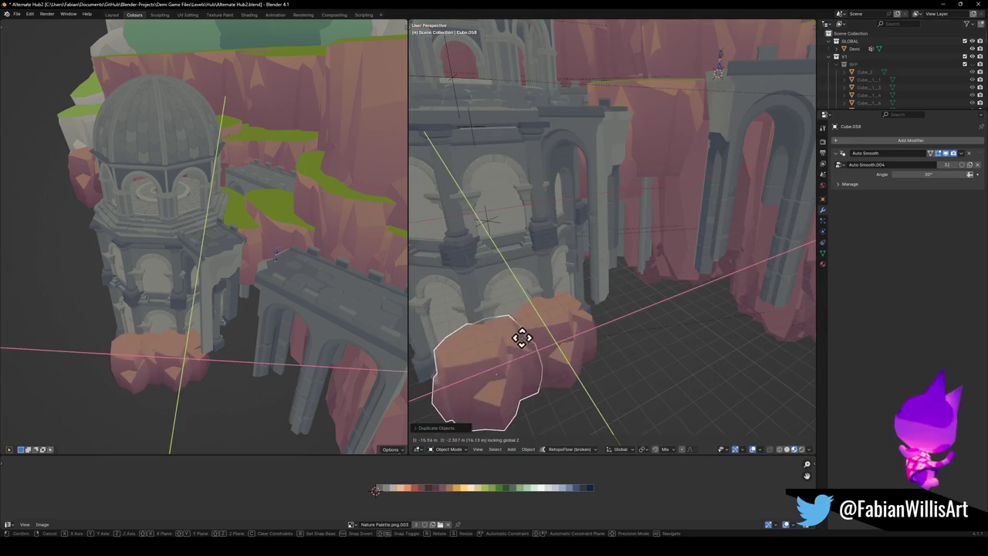
pyautogui.click(518, 334)
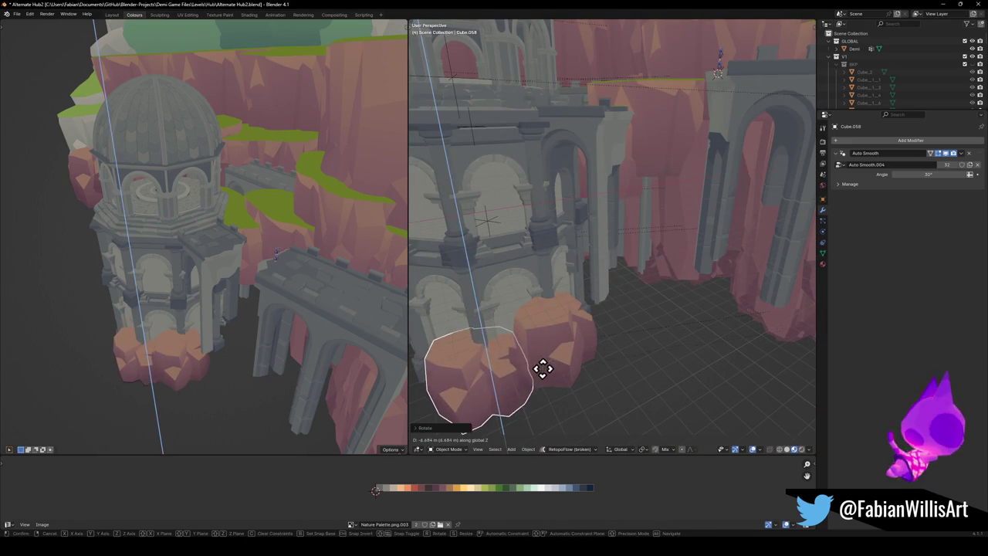
pyautogui.moveTo(521, 369); pyautogui.dragTo(562, 360, button='middle')
# - Add two more rock copies, one at the tower base and one on its far side
pyautogui.hotkey('shift', 'd')
pyautogui.click(521, 342)
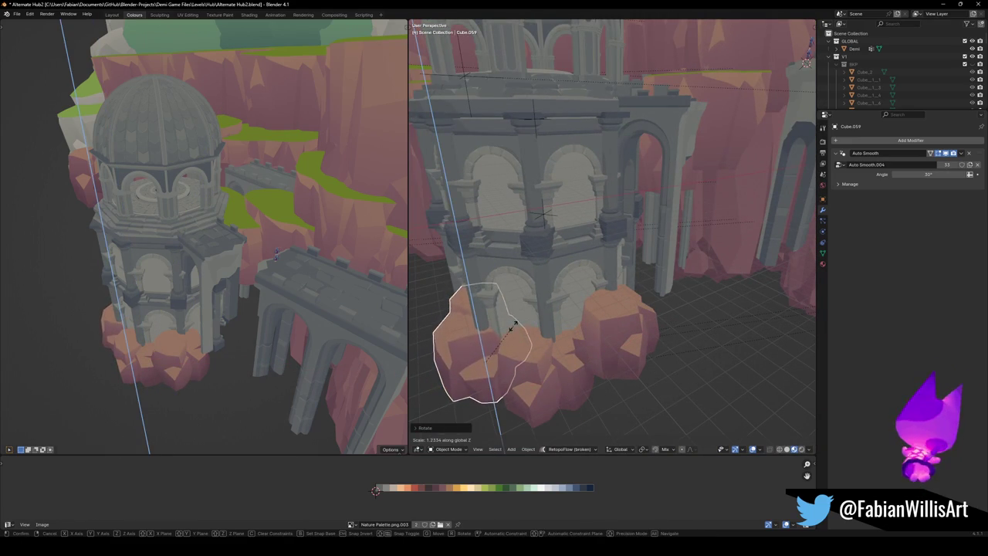
pyautogui.click(518, 343)
pyautogui.moveTo(518, 344)
pyautogui.mouseDown(button='middle')
pyautogui.moveTo(532, 352)
pyautogui.moveTo(536, 337)
pyautogui.mouseUp(button='middle')
pyautogui.hotkey('shift', 'd')
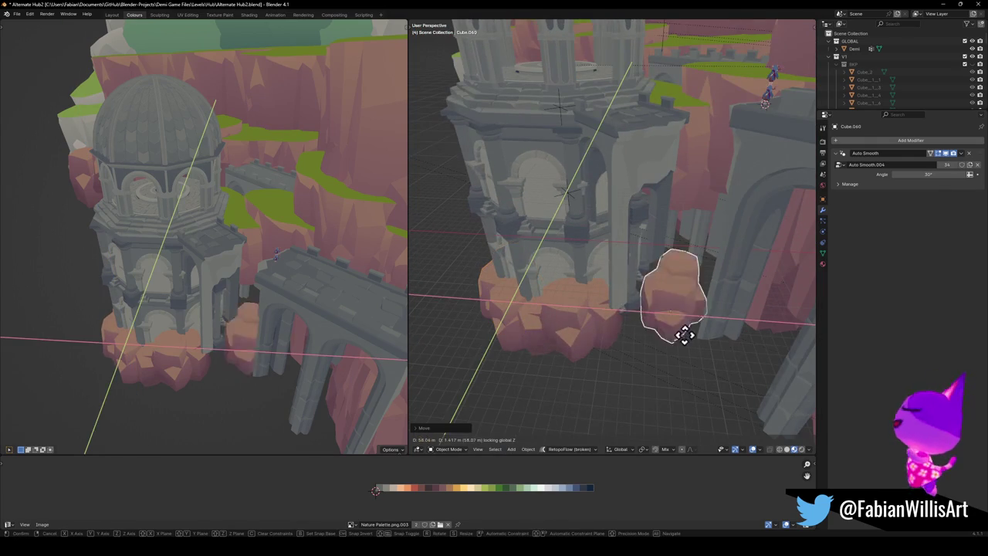
pyautogui.click(648, 352)
pyautogui.moveTo(650, 355)
pyautogui.mouseDown(button='middle')
pyautogui.moveTo(648, 318)
pyautogui.moveTo(648, 332)
pyautogui.mouseUp(button='middle')
# - Duplicate another rock and turn it about the vertical axis
pyautogui.hotkey('shift', 'd')
pyautogui.hotkey('shift', 'z')
pyautogui.press('r')
pyautogui.press('z')
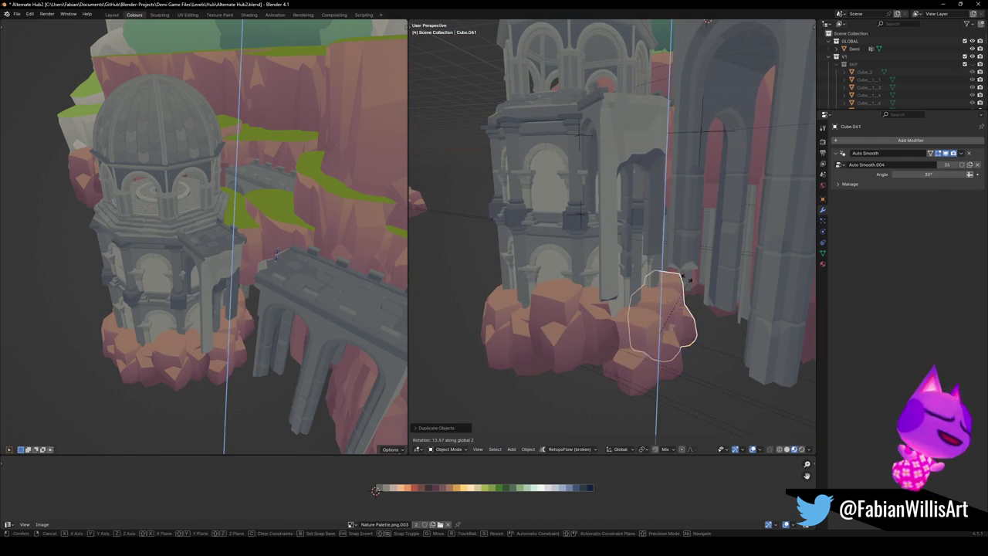
pyautogui.click(662, 255)
pyautogui.moveTo(661, 256)
pyautogui.mouseDown(button='middle')
pyautogui.moveTo(651, 311)
pyautogui.moveTo(569, 342)
pyautogui.moveTo(549, 286)
pyautogui.moveTo(569, 309)
pyautogui.mouseUp(button='middle')
# - Place another rock copy against the tower and enlarge it
pyautogui.hotkey('shift', 'd')
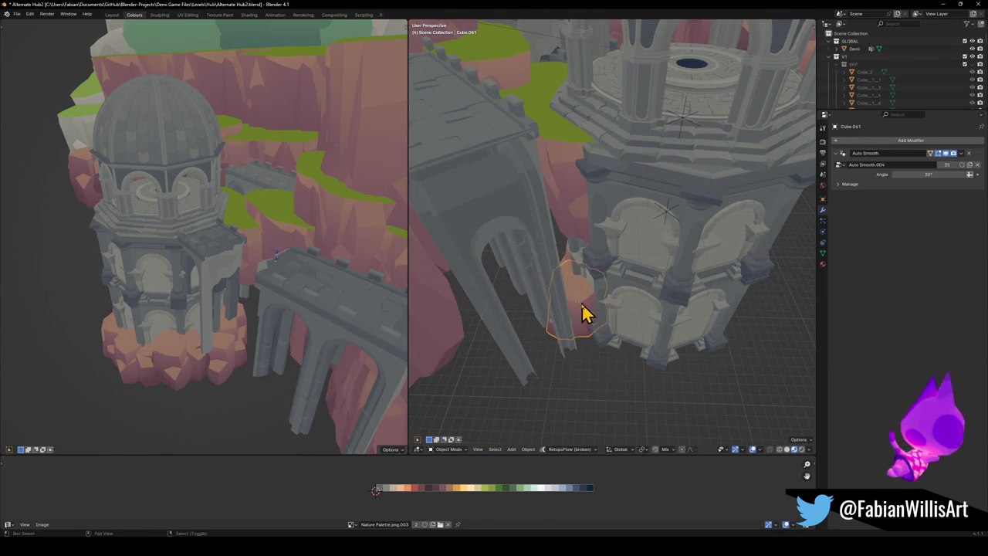
pyautogui.hotkey('shift', 'z')
pyautogui.click(651, 302)
pyautogui.moveTo(651, 302)
pyautogui.mouseDown(button='middle')
pyautogui.moveTo(620, 304)
pyautogui.moveTo(670, 285)
pyautogui.moveTo(626, 304)
pyautogui.moveTo(629, 336)
pyautogui.moveTo(647, 333)
pyautogui.mouseUp(button='middle')
pyautogui.press('s')
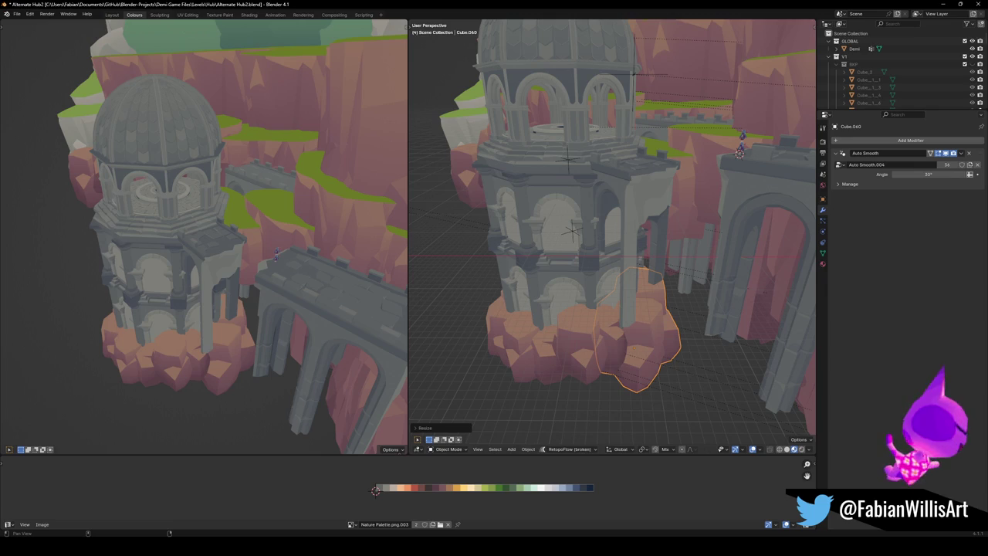
pyautogui.scroll(3, 624, 346)
# - Duplicate a tower-base rock and stretch the copy vertically
pyautogui.scroll(2, 623, 281)
pyautogui.moveTo(626, 258); pyautogui.dragTo(572, 285, button='middle')
pyautogui.hotkey('shift', 'd')
pyautogui.hotkey('shift', 'z')
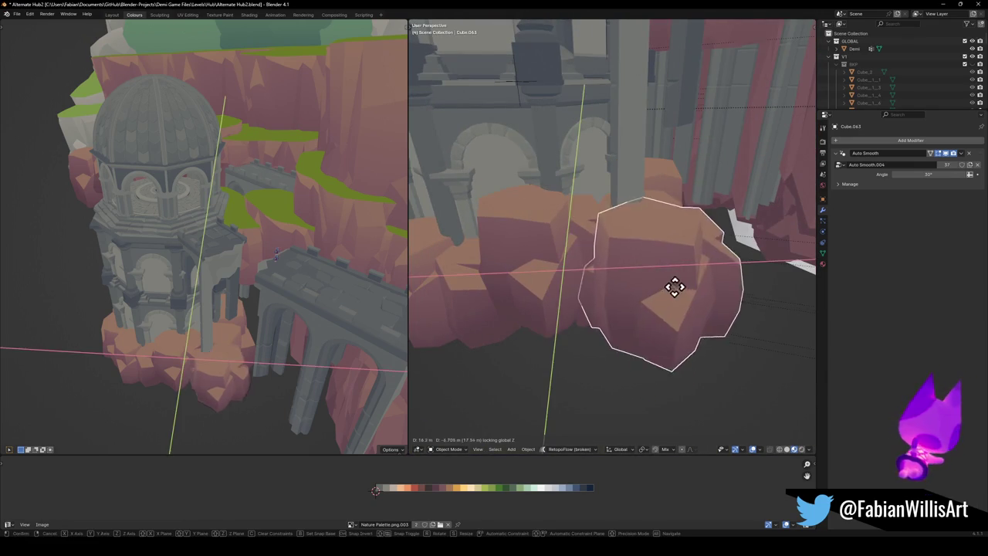
pyautogui.press('s')
pyautogui.press('z')
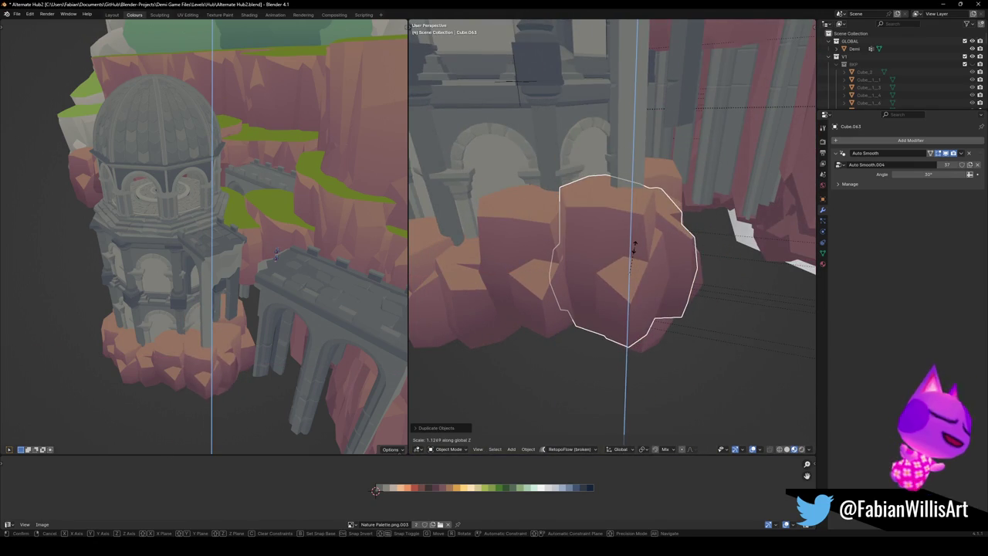
pyautogui.click(635, 245)
pyautogui.moveTo(529, 282)
pyautogui.mouseDown(button='middle')
pyautogui.moveTo(545, 307)
pyautogui.moveTo(571, 234)
pyautogui.moveTo(576, 267)
pyautogui.mouseUp(button='middle')
# - Enlarge Cube.057, lower it, rotate it about Z and tilt it about X
pyautogui.click(578, 259)
pyautogui.press('s')
pyautogui.press('g')
pyautogui.press('z')
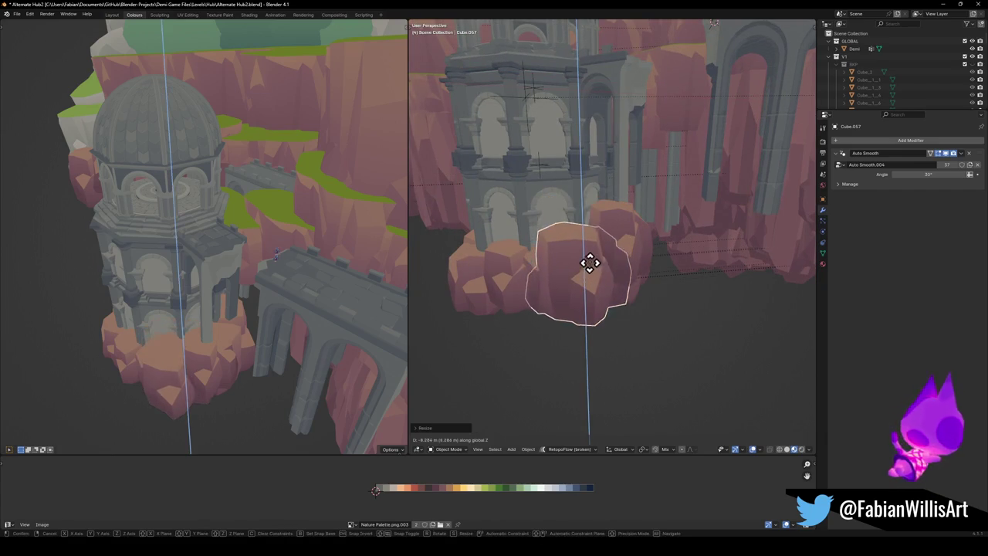
pyautogui.press('r')
pyautogui.press('z')
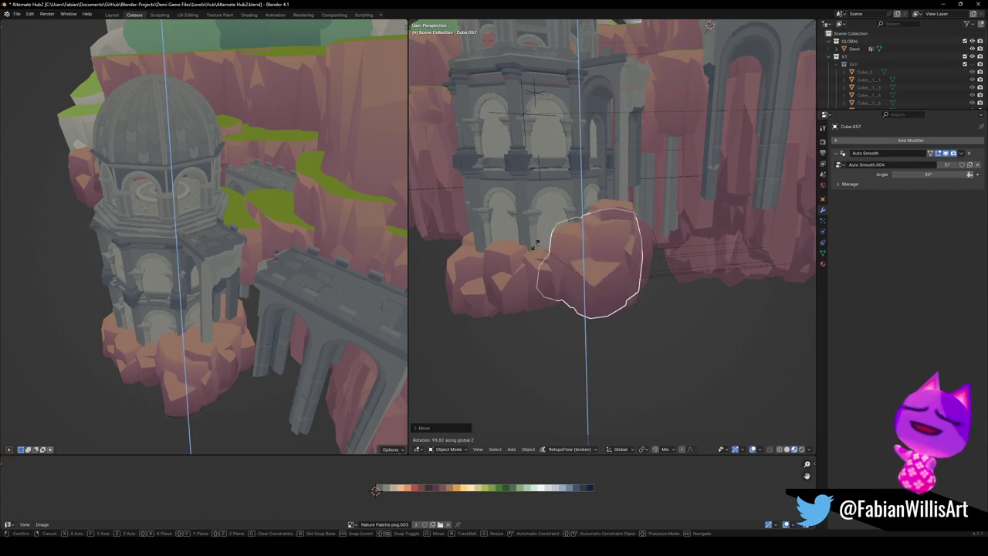
pyautogui.click(618, 262)
pyautogui.press('r')
pyautogui.press('x')
pyautogui.click(581, 275)
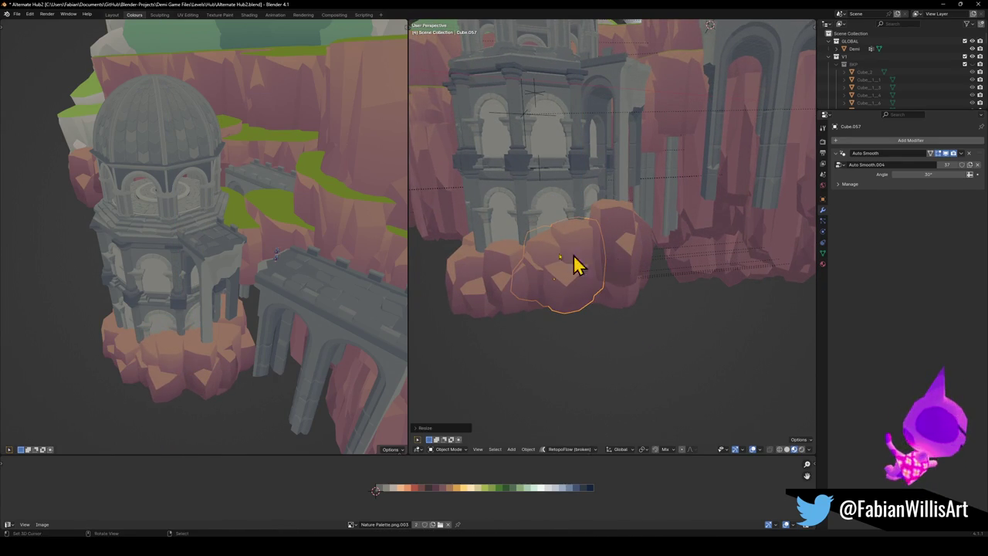
# - Lower the rock into place and add a vertically positioned copy at the tower base
pyautogui.moveTo(225, 319)
pyautogui.mouseDown(button='middle')
pyautogui.moveTo(214, 298)
pyautogui.moveTo(238, 303)
pyautogui.mouseUp(button='middle')
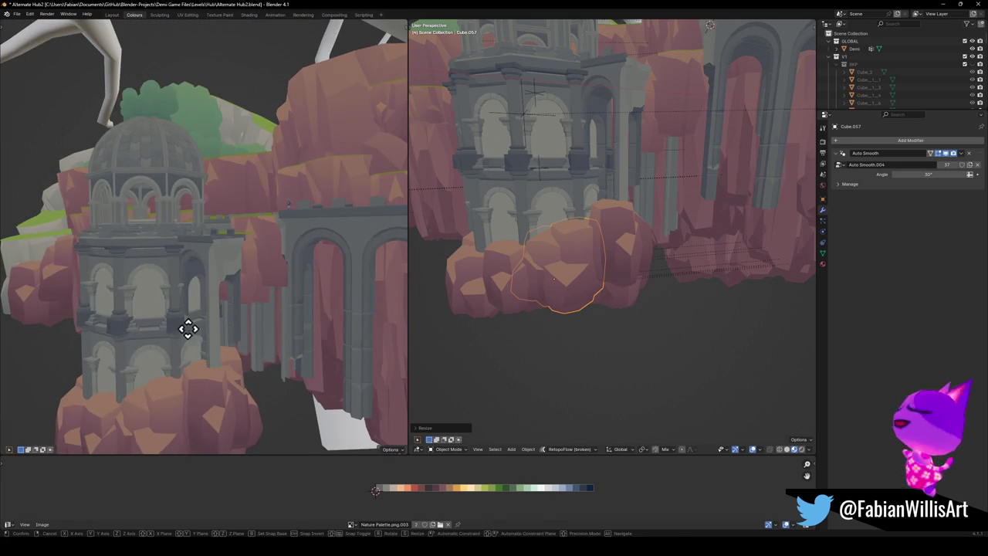
pyautogui.press('z')
pyautogui.click(193, 376)
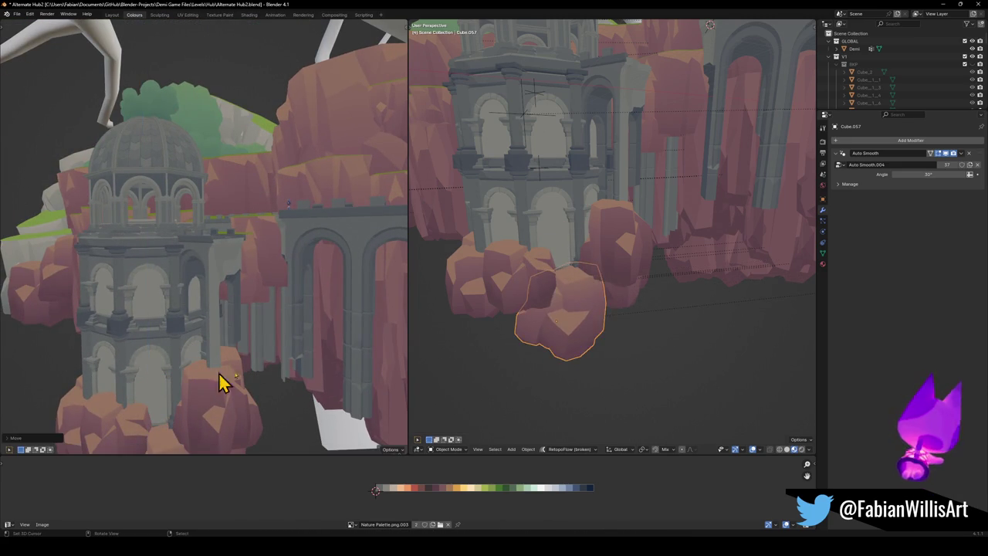
pyautogui.hotkey('shift', 'd')
pyautogui.press('z')
pyautogui.click(516, 298)
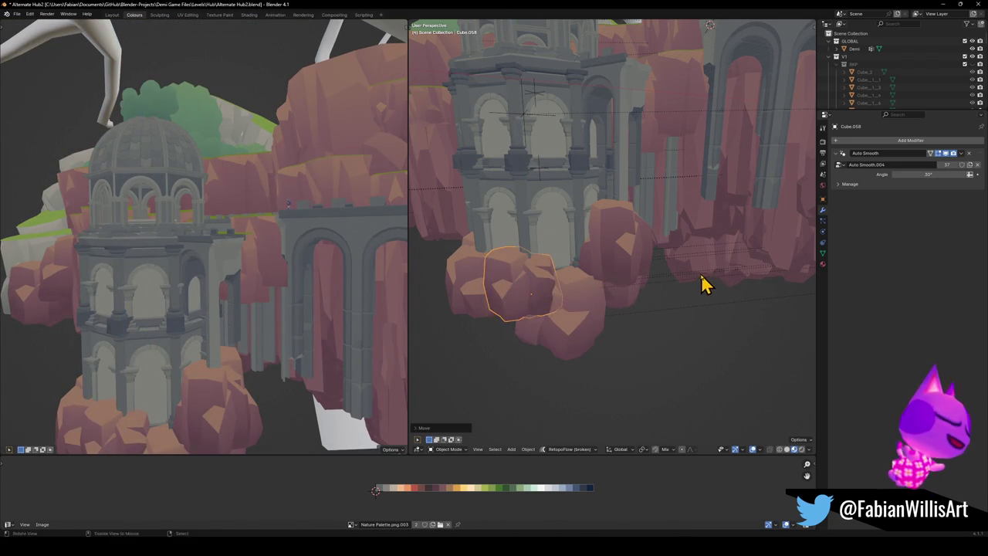
pyautogui.moveTo(705, 283); pyautogui.dragTo(756, 281, button='middle')
# - Resize the selected rock and lower it to a new height
pyautogui.scroll(-3, 678, 278)
pyautogui.scroll(2, 678, 275)
pyautogui.moveTo(677, 276)
pyautogui.mouseDown(button='middle')
pyautogui.moveTo(690, 258)
pyautogui.moveTo(595, 277)
pyautogui.mouseUp(button='middle')
pyautogui.press('s')
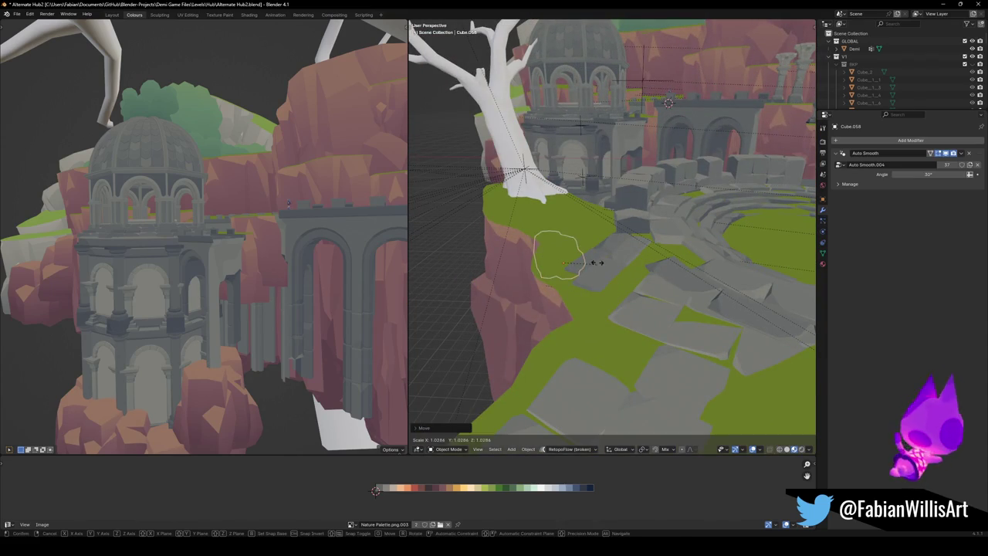
pyautogui.click(595, 247)
pyautogui.press('g')
pyautogui.press('z')
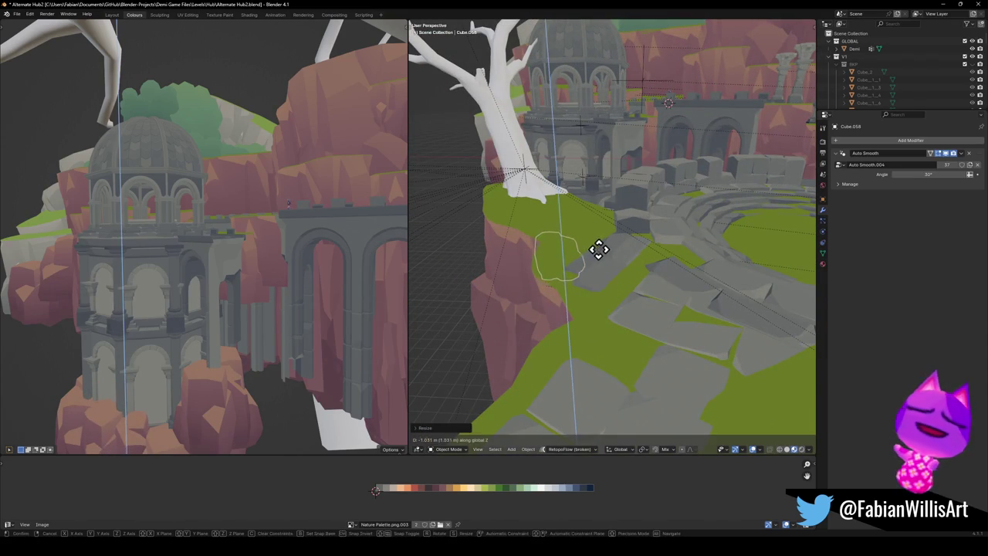
pyautogui.click(595, 270)
pyautogui.moveTo(595, 316)
pyautogui.mouseDown(button='middle')
pyautogui.moveTo(590, 285)
pyautogui.moveTo(602, 293)
pyautogui.mouseUp(button='middle')
# - Save the level file and lower rock Cube.057 at the tower base
pyautogui.click(603, 293)
pyautogui.hotkey('ctrl', 's')
pyautogui.press('g')
pyautogui.press('z')
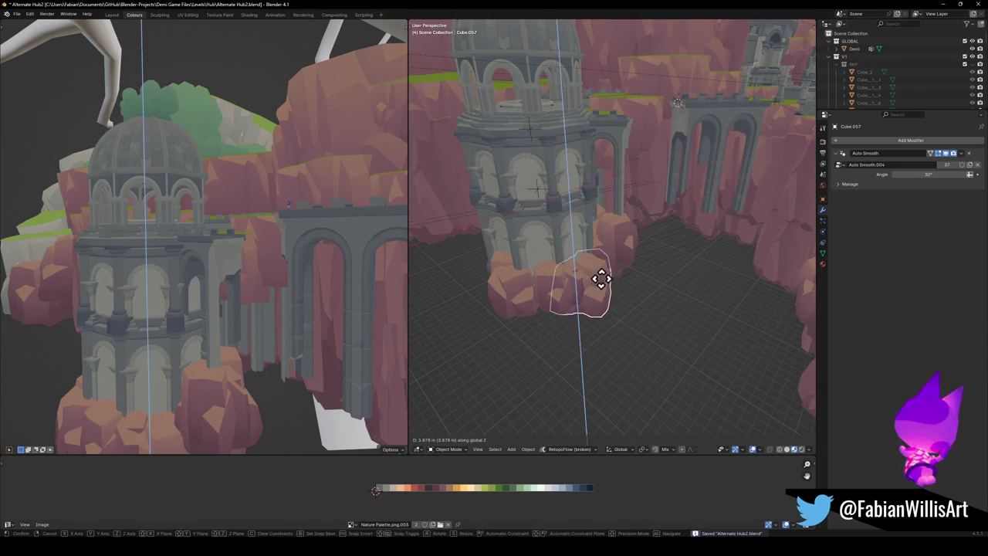
pyautogui.click(600, 281)
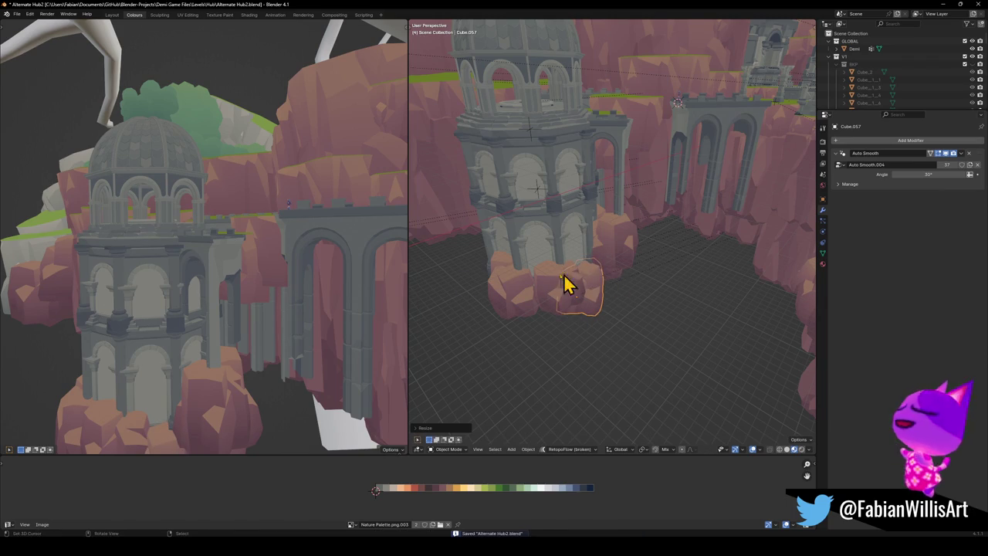
# - Duplicate the rock and set the copy beneath the tower
pyautogui.moveTo(571, 230); pyautogui.dragTo(585, 239, button='middle')
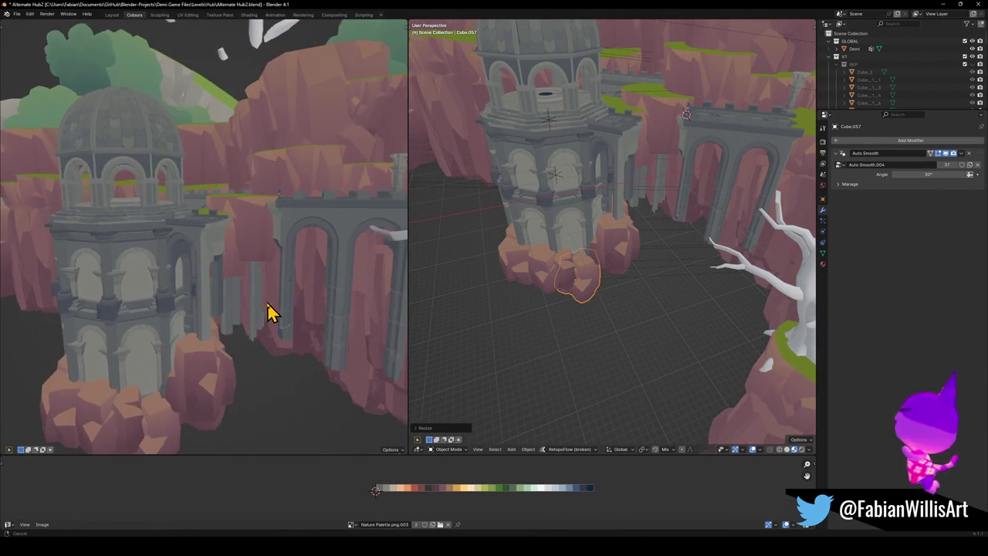
pyautogui.hotkey('shift', 'd')
pyautogui.press('z')
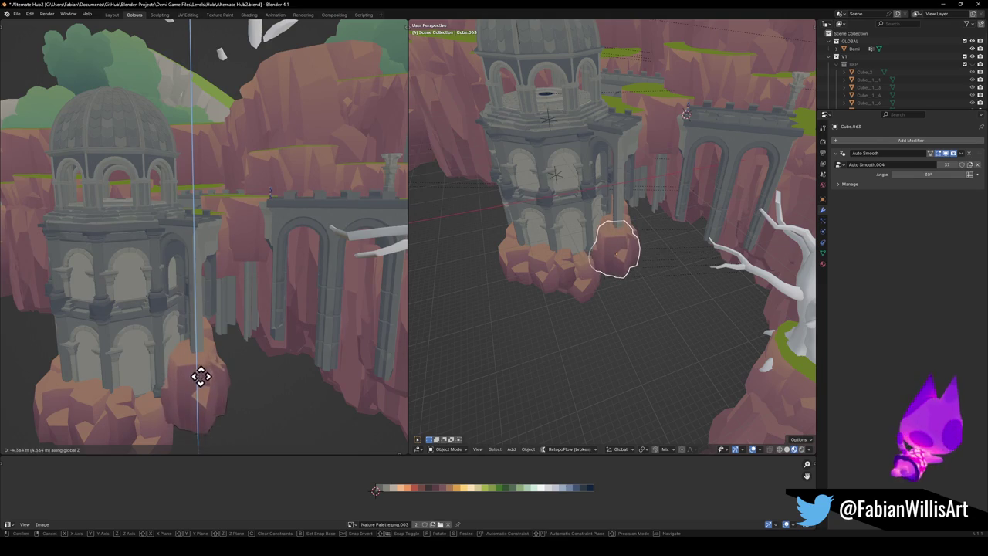
pyautogui.click(214, 402)
pyautogui.moveTo(213, 402)
pyautogui.mouseDown(button='middle')
pyautogui.moveTo(224, 380)
pyautogui.moveTo(194, 415)
pyautogui.moveTo(209, 397)
pyautogui.moveTo(276, 375)
pyautogui.moveTo(254, 330)
pyautogui.moveTo(193, 350)
pyautogui.moveTo(205, 356)
pyautogui.moveTo(194, 340)
pyautogui.mouseUp(button='middle')
# - In Edit Mode on SK_BrokenBridge_00.005, pull the middle pillar's bottom face down along Z
pyautogui.click(705, 238)
pyautogui.press('Tab')
pyautogui.press('KP_Decimal')
pyautogui.moveTo(702, 230)
pyautogui.mouseDown(button='middle')
pyautogui.moveTo(626, 249)
pyautogui.moveTo(641, 202)
pyautogui.mouseUp(button='middle')
pyautogui.scroll(3, 641, 202)
pyautogui.click(626, 337)
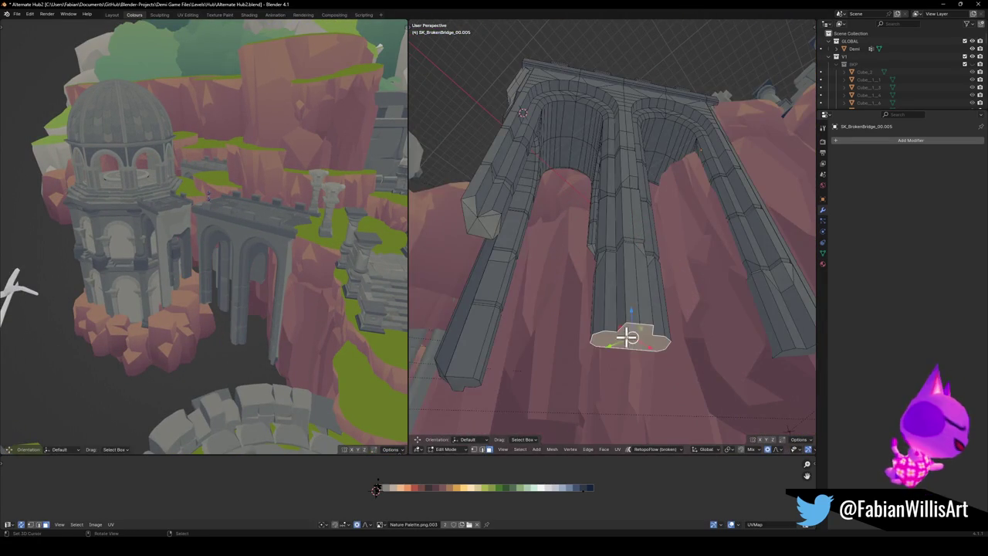
pyautogui.scroll(-3, 629, 309)
pyautogui.press('g')
pyautogui.press('z')
pyautogui.click(629, 384)
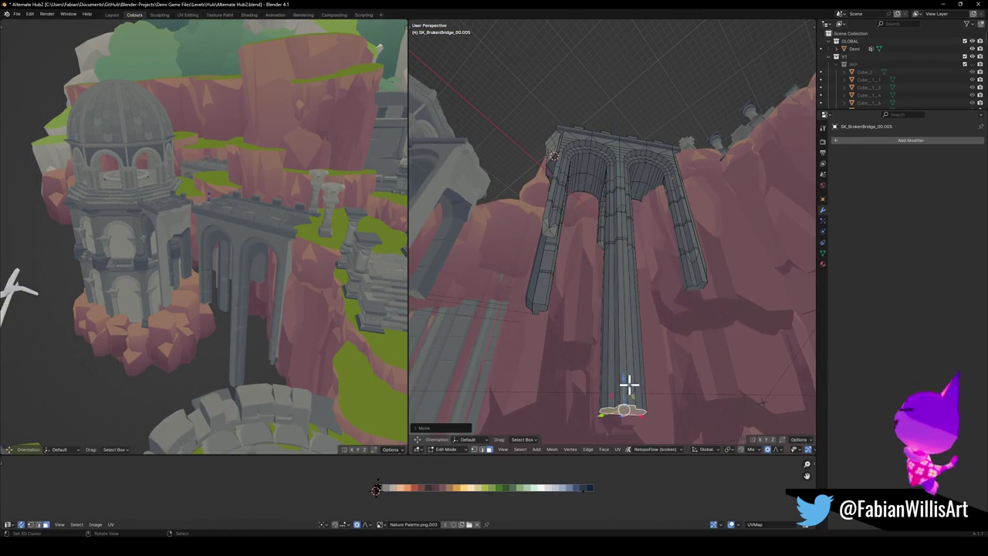
# - Pull the left and right pillars' bottom faces down along Z toward the ground
pyautogui.moveTo(521, 309)
pyautogui.mouseDown(button='middle')
pyautogui.moveTo(592, 304)
pyautogui.moveTo(631, 286)
pyautogui.moveTo(589, 265)
pyautogui.moveTo(533, 260)
pyautogui.moveTo(549, 262)
pyautogui.mouseUp(button='middle')
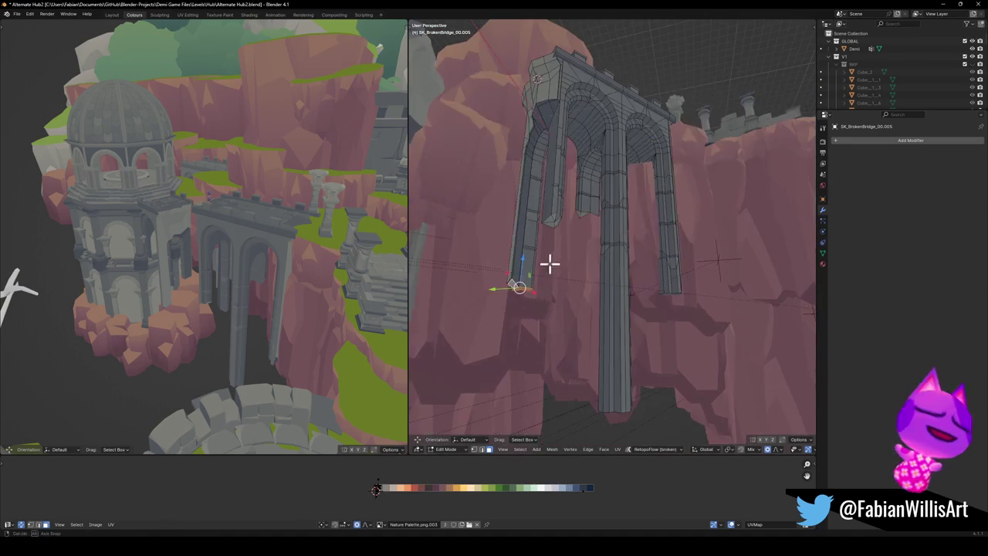
pyautogui.press('g')
pyautogui.press('z')
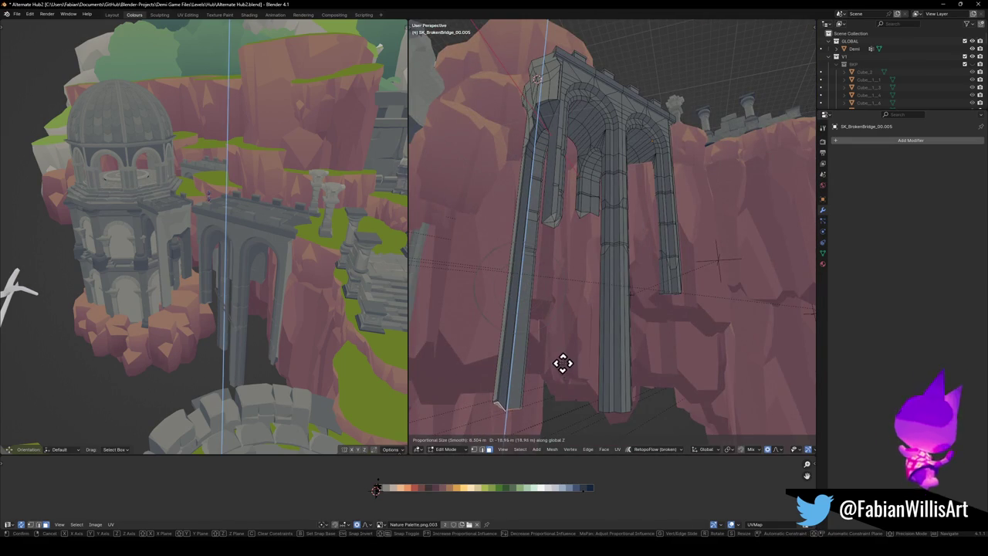
pyautogui.click(573, 380)
pyautogui.moveTo(675, 306)
pyautogui.mouseDown(button='middle')
pyautogui.moveTo(668, 289)
pyautogui.moveTo(681, 296)
pyautogui.mouseUp(button='middle')
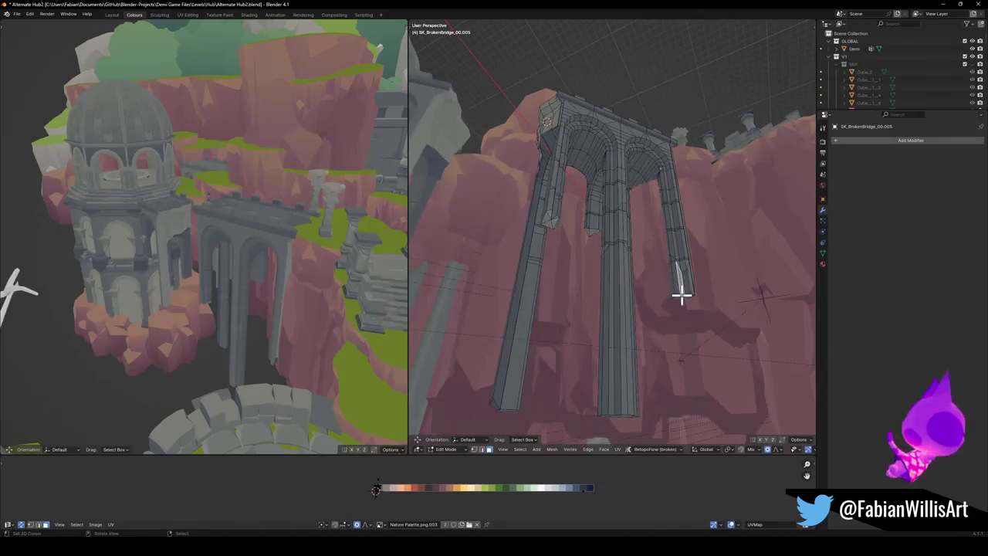
pyautogui.press('g')
pyautogui.press('z')
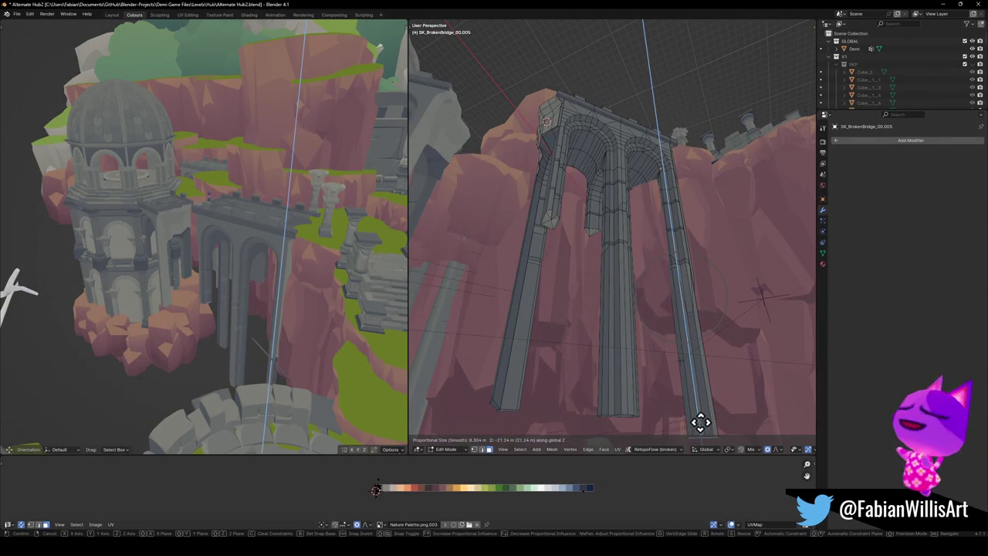
pyautogui.click(700, 422)
# - Return to Object Mode and save Alternate Hub2.blend
pyautogui.moveTo(282, 322); pyautogui.dragTo(376, 283, button='middle')
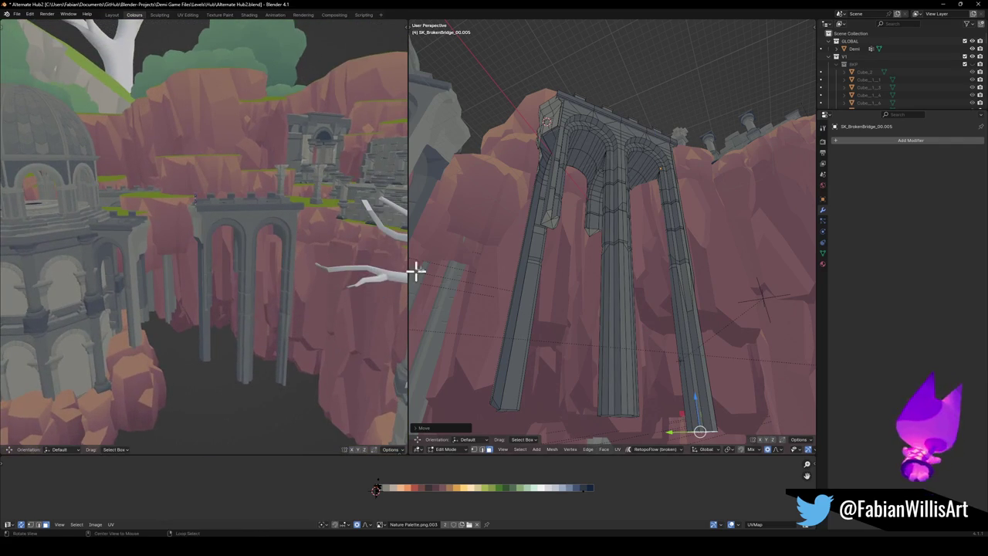
pyautogui.scroll(-3, 652, 220)
pyautogui.hotkey('ctrl', 'Tab')
pyautogui.moveTo(655, 227)
pyautogui.mouseDown(button='middle')
pyautogui.moveTo(618, 242)
pyautogui.moveTo(647, 287)
pyautogui.moveTo(560, 281)
pyautogui.mouseUp(button='middle')
pyautogui.hotkey('ctrl', 's')
# - Delete cliff chunk DK_Terrain_03.191, save, and briefly check the hidden objects
pyautogui.moveTo(167, 251); pyautogui.dragTo(232, 263, button='middle')
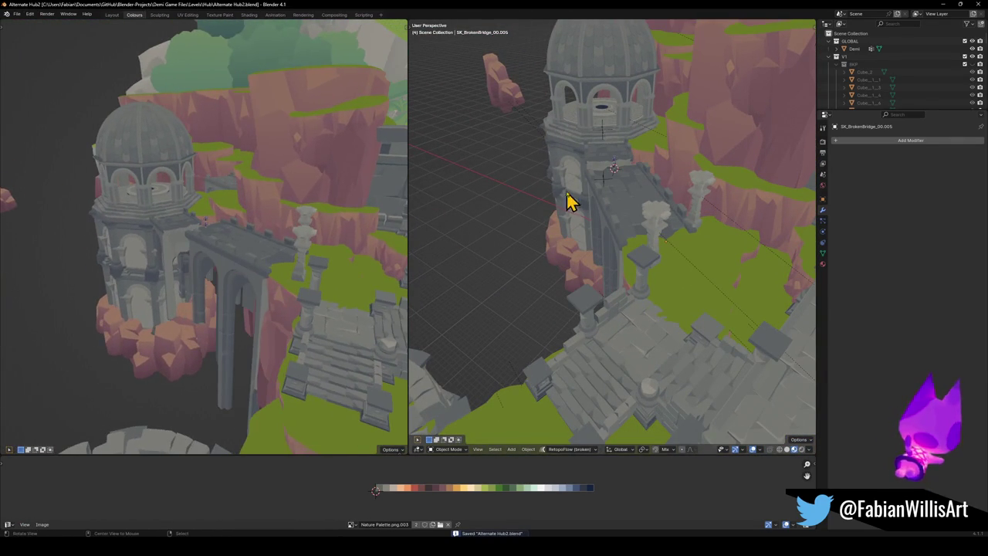
pyautogui.moveTo(662, 141)
pyautogui.mouseDown(button='middle')
pyautogui.moveTo(620, 232)
pyautogui.moveTo(642, 227)
pyautogui.mouseUp(button='middle')
pyautogui.click(594, 260)
pyautogui.moveTo(594, 261)
pyautogui.mouseDown(button='middle')
pyautogui.moveTo(600, 269)
pyautogui.moveTo(613, 214)
pyautogui.moveTo(653, 236)
pyautogui.mouseUp(button='middle')
pyautogui.press('Delete')
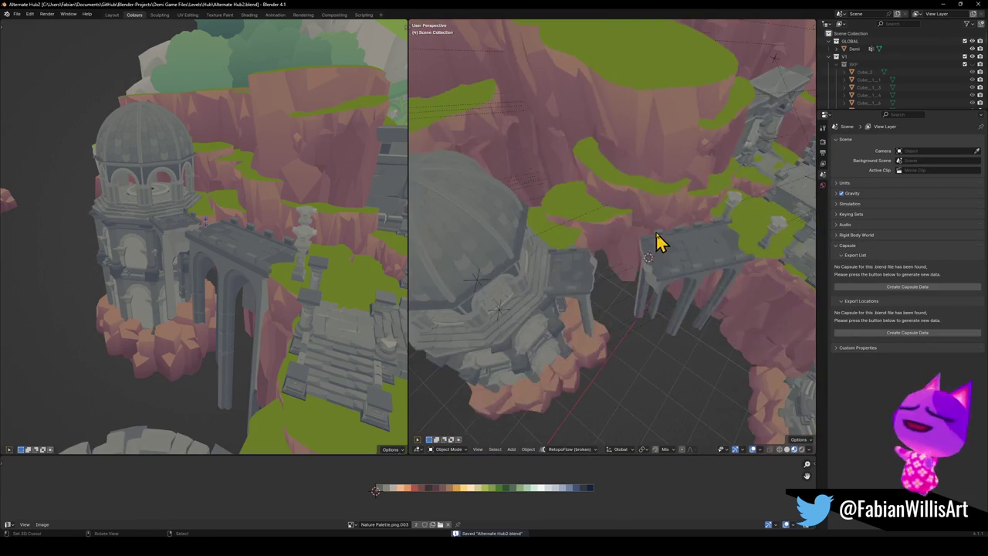
pyautogui.hotkey('ctrl', 's')
pyautogui.hotkey('alt', 'h')
pyautogui.hotkey('ctrl', 'z')
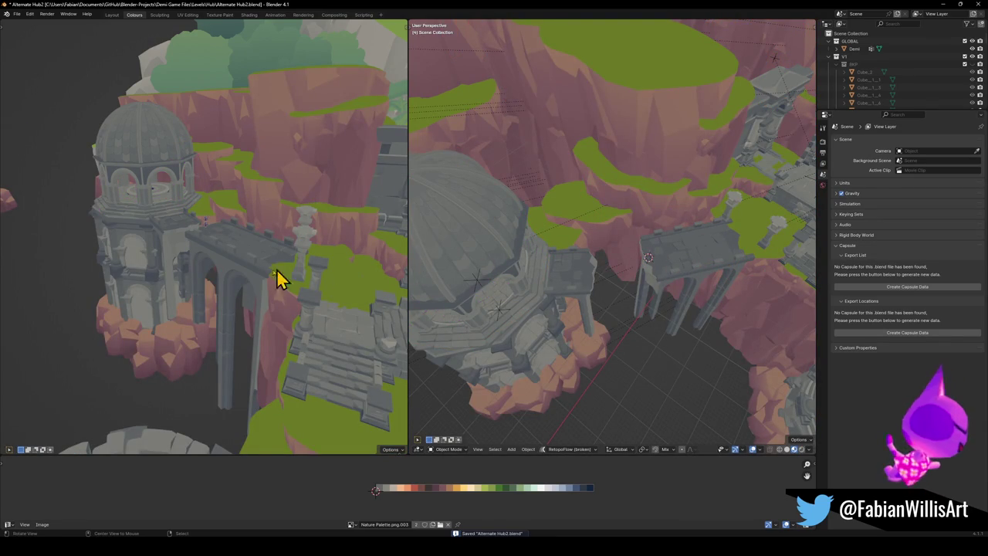
# - Inspect the tower, grassy courtyard and arched bridge, then select rock Cube.063 at the tower base
pyautogui.moveTo(263, 303)
pyautogui.mouseDown(button='middle')
pyautogui.moveTo(286, 291)
pyautogui.moveTo(293, 303)
pyautogui.mouseUp(button='middle')
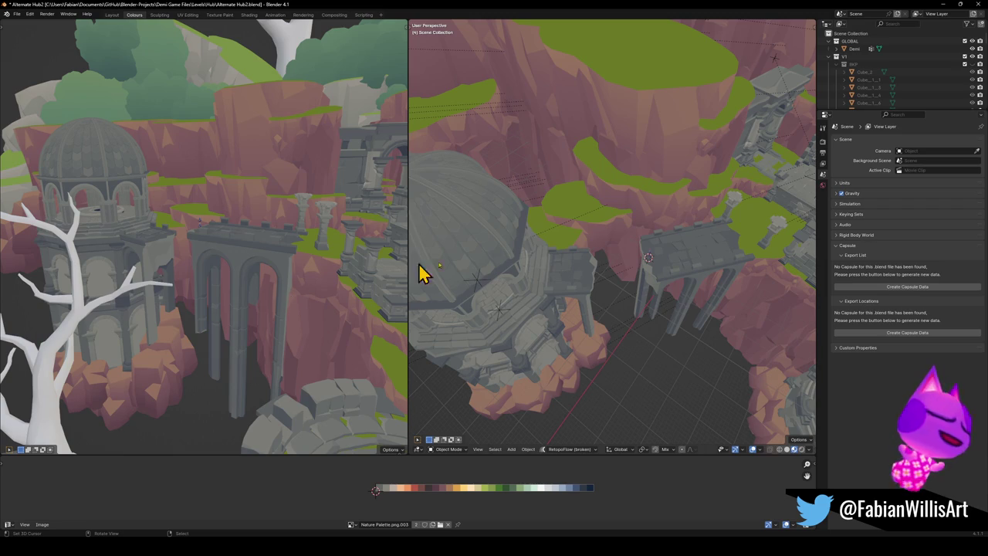
pyautogui.scroll(5, 760, 179)
pyautogui.scroll(5, 739, 216)
pyautogui.scroll(5, 746, 216)
pyautogui.moveTo(609, 265)
pyautogui.mouseDown(button='middle')
pyautogui.moveTo(637, 239)
pyautogui.moveTo(624, 288)
pyautogui.mouseUp(button='middle')
pyautogui.scroll(5, 638, 247)
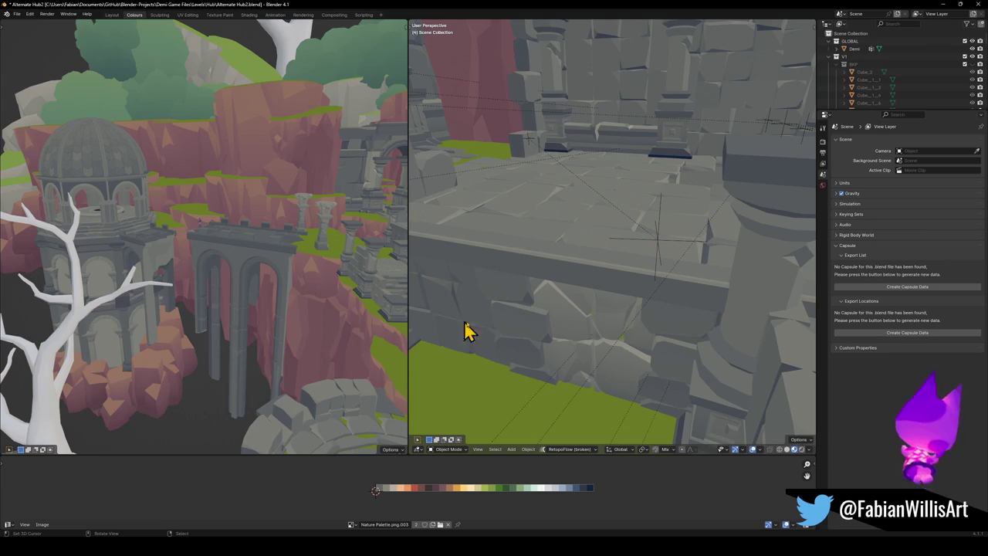
pyautogui.moveTo(562, 301); pyautogui.dragTo(607, 294, button='middle')
pyautogui.scroll(-3, 607, 294)
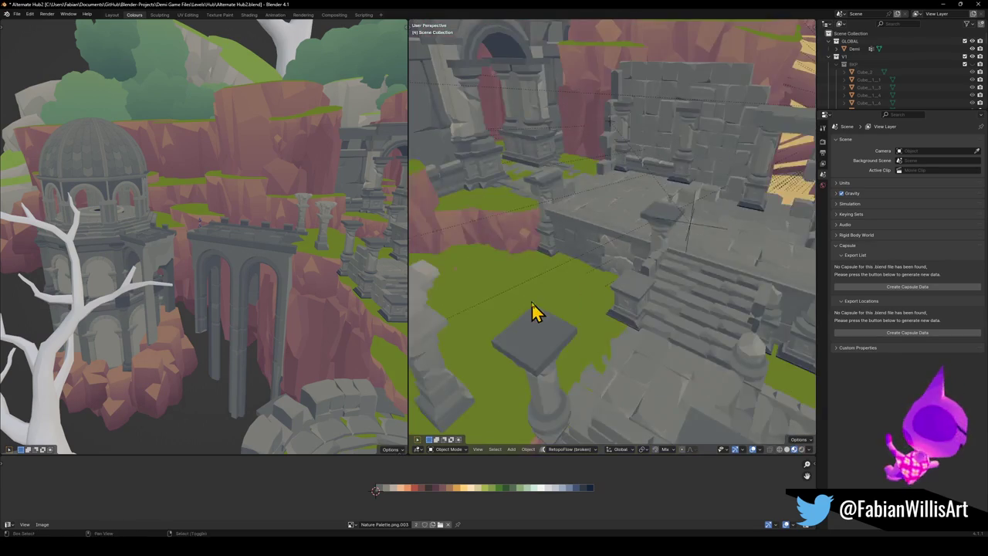
pyautogui.moveTo(536, 313); pyautogui.dragTo(606, 314, button='middle')
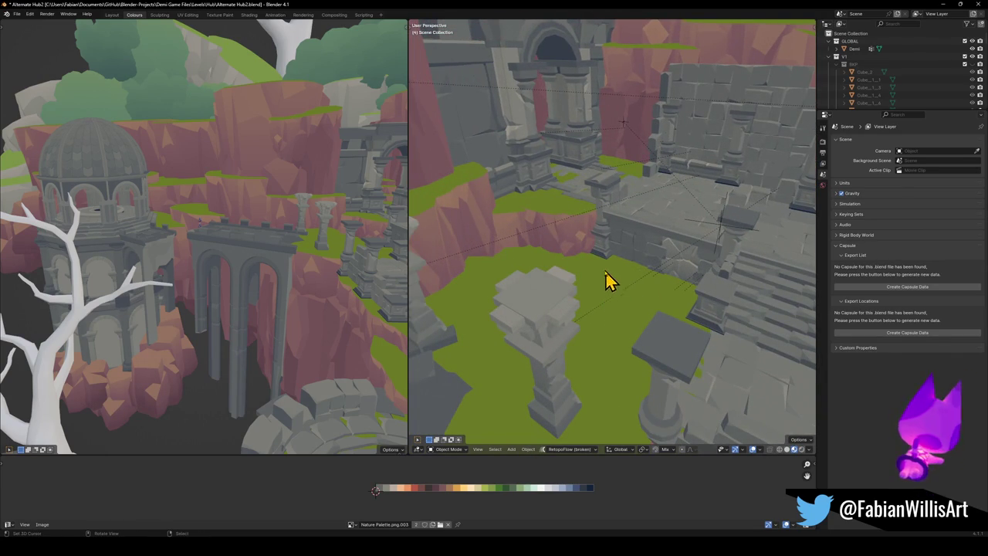
pyautogui.scroll(-3, 611, 301)
pyautogui.moveTo(545, 278)
pyautogui.keyDown('shift'); pyautogui.mouseDown(button='middle')
pyautogui.moveTo(634, 255)
pyautogui.moveTo(503, 280)
pyautogui.moveTo(540, 348)
pyautogui.mouseUp(button='middle'); pyautogui.keyUp('shift')
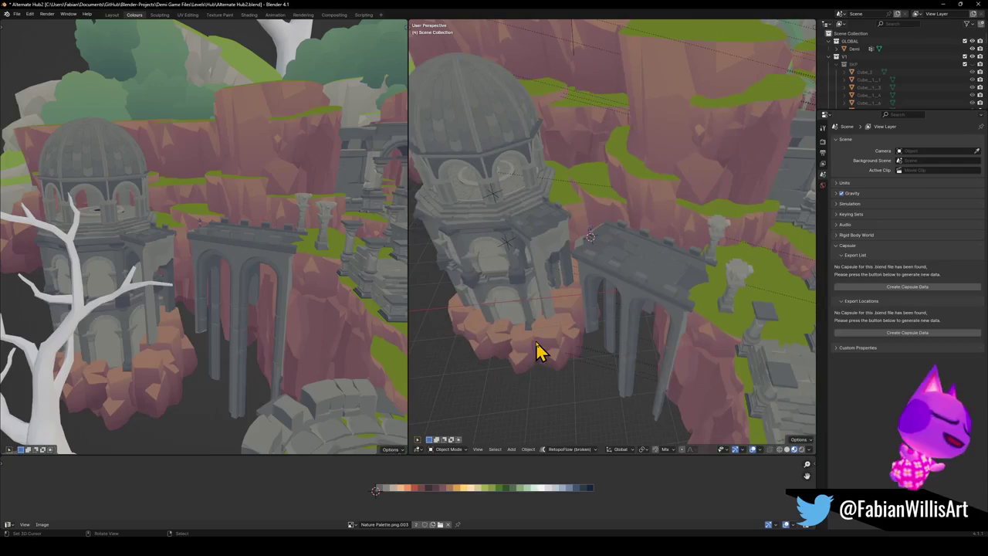
pyautogui.click(562, 347)
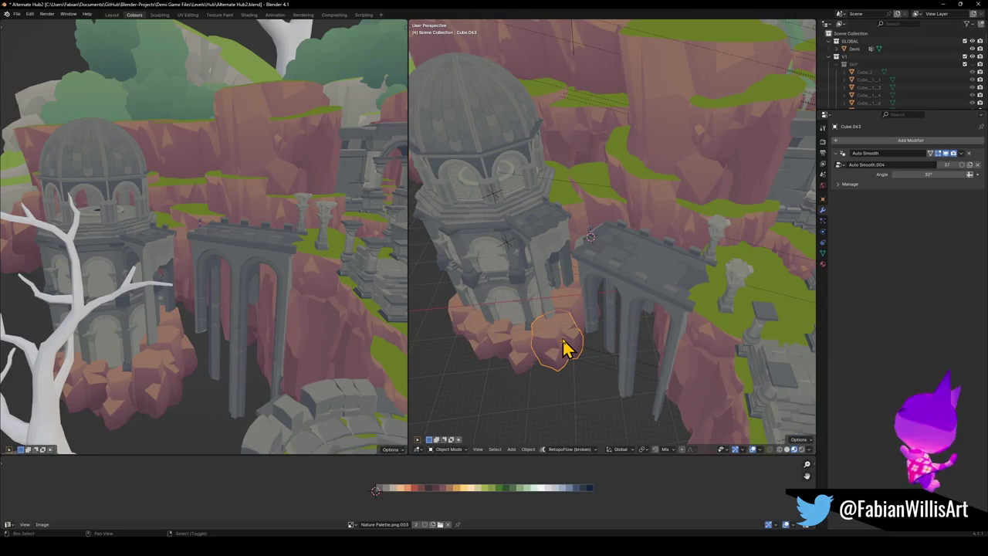
# - Duplicate the rock, snap it to the cursor inside the dome, clear its scale, and center it in the well
pyautogui.hotkey('shift', 'd')
pyautogui.rightClick(558, 337)
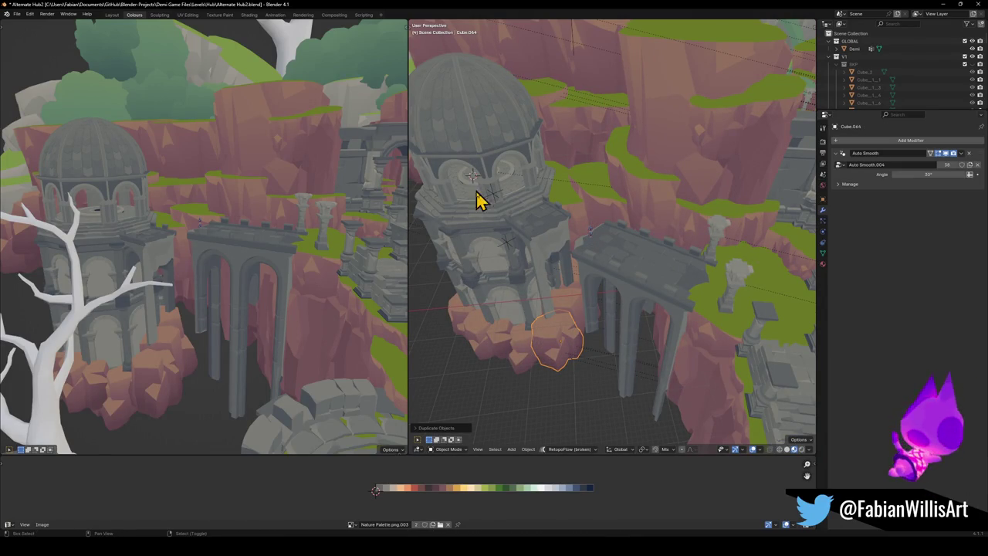
pyautogui.hotkey('shift', 's')
pyautogui.press('8')
pyautogui.scroll(2, 483, 194)
pyautogui.scroll(2, 569, 218)
pyautogui.scroll(2, 599, 229)
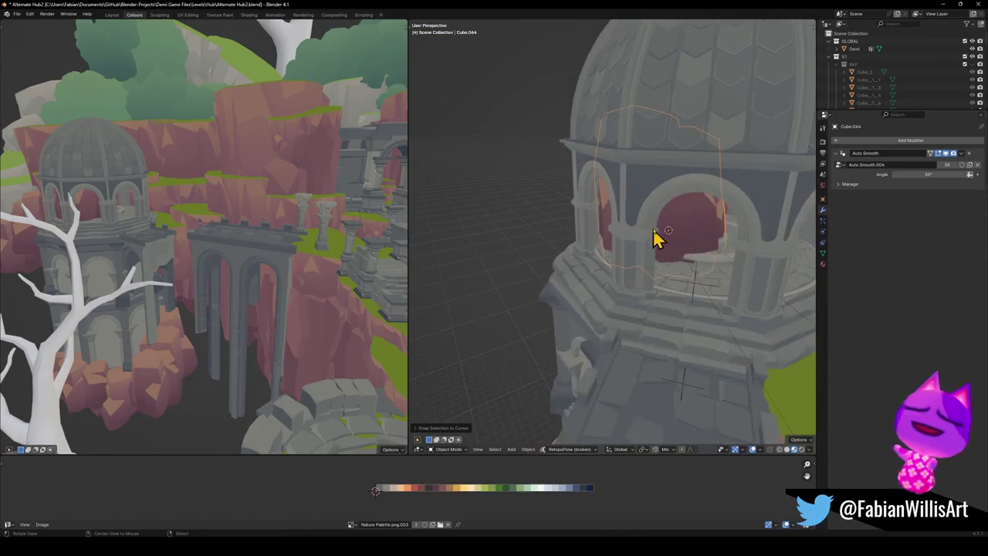
pyautogui.scroll(3, 652, 239)
pyautogui.scroll(3, 674, 238)
pyautogui.scroll(3, 620, 256)
pyautogui.hotkey('alt', 's')
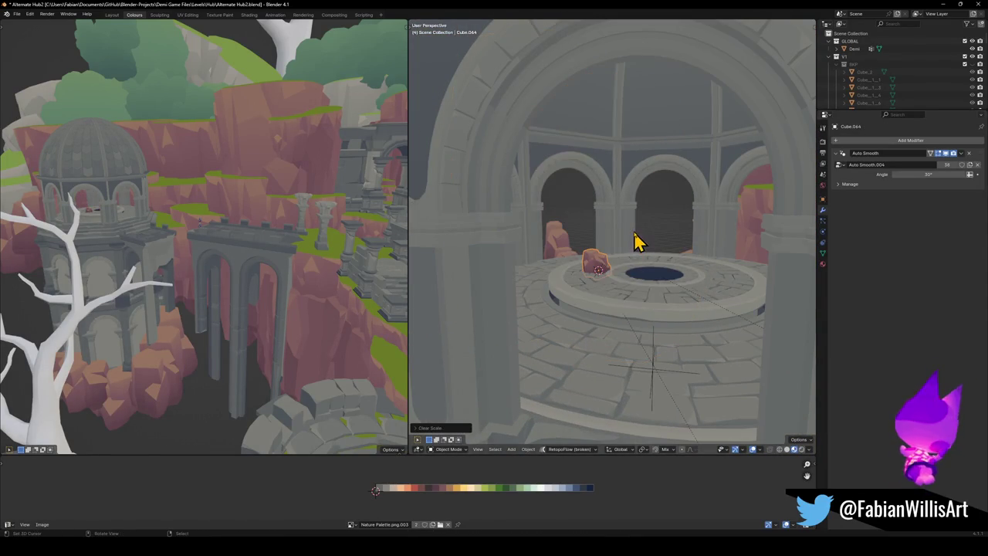
pyautogui.press('g')
pyautogui.click(660, 269)
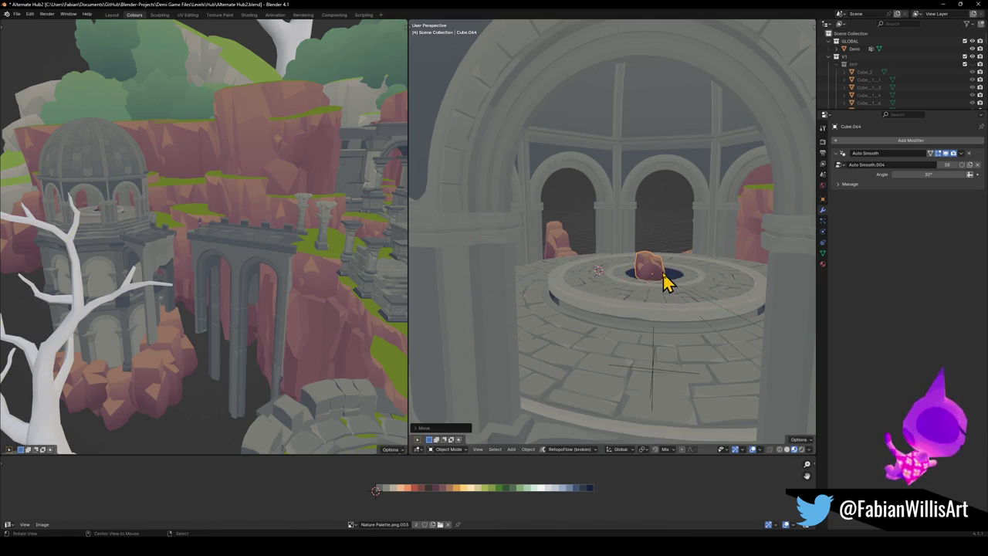
# - Scale the copied rock up and adjust its position in the well
pyautogui.moveTo(662, 270); pyautogui.dragTo(660, 278, button='middle')
pyautogui.scroll(2, 660, 278)
pyautogui.moveTo(633, 239); pyautogui.dragTo(644, 270, button='middle')
pyautogui.press('s')
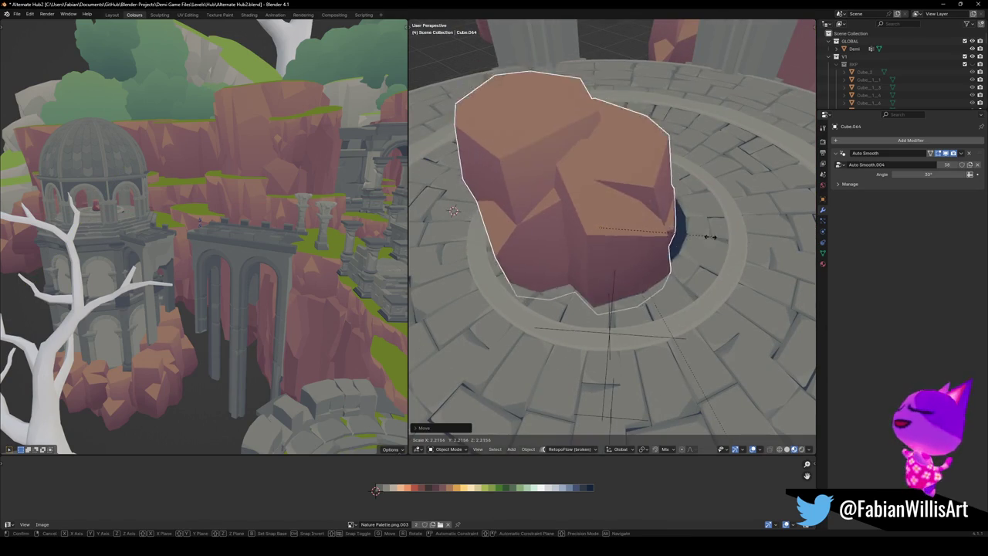
pyautogui.click(642, 262)
pyautogui.press('g')
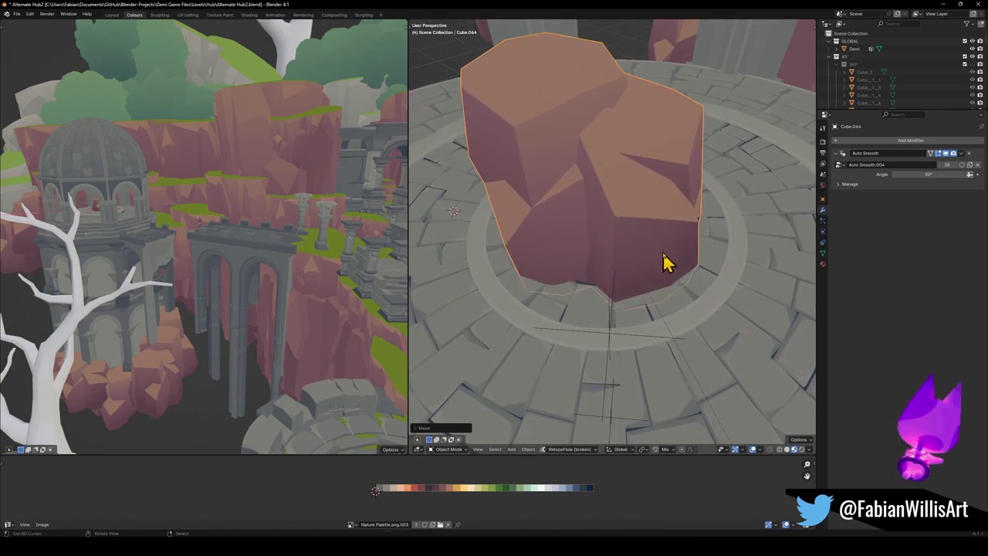
pyautogui.click(668, 260)
pyautogui.press('s')
pyautogui.click(667, 247)
# - Add a smaller duplicate rock to the pile and set its height along Z
pyautogui.scroll(2, 670, 246)
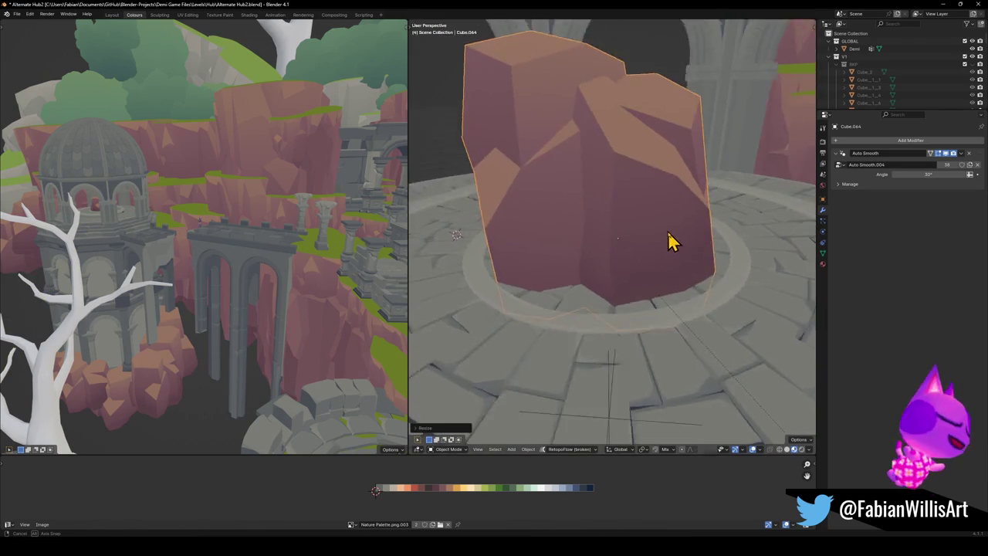
pyautogui.moveTo(673, 243); pyautogui.dragTo(718, 243, button='middle')
pyautogui.scroll(-3, 718, 243)
pyautogui.moveTo(616, 261)
pyautogui.mouseDown(button='middle')
pyautogui.moveTo(690, 261)
pyautogui.moveTo(640, 282)
pyautogui.moveTo(660, 296)
pyautogui.moveTo(655, 285)
pyautogui.moveTo(601, 277)
pyautogui.mouseUp(button='middle')
pyautogui.press('g')
pyautogui.press('z')
pyautogui.rightClick(667, 256)
pyautogui.hotkey('shift', 'd')
pyautogui.rightClick(644, 273)
pyautogui.press('s')
pyautogui.click(648, 262)
pyautogui.press('g')
pyautogui.press('z')
pyautogui.click(662, 273)
# - Add another copy to the right of the pile, rotated about Z and lowered
pyautogui.hotkey('shift', 'd')
pyautogui.press('x')
pyautogui.click(694, 274)
pyautogui.press('r')
pyautogui.press('z')
pyautogui.click(676, 308)
pyautogui.moveTo(675, 307)
pyautogui.mouseDown(button='middle')
pyautogui.moveTo(679, 254)
pyautogui.moveTo(591, 284)
pyautogui.moveTo(595, 258)
pyautogui.mouseUp(button='middle')
pyautogui.press('g')
pyautogui.press('z')
pyautogui.click(669, 256)
# - Shift a rock horizontally, scale it vertically, and nudge the small rock along X
pyautogui.press('g')
pyautogui.press('z')
pyautogui.hotkey('shift', 'z')
pyautogui.click(610, 261)
pyautogui.press('s')
pyautogui.press('z')
pyautogui.click(639, 259)
pyautogui.press('g')
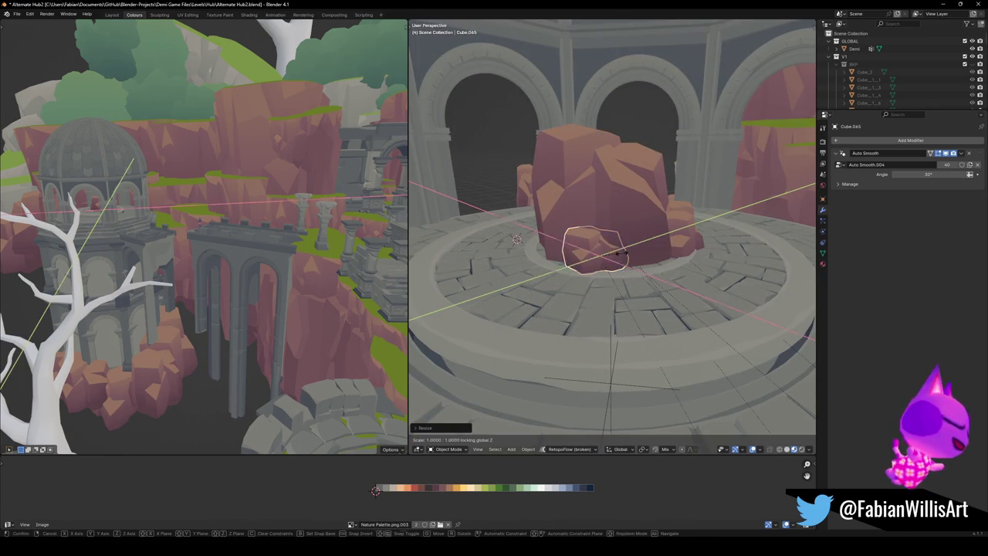
pyautogui.press('x')
pyautogui.click(636, 265)
pyautogui.moveTo(635, 264)
pyautogui.mouseDown(button='middle')
pyautogui.moveTo(575, 267)
pyautogui.moveTo(679, 260)
pyautogui.moveTo(633, 275)
pyautogui.mouseUp(button='middle')
# - Widen rock Cube.064 horizontally with Shift+Z-constrained scaling
pyautogui.click(641, 278)
pyautogui.press('s')
pyautogui.hotkey('shift', 'z')
pyautogui.click(692, 278)
pyautogui.moveTo(693, 278)
pyautogui.mouseDown(button='middle')
pyautogui.moveTo(701, 286)
pyautogui.moveTo(697, 255)
pyautogui.moveTo(683, 264)
pyautogui.moveTo(710, 262)
pyautogui.moveTo(653, 283)
pyautogui.moveTo(612, 247)
pyautogui.moveTo(647, 258)
pyautogui.mouseUp(button='middle')
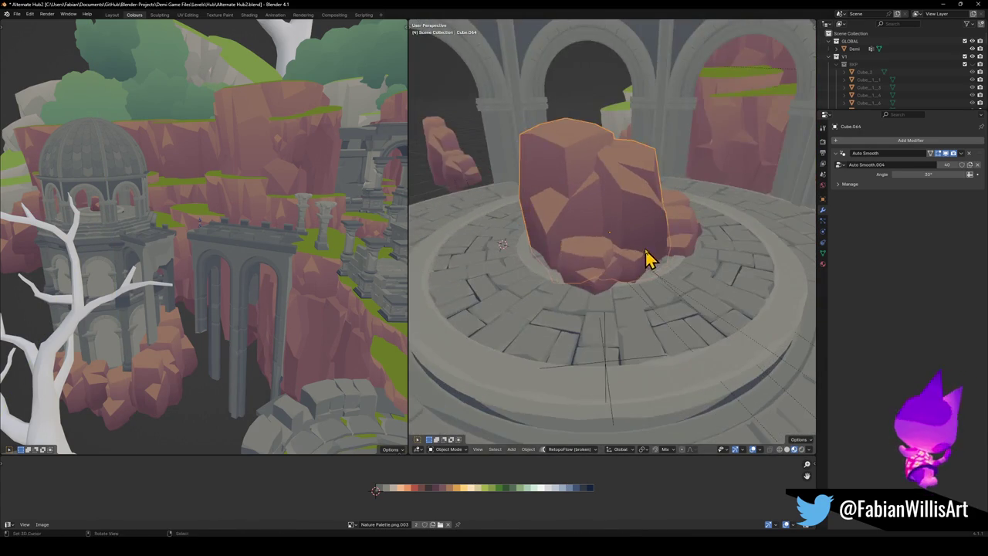
pyautogui.press('s')
pyautogui.hotkey('shift', 'z')
pyautogui.click(674, 257)
pyautogui.press('s')
pyautogui.hotkey('shift', 'z')
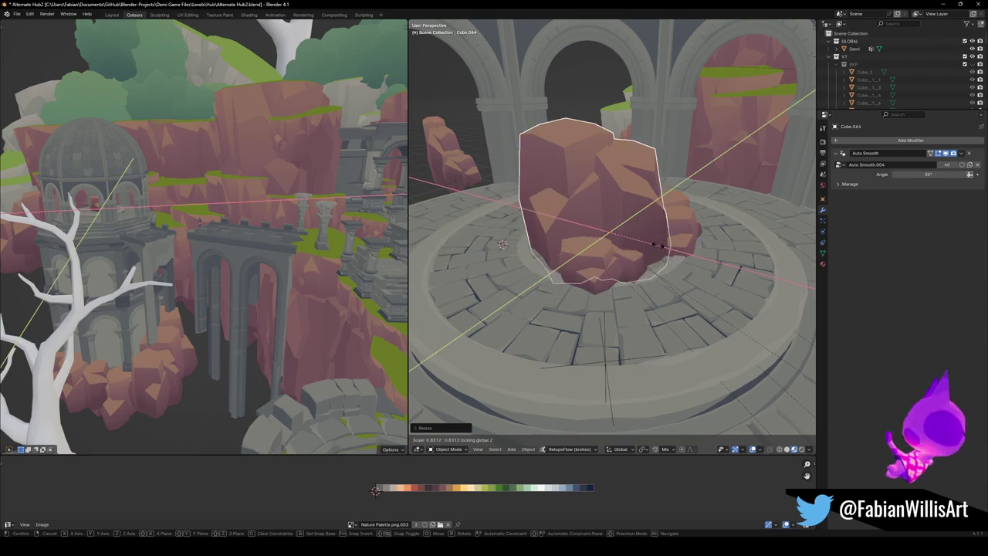
pyautogui.press('Escape')
# - Stretch Cube.064 taller along Z, then open its mesh in Edit Mode
pyautogui.press('s')
pyautogui.press('z')
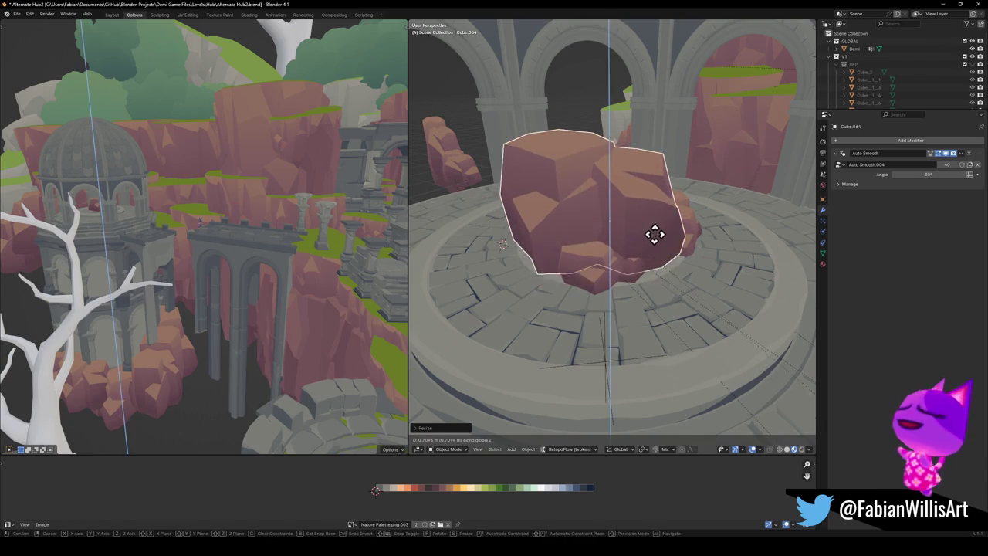
pyautogui.click(655, 242)
pyautogui.moveTo(655, 243)
pyautogui.mouseDown(button='middle')
pyautogui.moveTo(618, 237)
pyautogui.moveTo(633, 245)
pyautogui.mouseUp(button='middle')
pyautogui.press('s')
pyautogui.press('z')
pyautogui.click(623, 239)
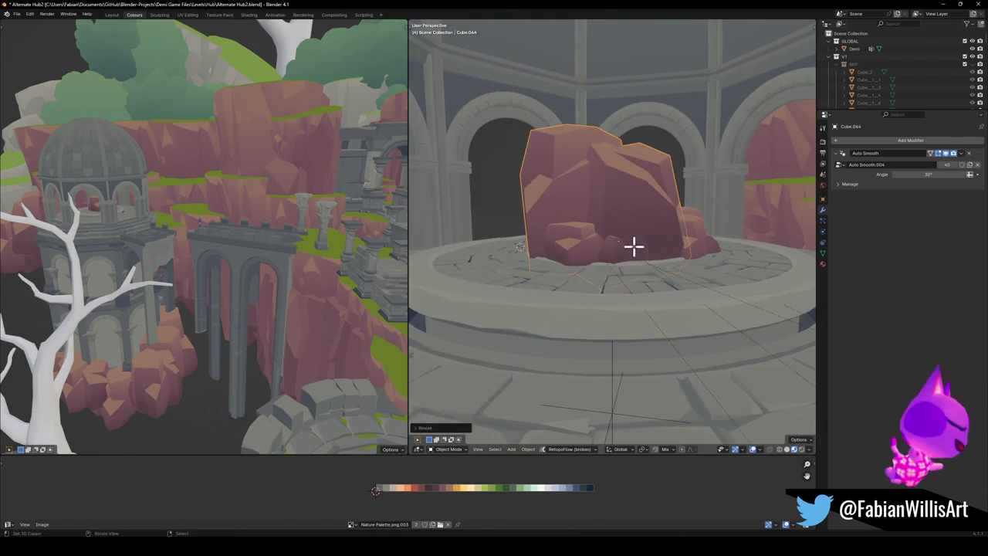
pyautogui.press('Tab')
pyautogui.press('a')
pyautogui.hotkey('alt', 'a')
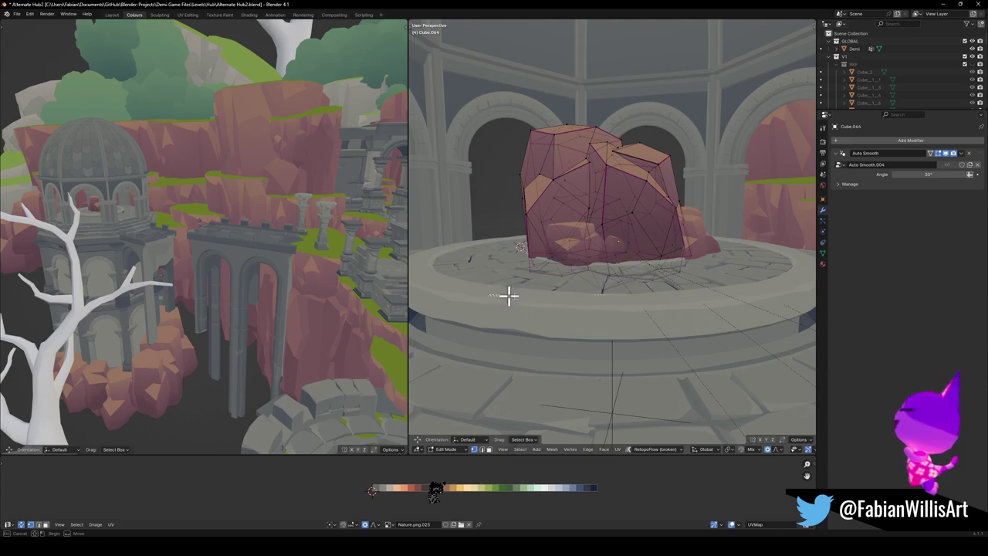
# - Flare the big rock's bottom vertices outward with proportional scaling, then leave Edit Mode
pyautogui.press('s')
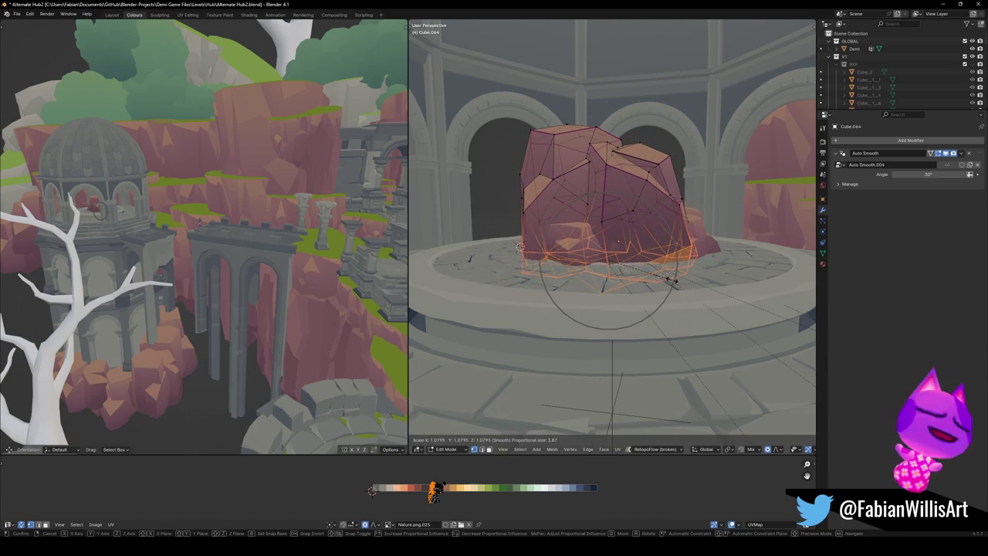
pyautogui.click(665, 272)
pyautogui.press('Tab')
pyautogui.press('Tab')
pyautogui.press('Tab')
# - Reposition rocks Cube.065 (height locked) and Cube.064 (along Y), then save
pyautogui.moveTo(613, 236)
pyautogui.mouseDown(button='middle')
pyautogui.moveTo(613, 260)
pyautogui.moveTo(693, 266)
pyautogui.moveTo(595, 276)
pyautogui.moveTo(550, 292)
pyautogui.moveTo(610, 271)
pyautogui.moveTo(672, 291)
pyautogui.moveTo(644, 266)
pyautogui.moveTo(640, 277)
pyautogui.mouseUp(button='middle')
pyautogui.click(591, 280)
pyautogui.press('g')
pyautogui.hotkey('shift', 'z')
pyautogui.click(565, 276)
pyautogui.click(671, 291)
pyautogui.press('g')
pyautogui.press('y')
pyautogui.click(671, 300)
pyautogui.hotkey('ctrl', 's')
# - Delete the grassy cliff chunk DK_Terrain_03.190 beside the tower and save Alternate Hub2.blend
pyautogui.scroll(-2, 654, 283)
pyautogui.scroll(-3, 664, 283)
pyautogui.scroll(-2, 655, 283)
pyautogui.scroll(-2, 655, 273)
pyautogui.press('Delete')
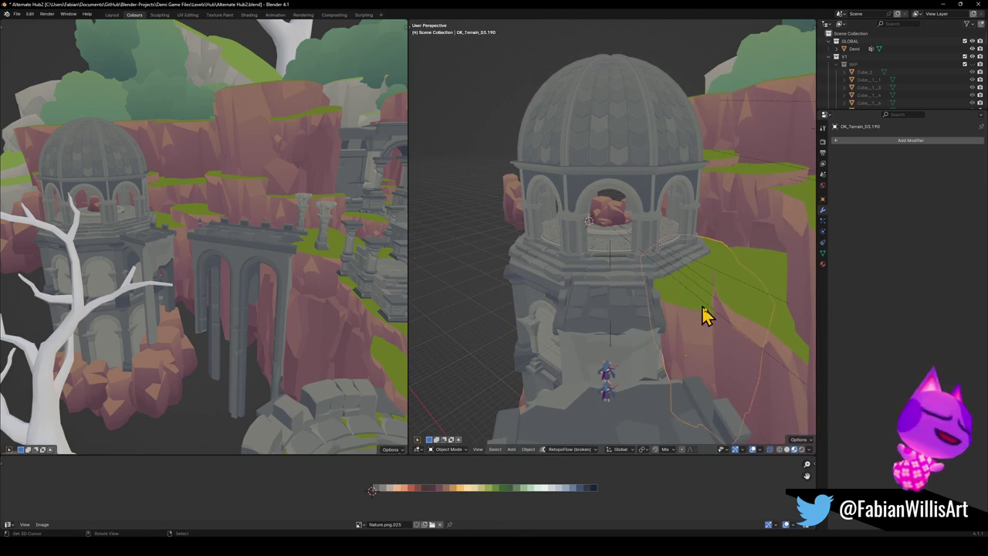
pyautogui.moveTo(745, 320)
pyautogui.mouseDown(button='middle')
pyautogui.moveTo(711, 303)
pyautogui.moveTo(715, 287)
pyautogui.mouseUp(button='middle')
pyautogui.hotkey('ctrl', 's')
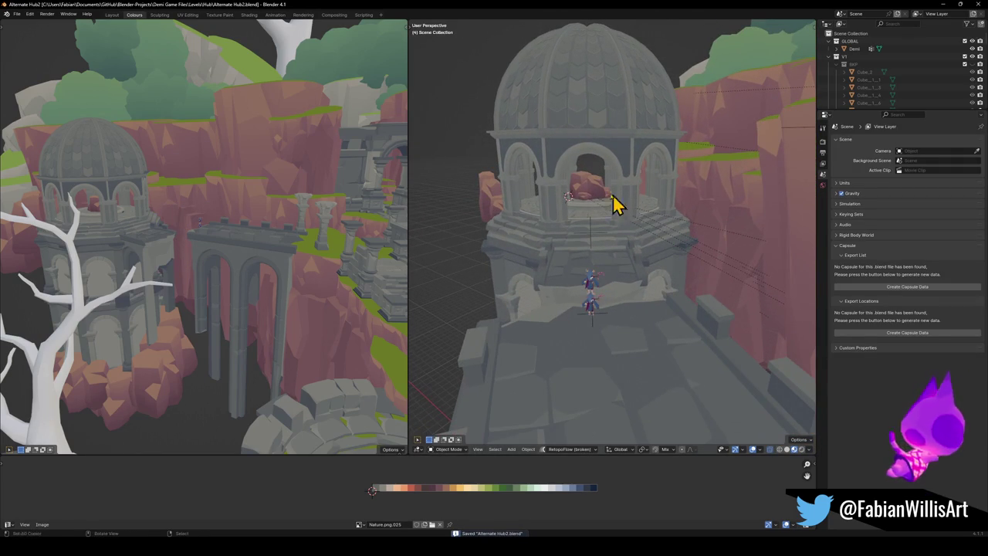
# - Stretch the rock inside the tower taller along Z, adjust its height, and save
pyautogui.click(587, 188)
pyautogui.press('s')
pyautogui.press('z')
pyautogui.click(602, 162)
pyautogui.press('g')
pyautogui.press('z')
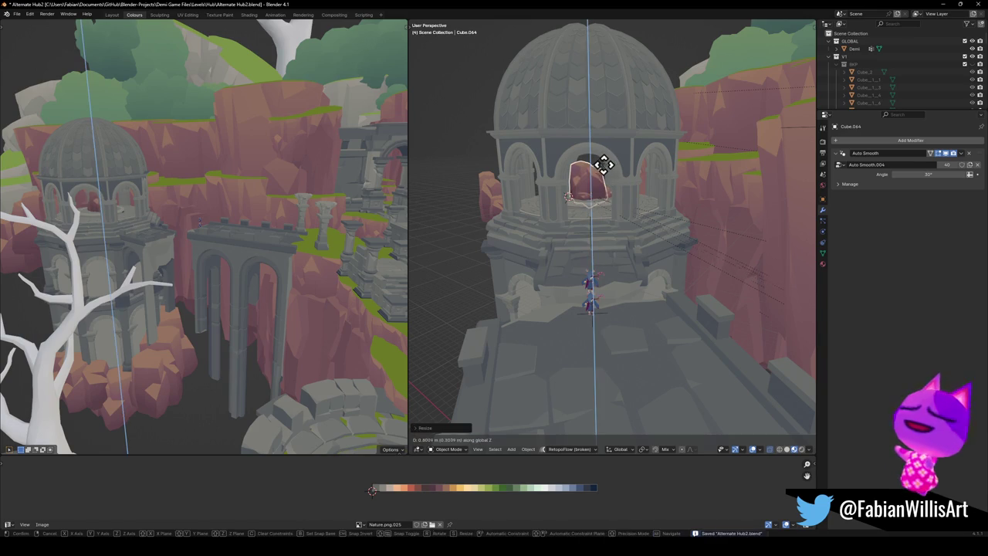
pyautogui.click(605, 182)
pyautogui.hotkey('ctrl', 's')
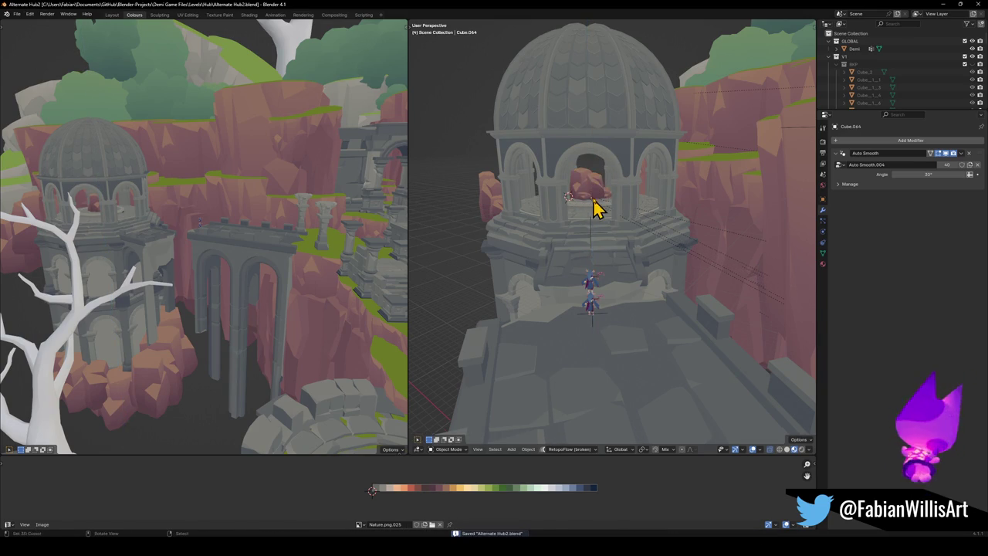
# - Frame the tower rock and apply its rotation and scale
pyautogui.moveTo(595, 213); pyautogui.dragTo(634, 215, button='middle')
pyautogui.press('KP_Decimal')
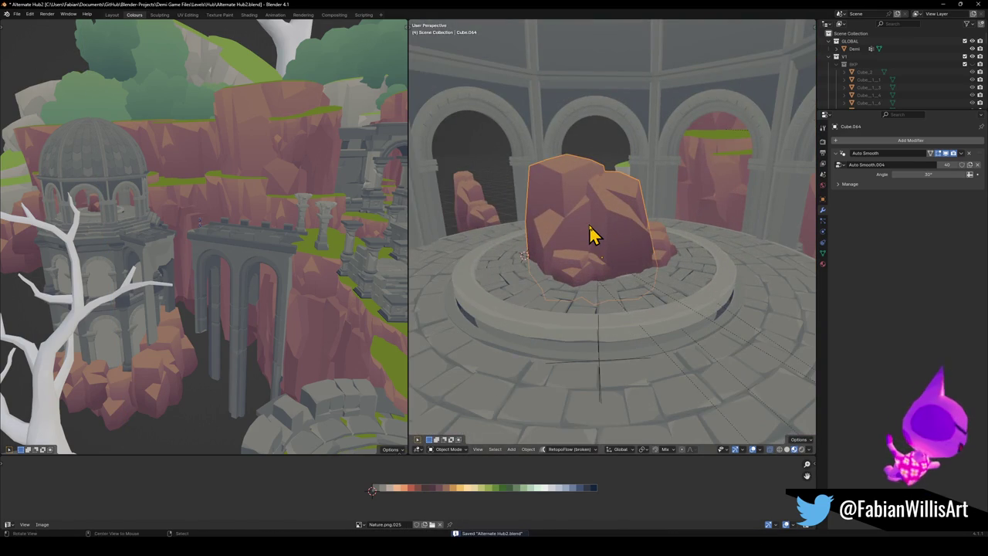
pyautogui.scroll(1, 592, 234)
pyautogui.scroll(2, 622, 239)
pyautogui.hotkey('ctrl', 'a')
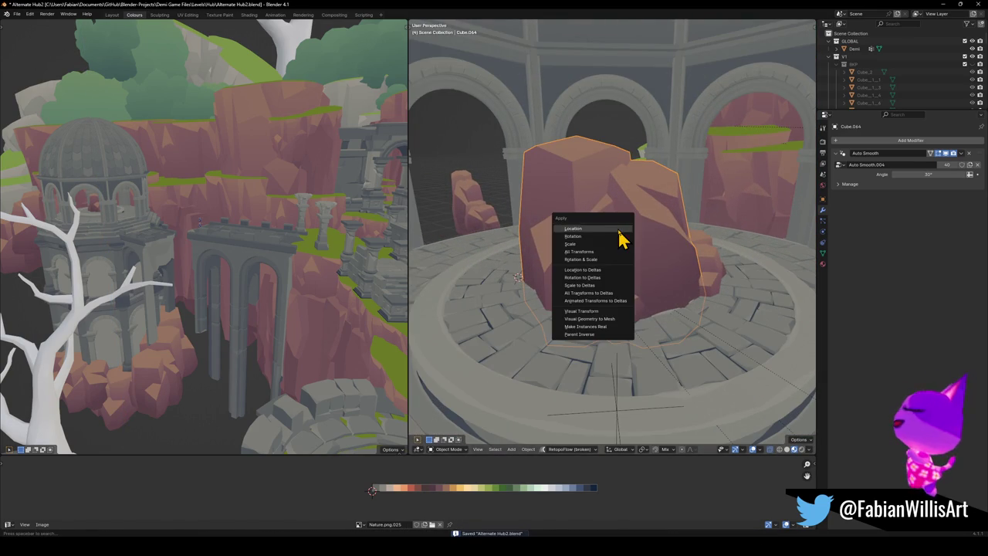
pyautogui.click(604, 261)
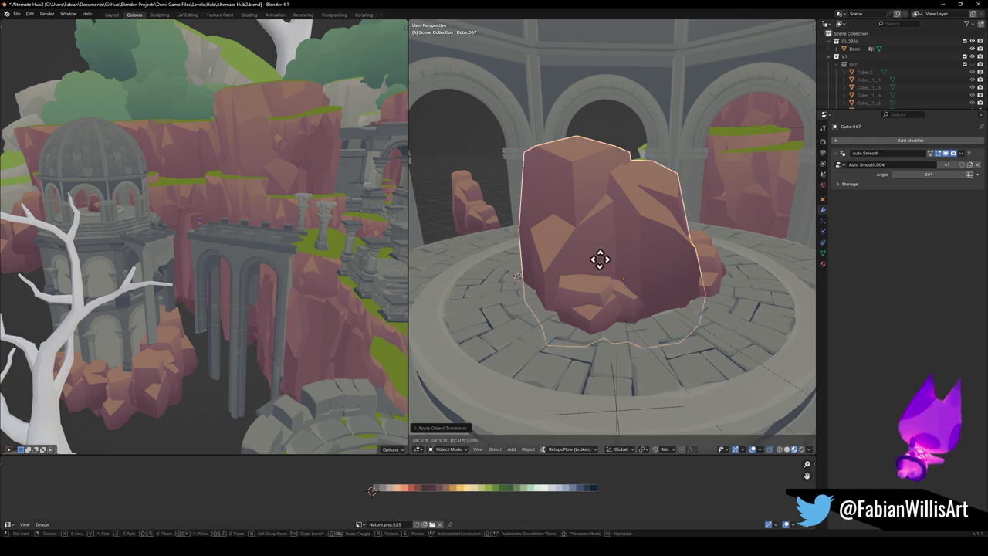
# - Isolate rock Cube.067 in local view and Cell Fracture it with the min preset
pyautogui.press('KP_Divide')
pyautogui.scroll(-4, 606, 233)
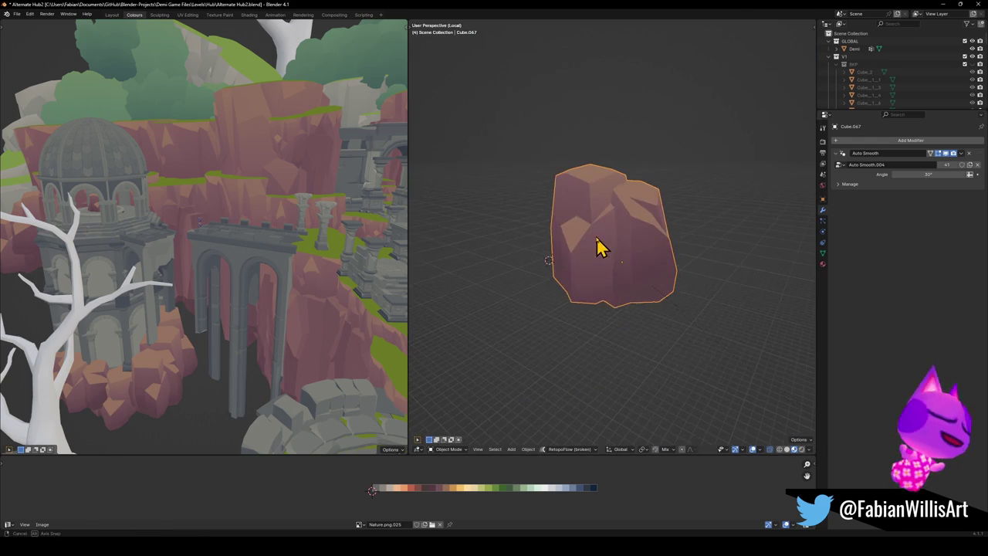
pyautogui.scroll(2, 624, 249)
pyautogui.press('q')
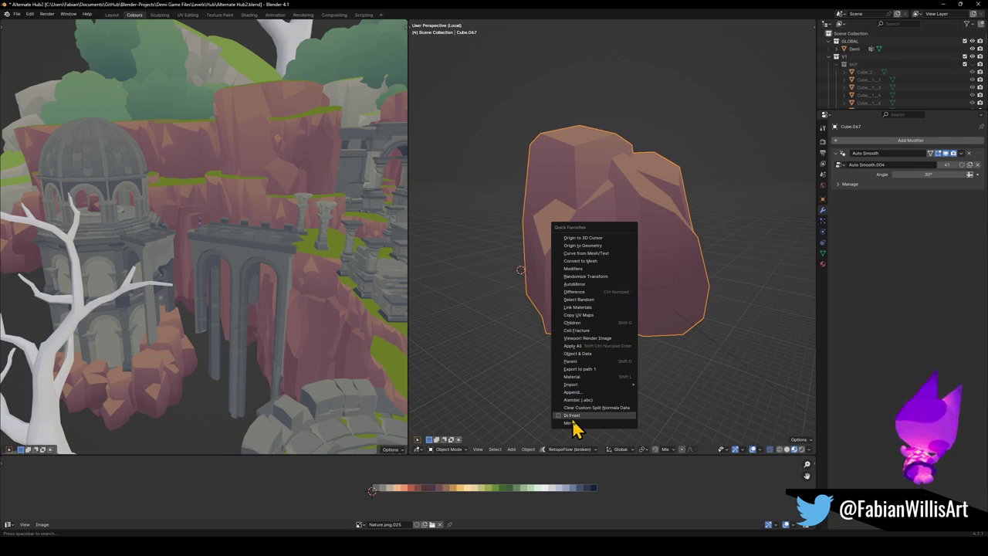
pyautogui.click(575, 331)
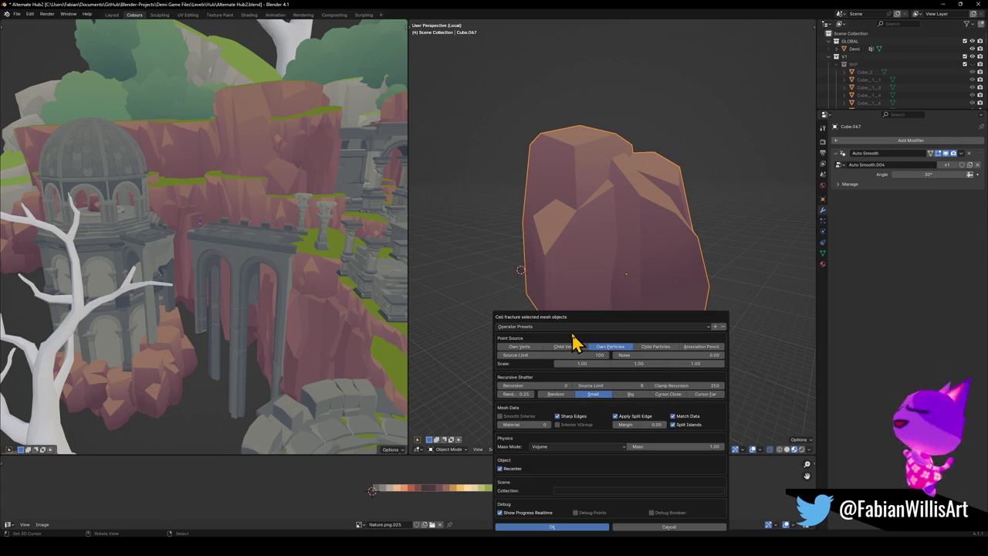
pyautogui.click(544, 327)
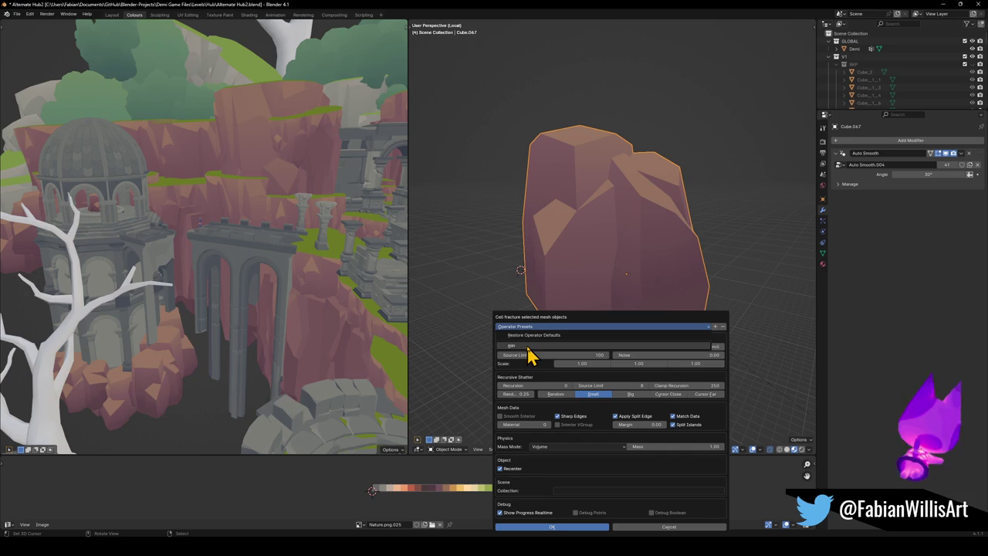
pyautogui.click(528, 346)
pyautogui.click(553, 527)
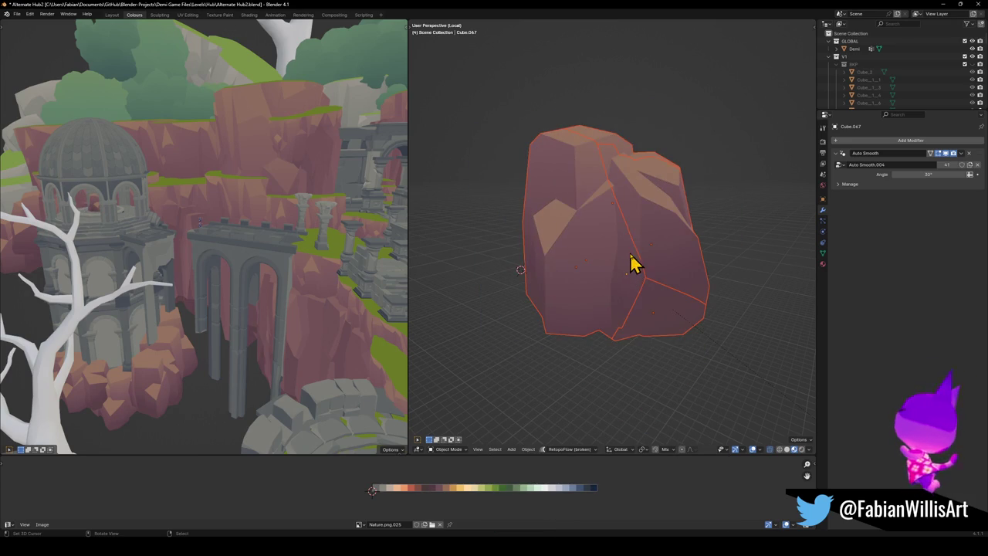
pyautogui.scroll(-2, 625, 244)
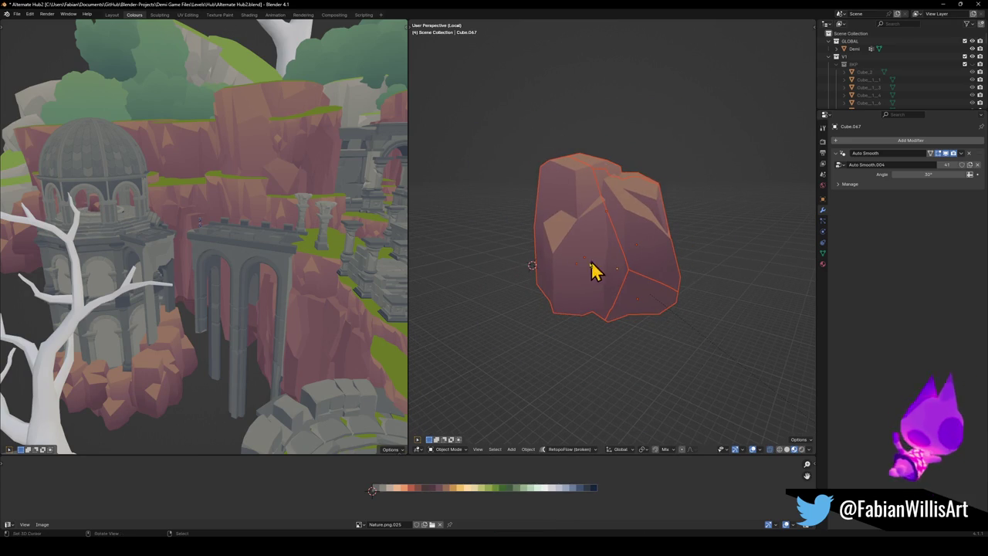
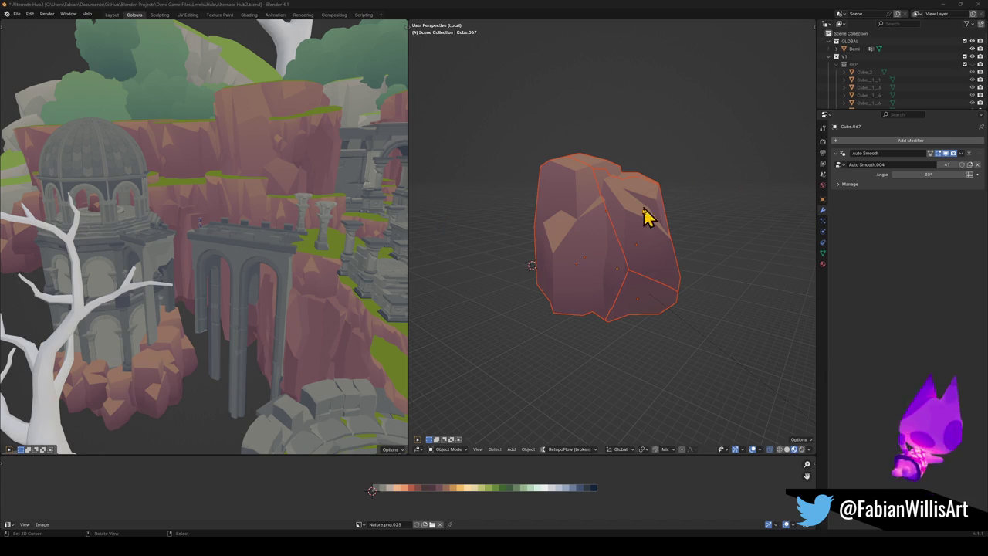
# - Preview Ctrl+1 subdivision on the rock, then undo it to keep it low-poly
pyautogui.scroll(1, 606, 257)
pyautogui.scroll(3, 652, 255)
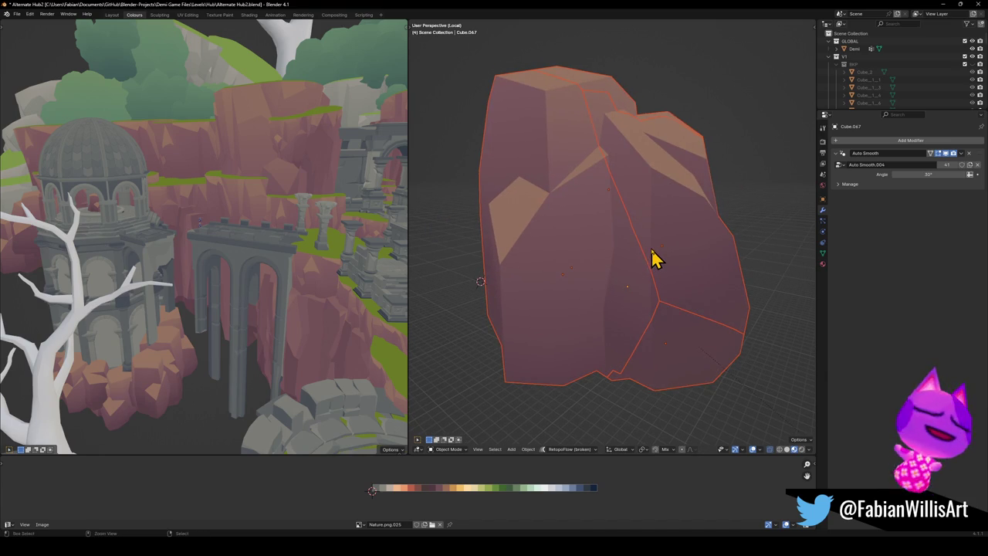
pyautogui.hotkey('ctrl', '1')
pyautogui.moveTo(668, 245)
pyautogui.mouseDown(button='middle')
pyautogui.moveTo(686, 239)
pyautogui.moveTo(664, 244)
pyautogui.mouseUp(button='middle')
pyautogui.hotkey('ctrl', 'z')
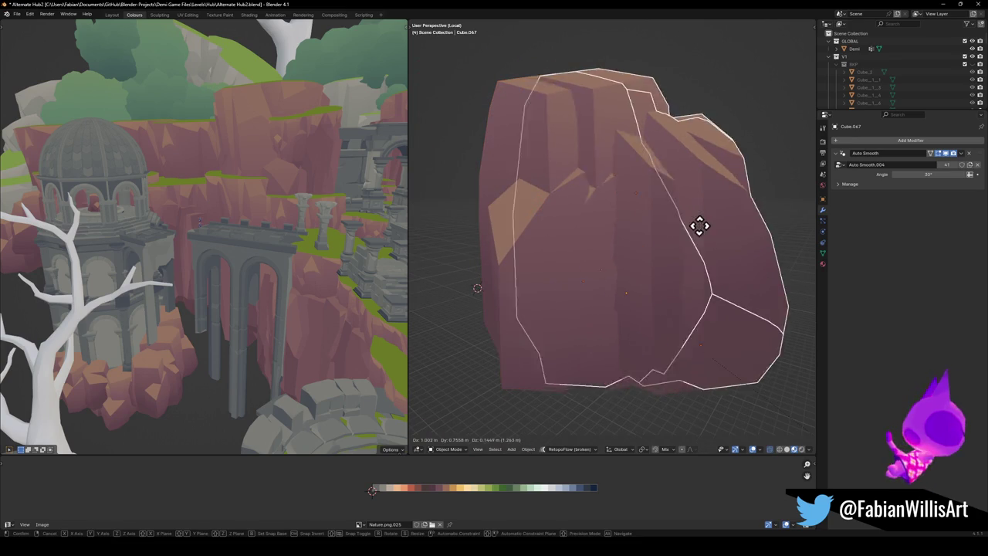
pyautogui.scroll(-3, 660, 247)
# - Duplicate the rock and place the copy to the right of the original
pyautogui.hotkey('shift', 'd')
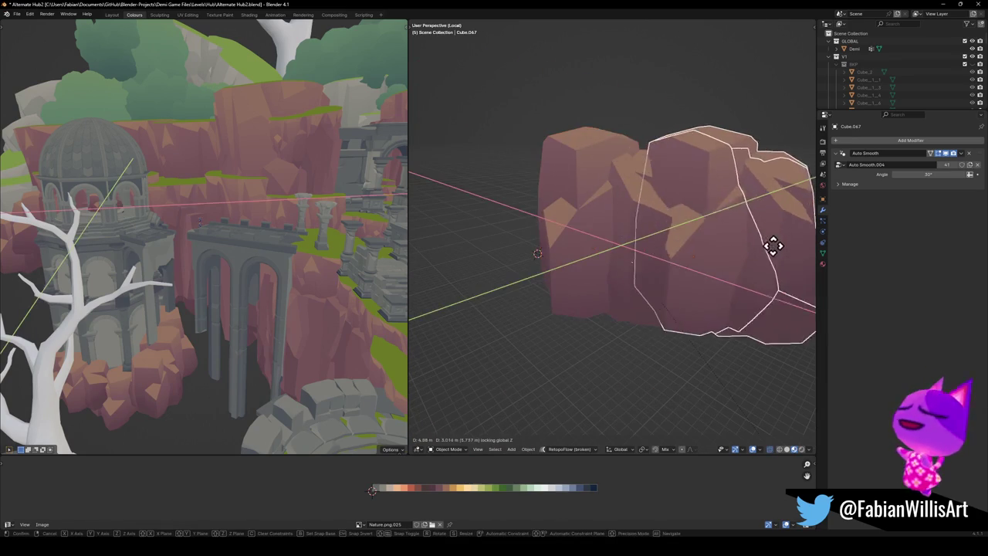
pyautogui.click(798, 254)
pyautogui.press('g')
pyautogui.click(728, 257)
pyautogui.click(727, 266)
# - Duplicate one rock piece, then select both pieces and enter Edit Mode
pyautogui.scroll(2, 728, 266)
pyautogui.scroll(2, 710, 265)
pyautogui.moveTo(679, 251)
pyautogui.mouseDown(button='middle')
pyautogui.moveTo(631, 236)
pyautogui.moveTo(618, 247)
pyautogui.moveTo(635, 254)
pyautogui.mouseUp(button='middle')
pyautogui.hotkey('shift', 'd')
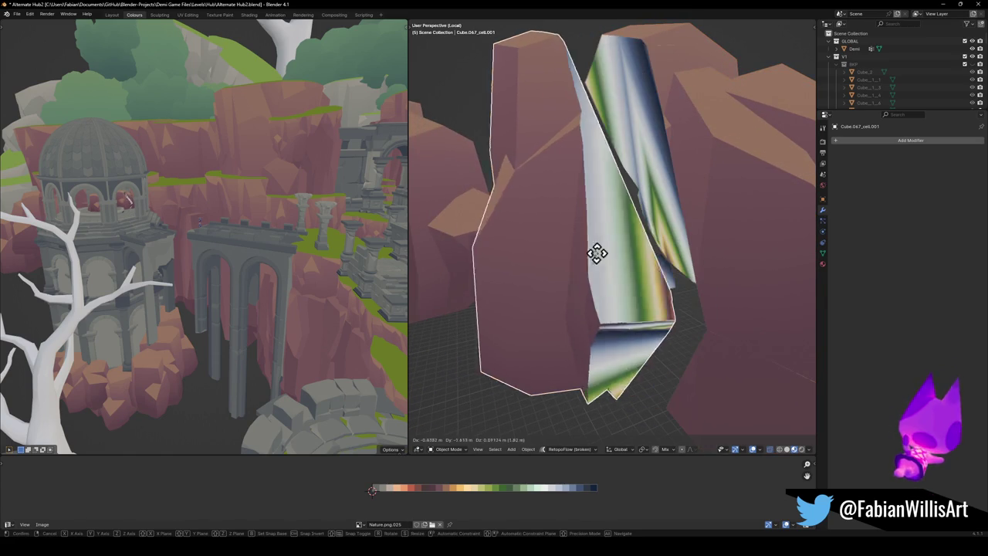
pyautogui.click(585, 258)
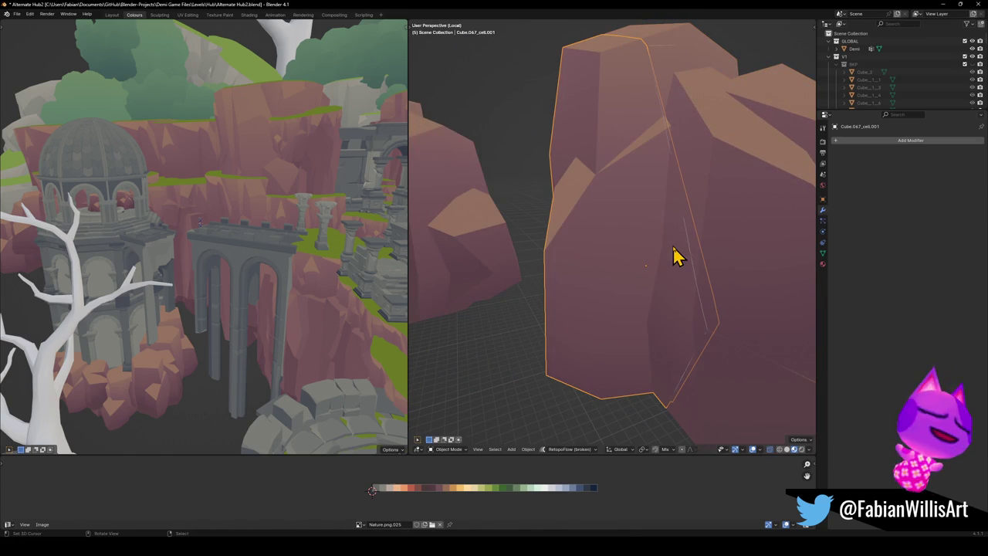
pyautogui.scroll(-3, 675, 256)
pyautogui.scroll(-2, 690, 252)
pyautogui.moveTo(540, 110); pyautogui.dragTo(760, 338)
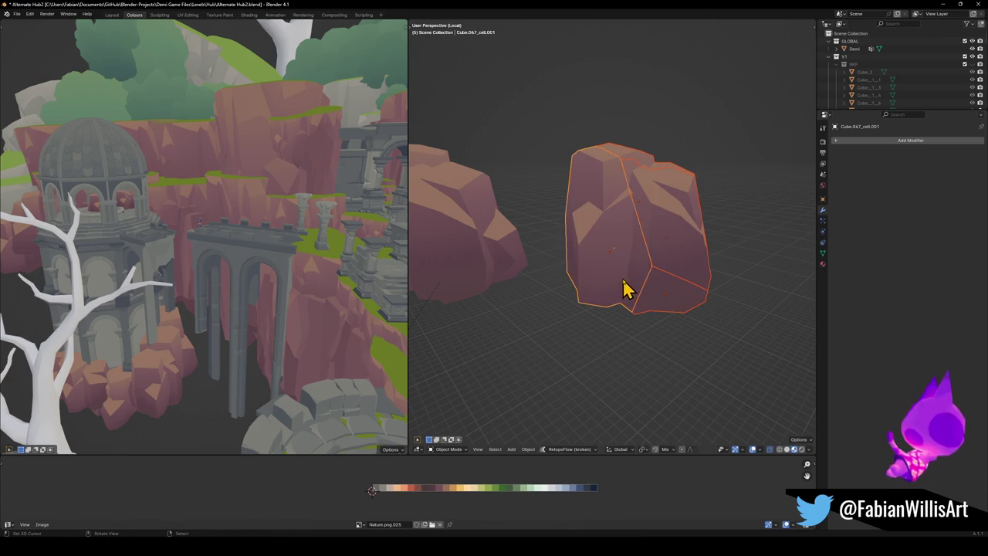
pyautogui.press('Tab')
# - Merge by distance on all geometry, removing 475 overlapping vertices
pyautogui.press('a')
pyautogui.press('q')
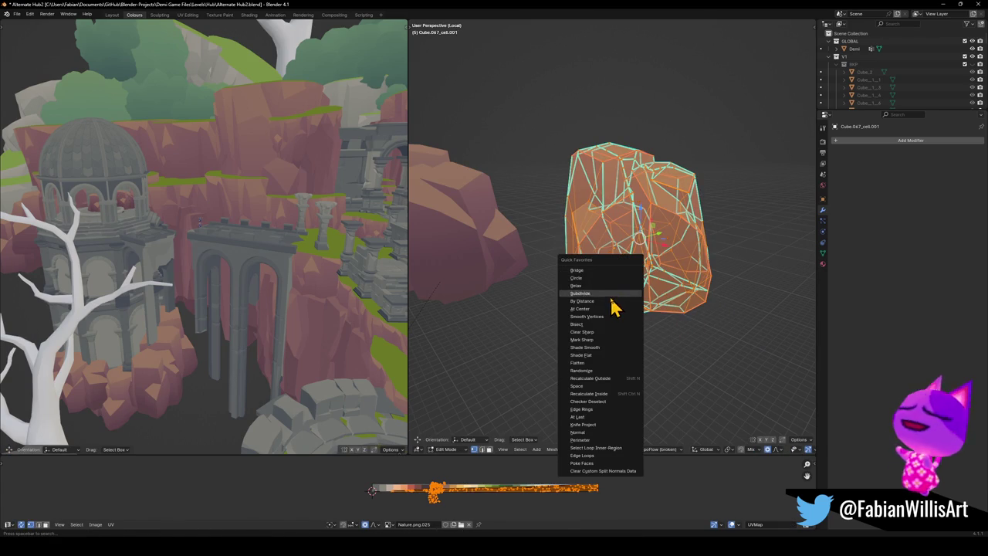
pyautogui.click(607, 302)
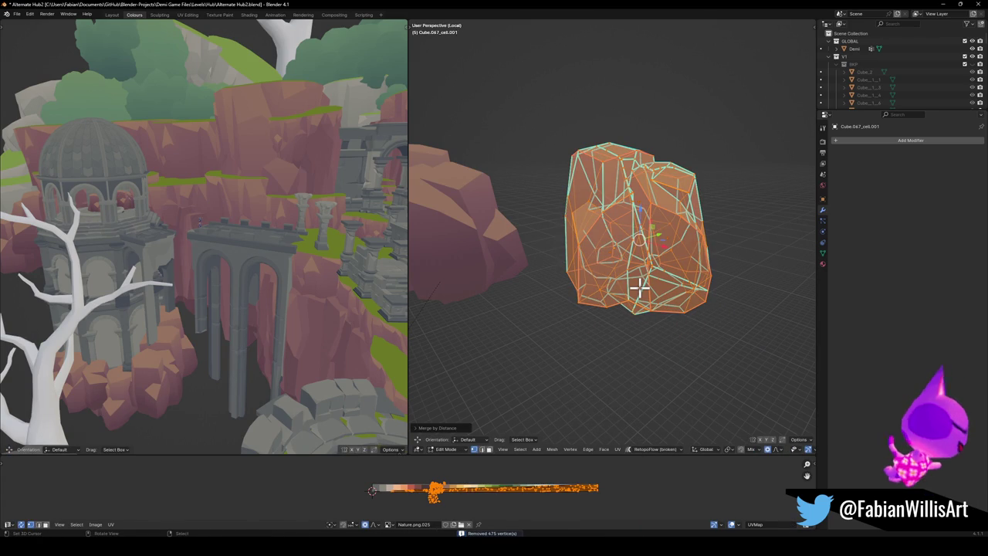
pyautogui.press('Tab')
# - Add a Subdivision modifier and set the pivot to Individual Origins for scaling
pyautogui.hotkey('ctrl', '1')
pyautogui.scroll(1, 687, 258)
pyautogui.moveTo(695, 257)
pyautogui.mouseDown(button='middle')
pyautogui.moveTo(684, 243)
pyautogui.moveTo(690, 254)
pyautogui.mouseUp(button='middle')
pyautogui.press('.')
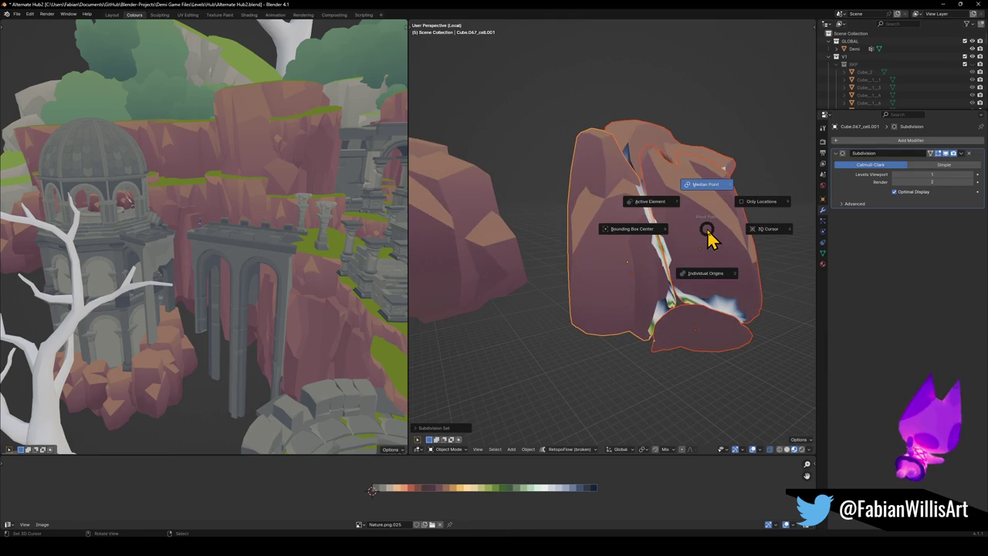
pyautogui.click(710, 291)
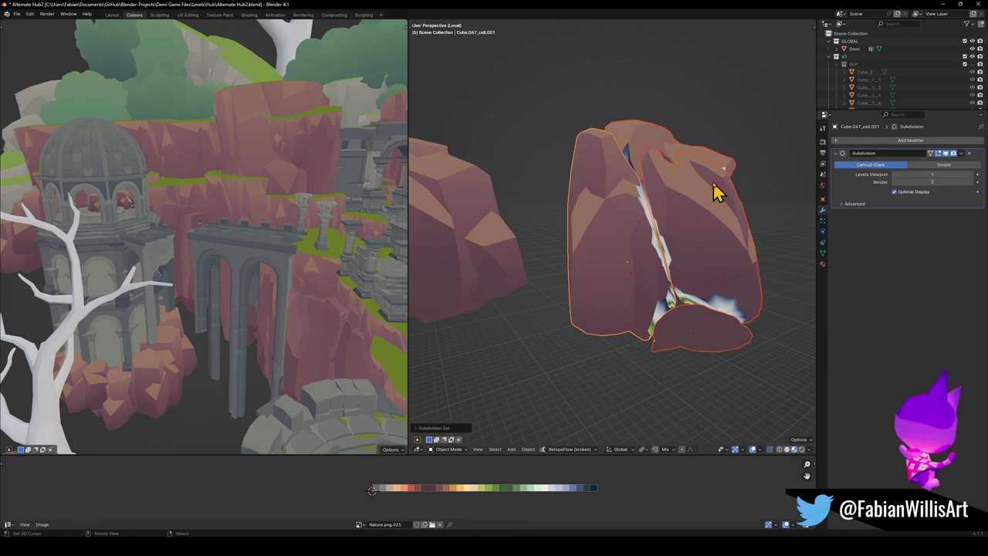
pyautogui.press('s')
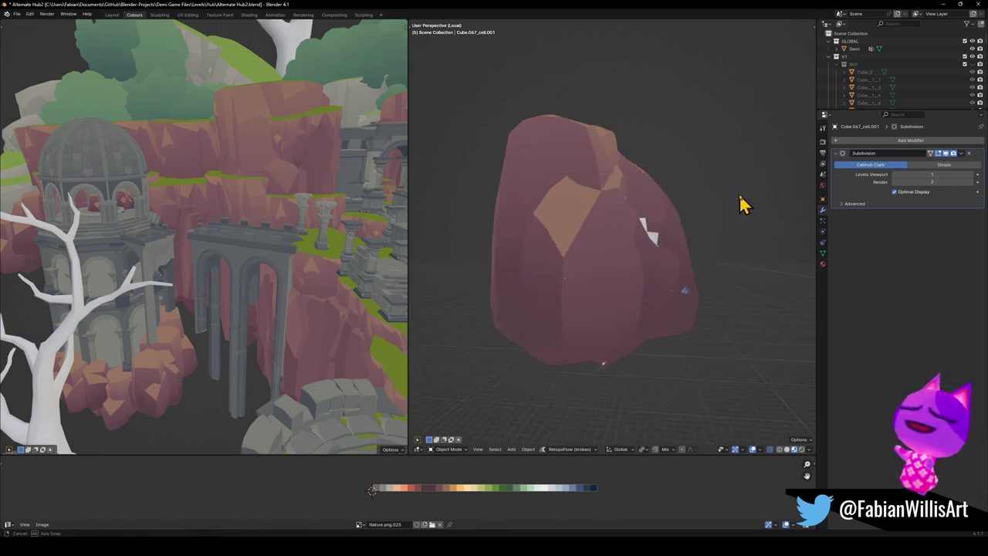
# - Confirm the scaled-up rock pieces and select the inner piece
pyautogui.click(677, 235)
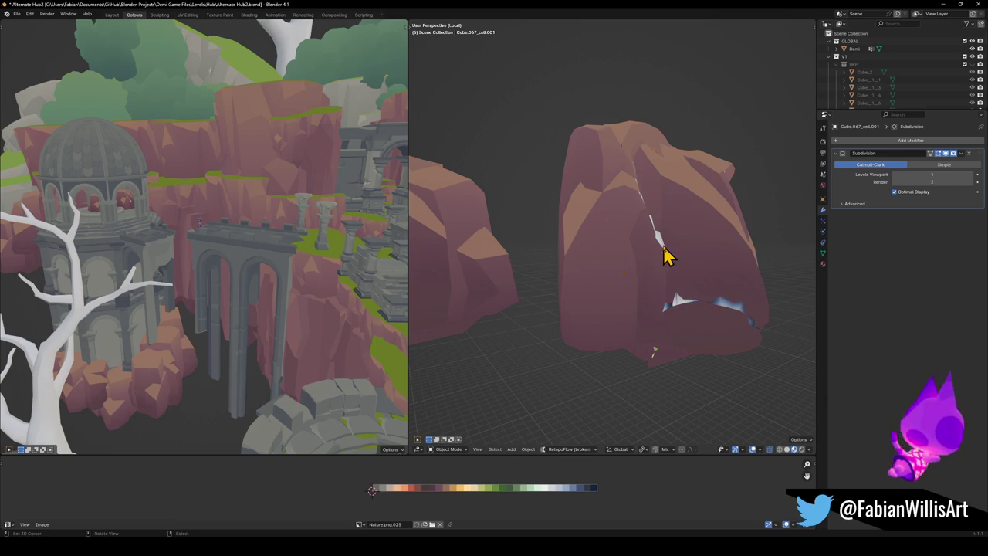
pyautogui.click(689, 248)
pyautogui.scroll(-3, 690, 249)
pyautogui.moveTo(690, 250); pyautogui.dragTo(616, 249, button='middle')
# - View the rocks in Solid shading and inspect them from several angles
pyautogui.hotkey('ctrl', 'z')
pyautogui.scroll(3, 671, 255)
pyautogui.scroll(3, 687, 259)
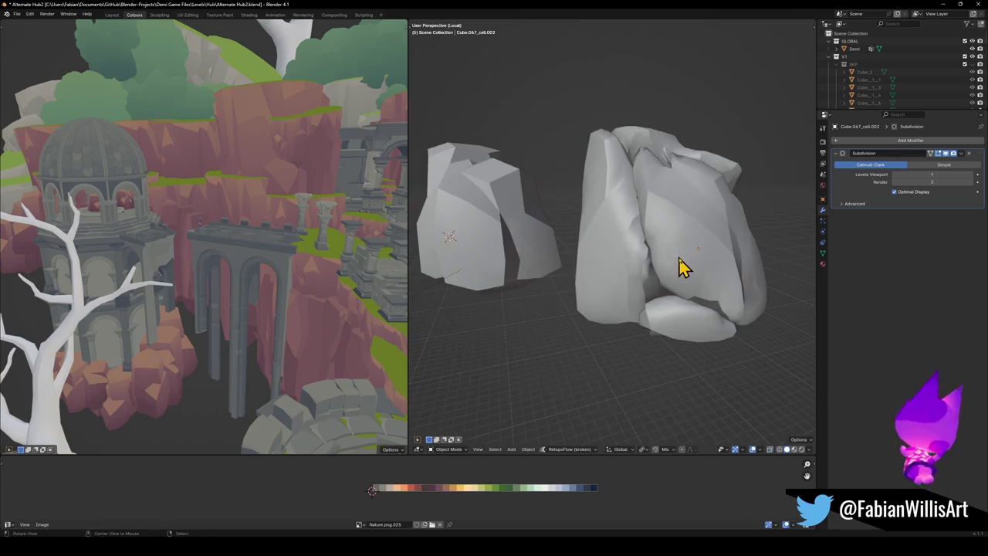
pyautogui.scroll(-3, 668, 264)
pyautogui.scroll(5, 622, 270)
pyautogui.moveTo(622, 269)
pyautogui.mouseDown(button='middle')
pyautogui.moveTo(765, 271)
pyautogui.moveTo(798, 256)
pyautogui.mouseUp(button='middle')
pyautogui.scroll(-3, 644, 265)
pyautogui.scroll(3, 644, 265)
pyautogui.scroll(4, 703, 265)
pyautogui.scroll(-3, 633, 244)
# - Return to Material Preview to see the pink palette colours, and box-select the rock pieces
pyautogui.press('z')
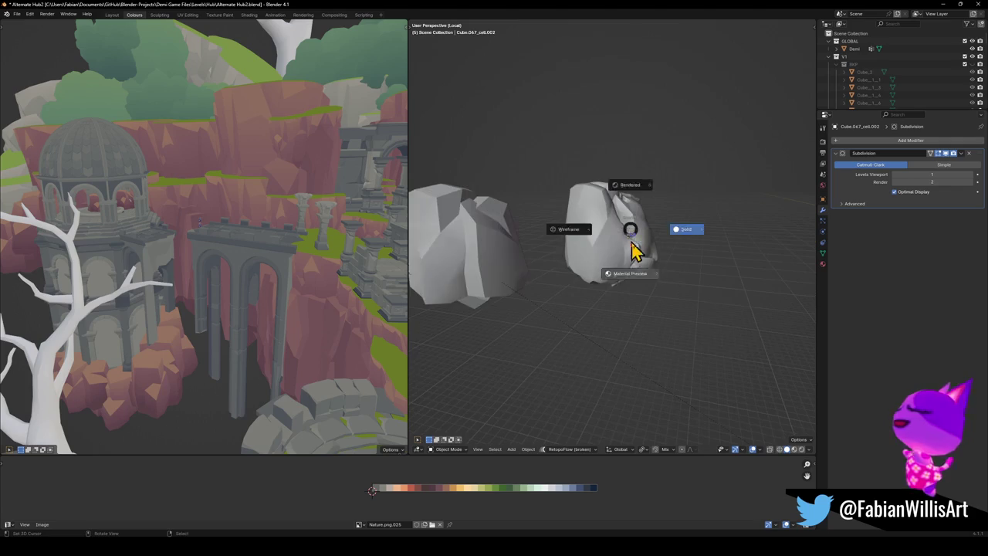
pyautogui.click(633, 243)
pyautogui.moveTo(650, 260); pyautogui.dragTo(637, 258, button='middle')
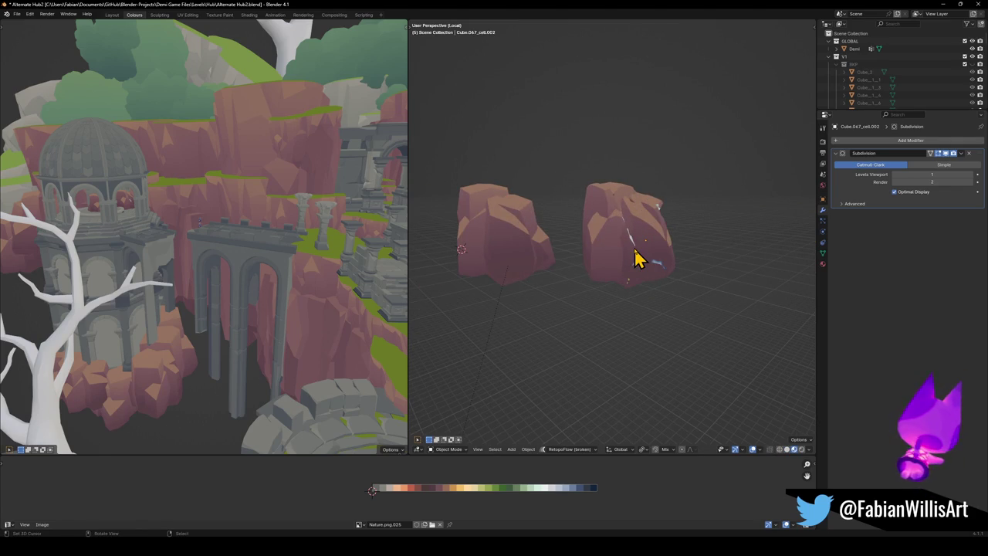
pyautogui.scroll(2, 636, 257)
pyautogui.scroll(1, 639, 274)
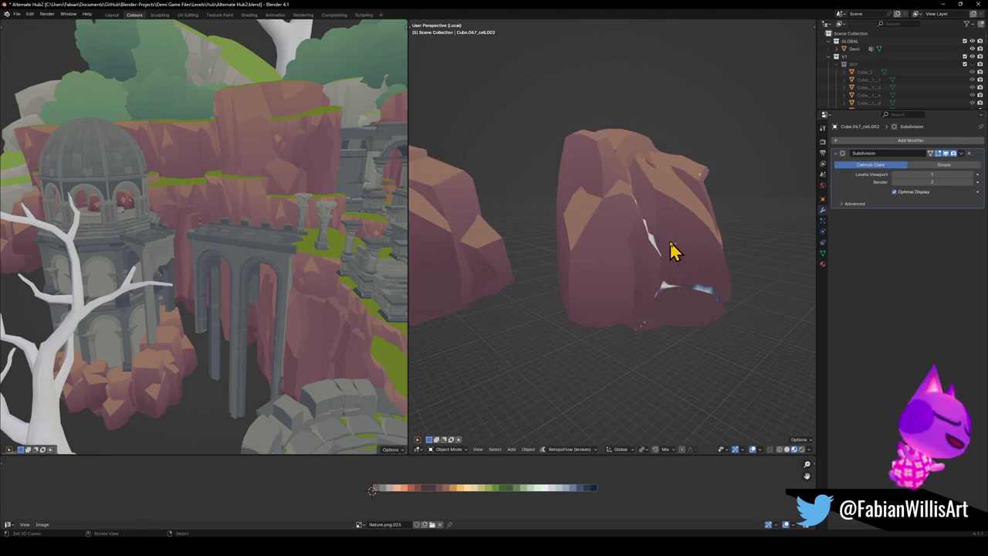
pyautogui.moveTo(564, 139); pyautogui.dragTo(734, 341)
# - In Edit Mode, select linked face groups on the rock and reveal hidden faces
pyautogui.press('Tab')
pyautogui.hotkey('alt', 'a')
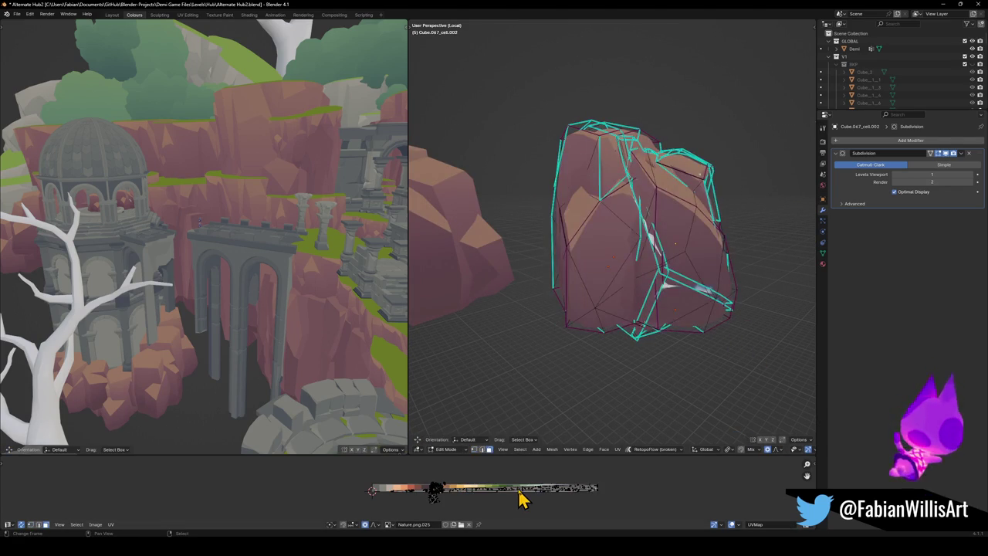
pyautogui.press('l')
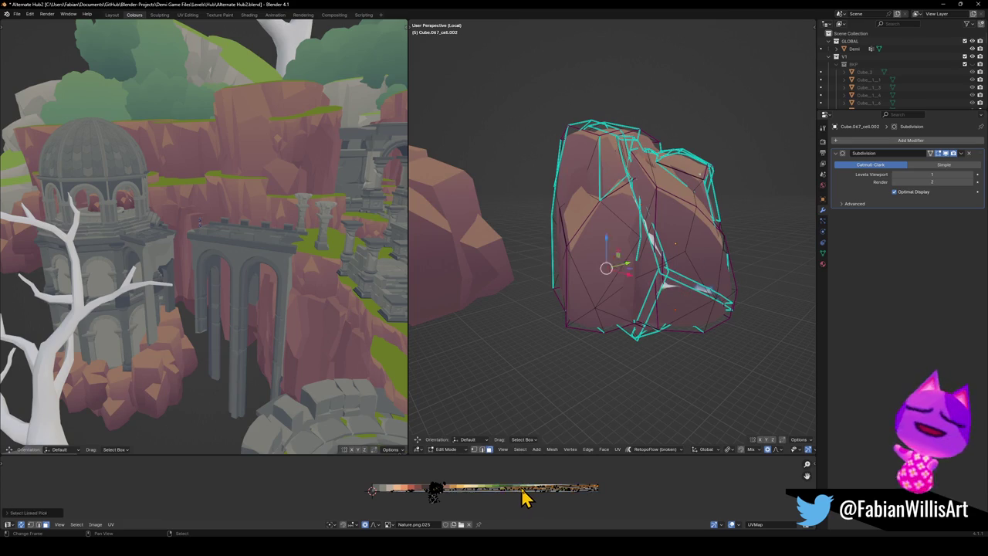
pyautogui.moveTo(522, 498); pyautogui.dragTo(547, 498)
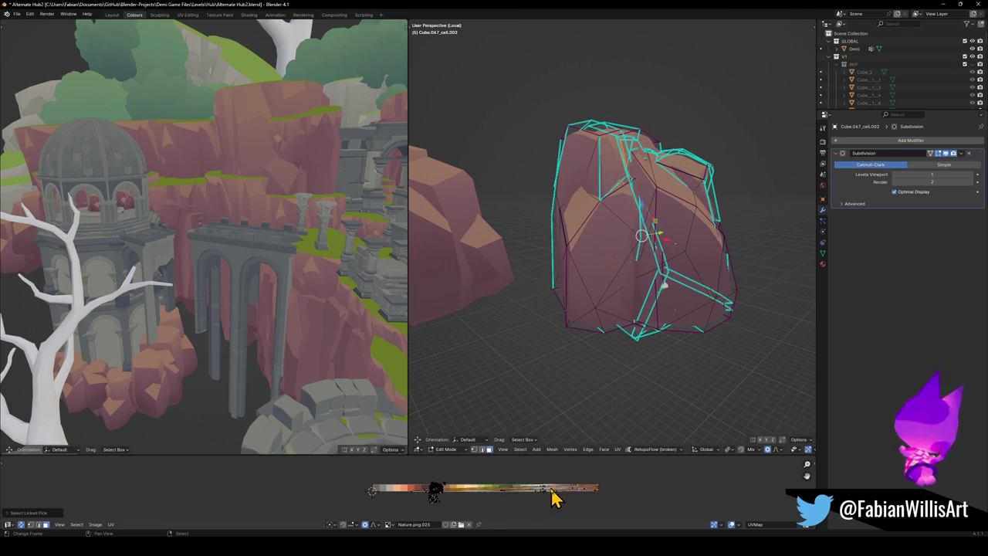
pyautogui.click(545, 492)
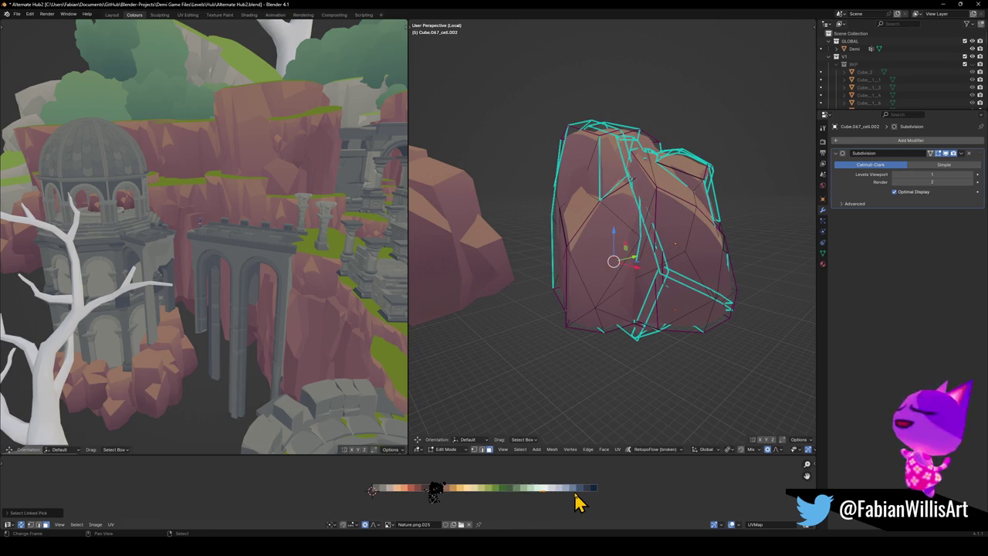
pyautogui.hotkey('alt', 'h')
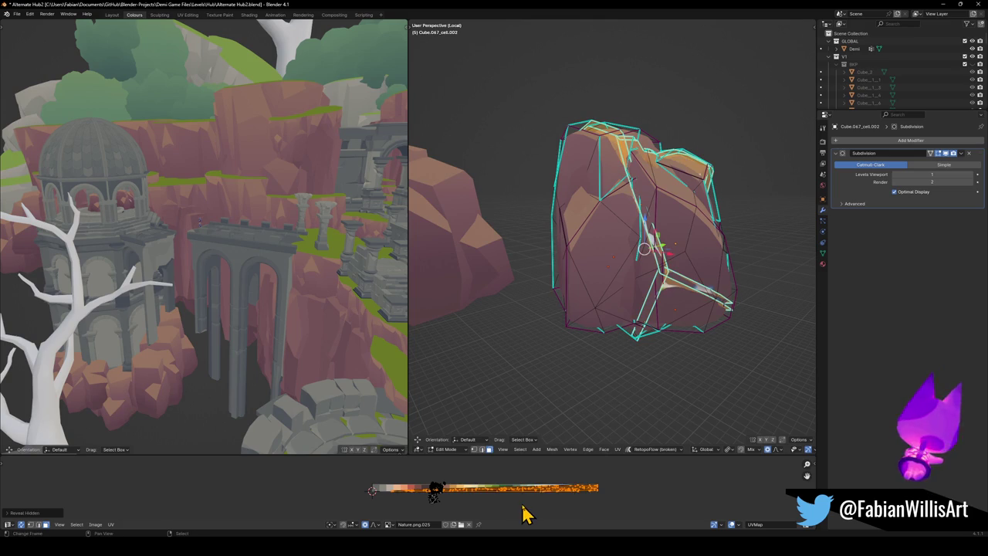
# - Squeeze the selected UVs along X and slide them onto a new palette colour
pyautogui.press('s')
pyautogui.press('x')
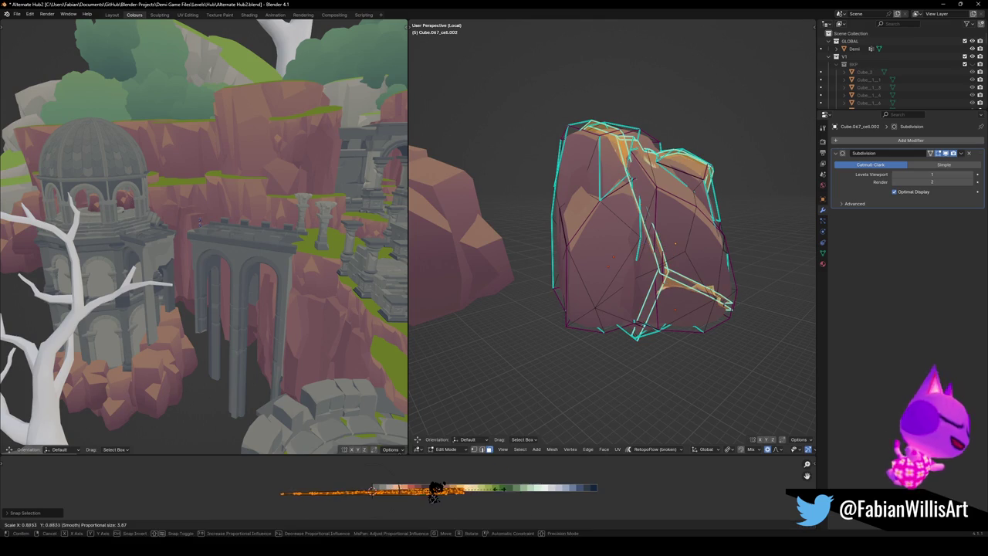
pyautogui.click(380, 499)
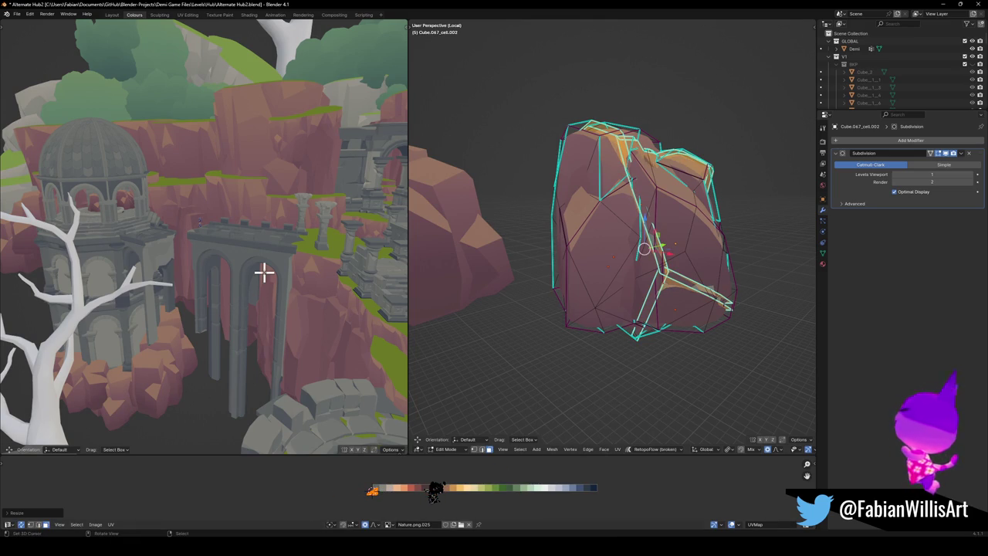
pyautogui.press('KP_Decimal')
pyautogui.moveTo(265, 272)
pyautogui.mouseDown(button='middle')
pyautogui.moveTo(283, 267)
pyautogui.moveTo(278, 348)
pyautogui.mouseUp(button='middle')
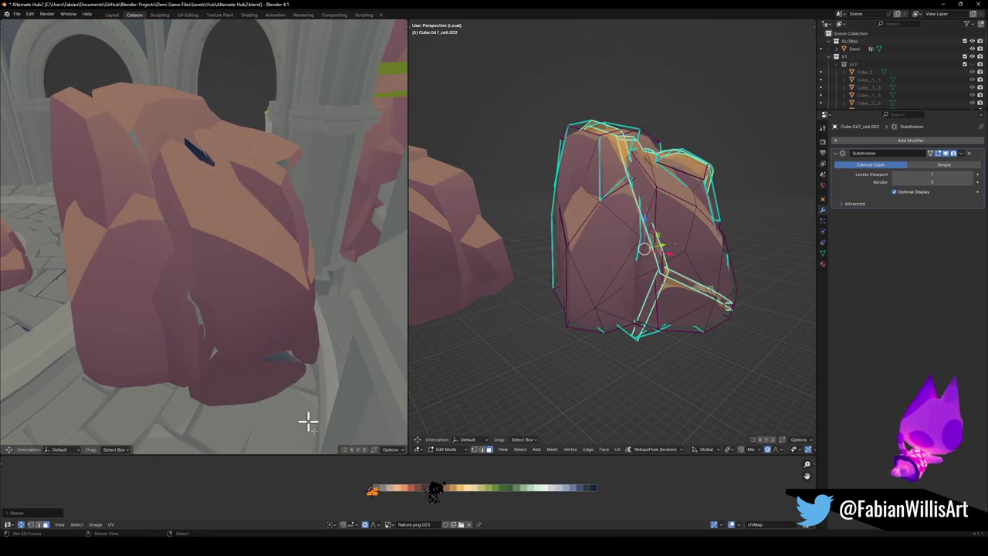
pyautogui.press('g')
pyautogui.press('x')
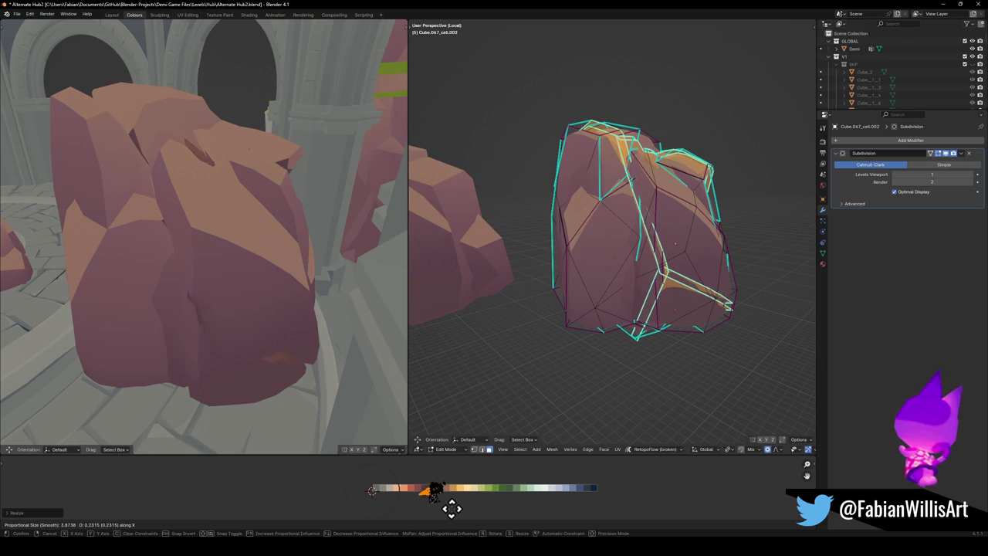
pyautogui.click(446, 485)
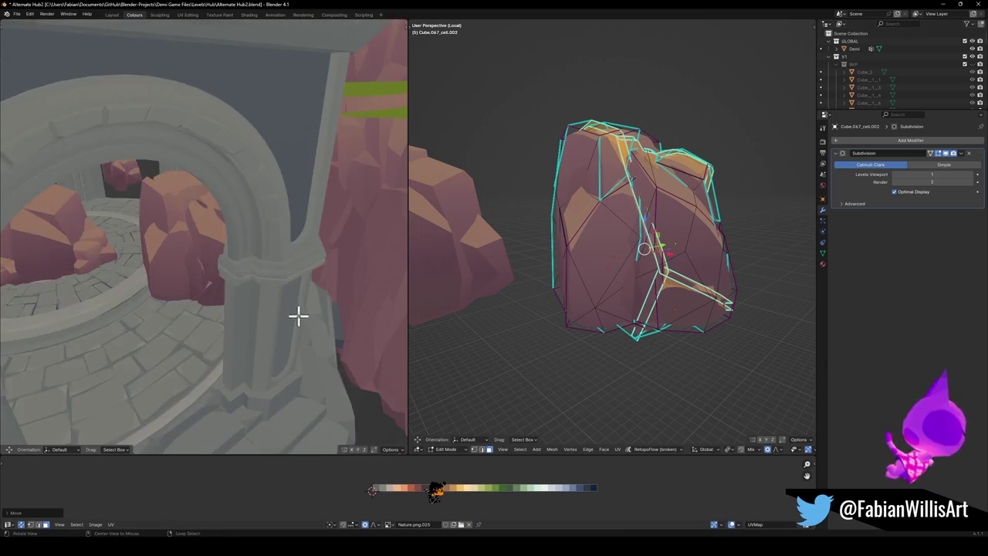
# - Shrink the UVs further and move them onto a lighter palette tone
pyautogui.moveTo(251, 269); pyautogui.dragTo(332, 325, button='middle')
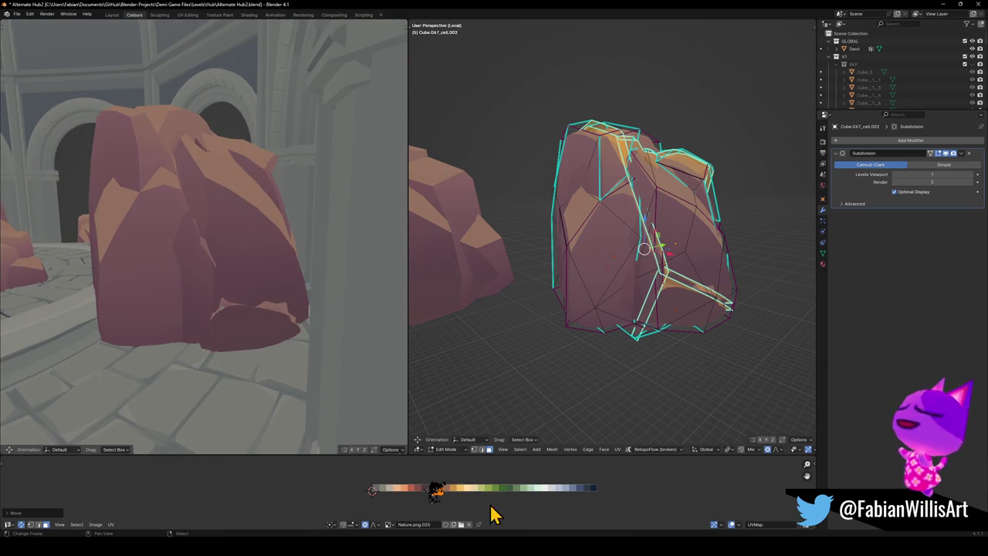
pyautogui.press('s')
pyautogui.click(436, 489)
pyautogui.press('g')
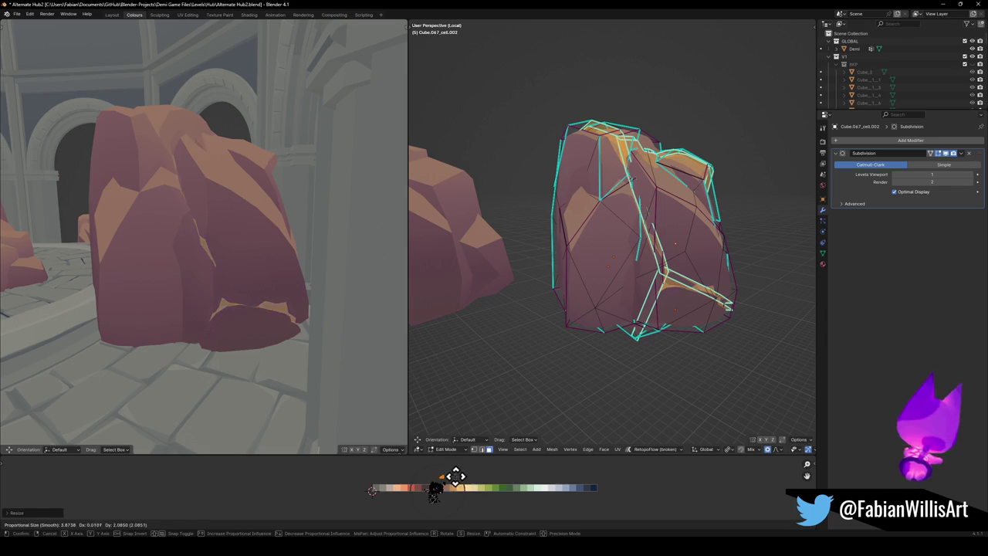
pyautogui.click(459, 498)
pyautogui.moveTo(232, 255)
pyautogui.mouseDown(button='middle')
pyautogui.moveTo(258, 239)
pyautogui.moveTo(174, 249)
pyautogui.moveTo(249, 259)
pyautogui.moveTo(236, 293)
pyautogui.moveTo(247, 303)
pyautogui.mouseUp(button='middle')
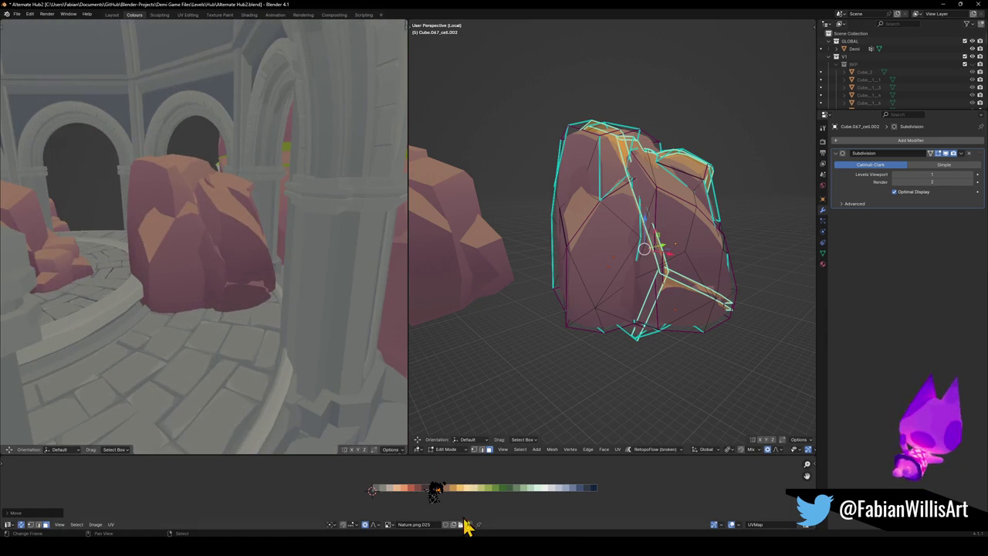
pyautogui.press('g')
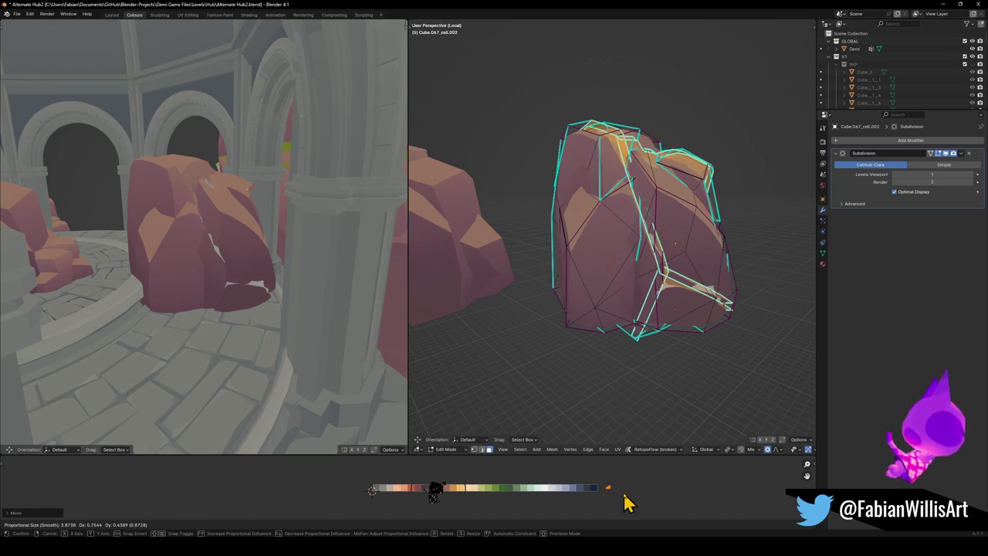
pyautogui.click(623, 491)
# - Slide the highlight facets' UVs horizontally to their final palette colour
pyautogui.moveTo(269, 227)
pyautogui.mouseDown(button='middle')
pyautogui.moveTo(260, 260)
pyautogui.moveTo(239, 260)
pyautogui.mouseUp(button='middle')
pyautogui.press('g')
pyautogui.press('x')
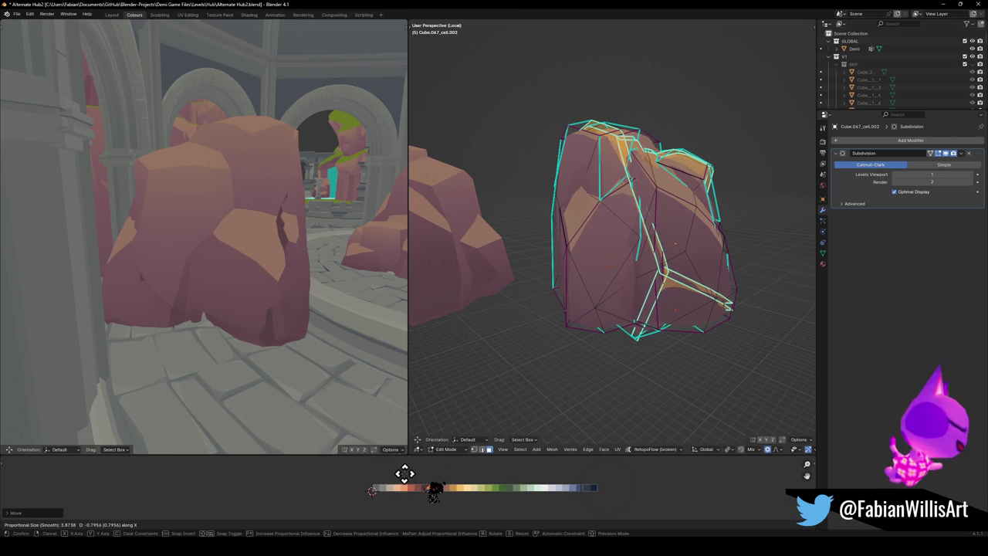
pyautogui.click(404, 474)
pyautogui.moveTo(340, 370)
pyautogui.mouseDown(button='middle')
pyautogui.moveTo(283, 294)
pyautogui.moveTo(358, 294)
pyautogui.moveTo(271, 283)
pyautogui.moveTo(302, 278)
pyautogui.mouseUp(button='middle')
# - Back in Object Mode, move the rock to a new spot and join the two pieces
pyautogui.press('Tab')
pyautogui.press('g')
pyautogui.click(602, 268)
pyautogui.hotkey('ctrl', 'j')
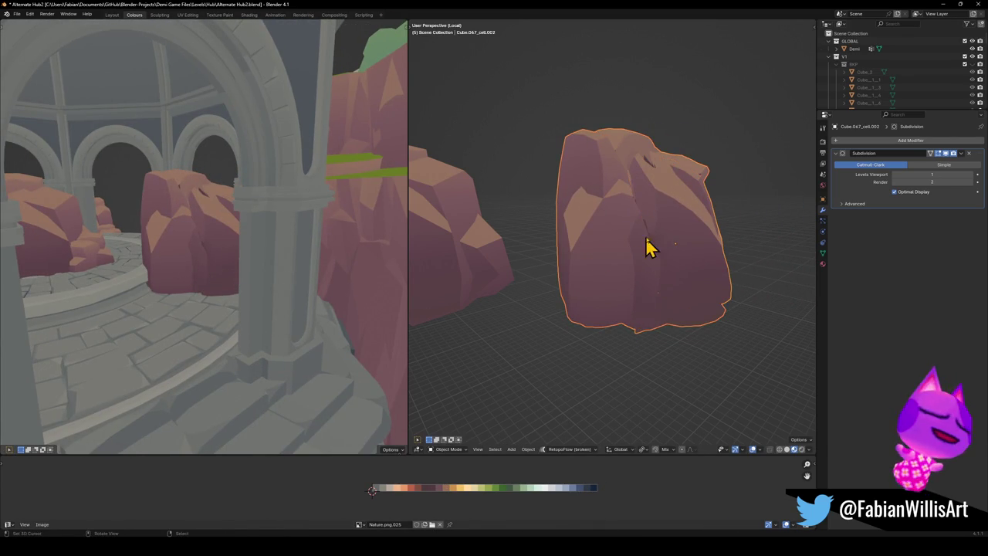
# - Add a Decimate modifier to the joined rock and lower its Ratio
pyautogui.moveTo(650, 255); pyautogui.dragTo(674, 253, button='middle')
pyautogui.click(938, 141)
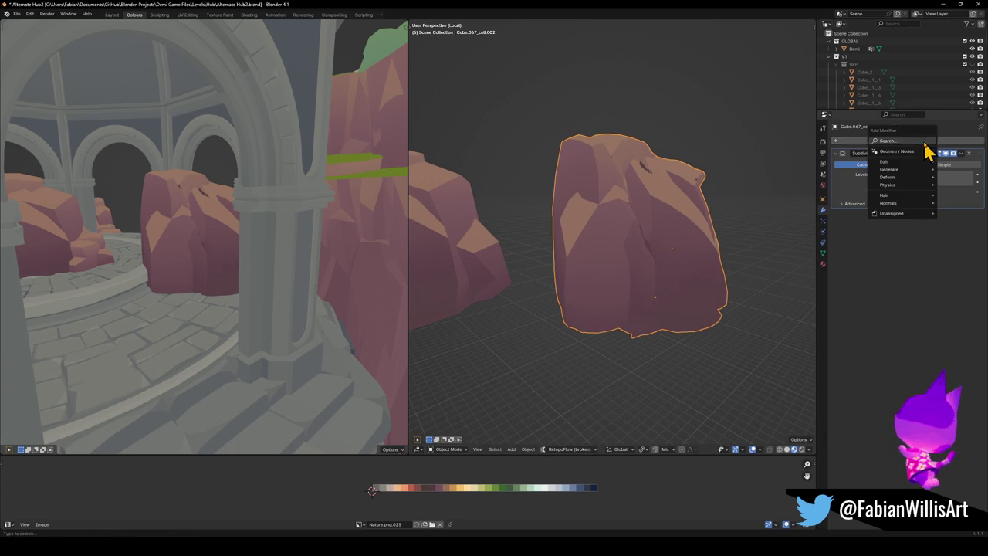
pyautogui.write('dec')
pyautogui.click(905, 155)
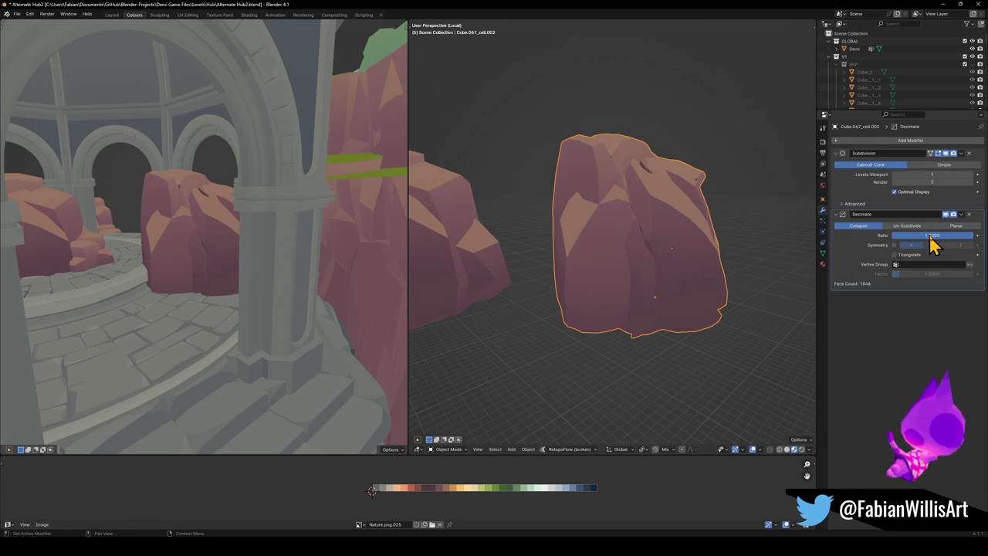
pyautogui.moveTo(944, 236); pyautogui.dragTo(896, 236)
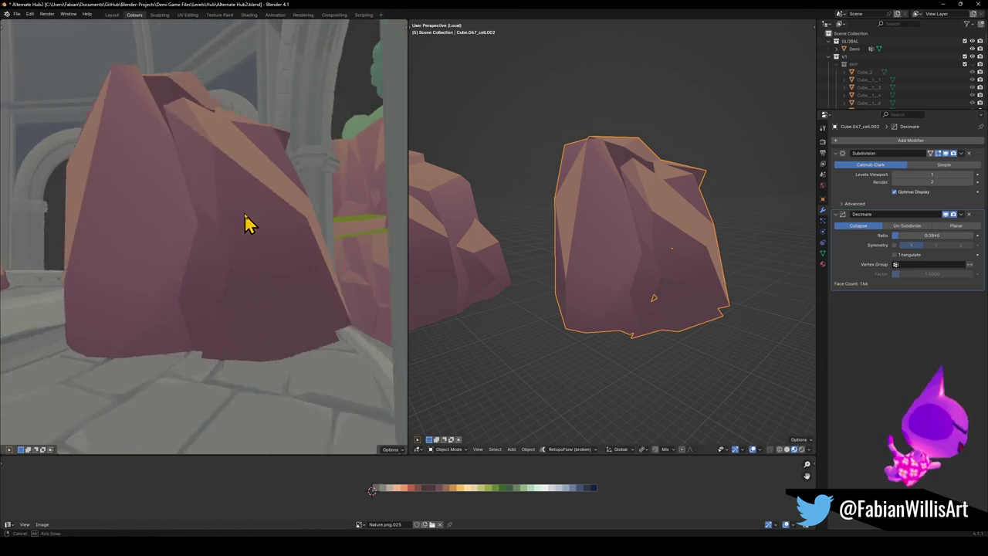
# - Delete the decimated rock and bring the file browser to the front
pyautogui.moveTo(249, 236)
pyautogui.mouseDown(button='middle')
pyautogui.moveTo(6, 239)
pyautogui.moveTo(375, 247)
pyautogui.moveTo(287, 242)
pyautogui.moveTo(640, 224)
pyautogui.mouseUp(button='middle')
pyautogui.press('Delete')
pyautogui.scroll(-4, 620, 257)
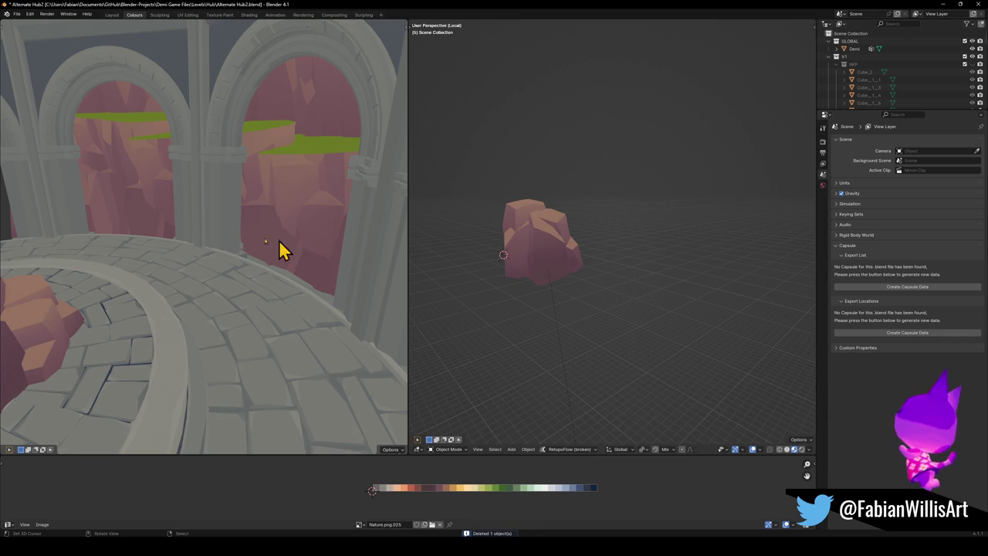
pyautogui.hotkey('alt', 'Tab')
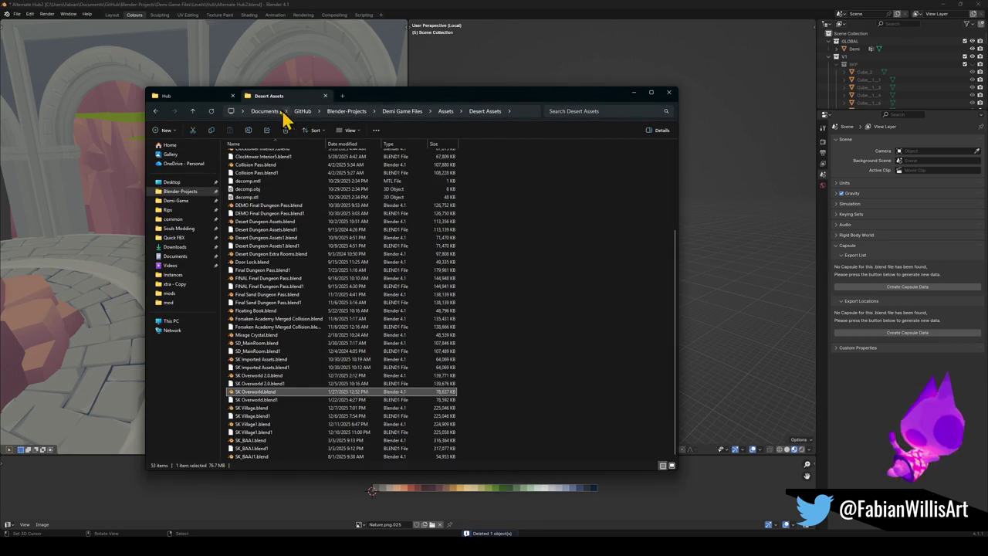
# - Open Sky Kingdom Assets.blend in a new Blender window, then close it
pyautogui.click(193, 112)
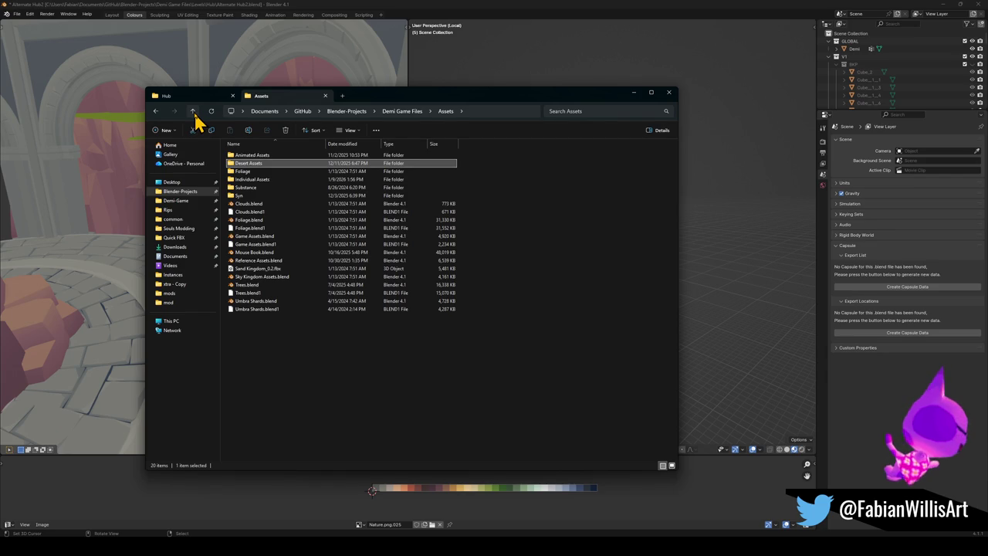
pyautogui.click(281, 281)
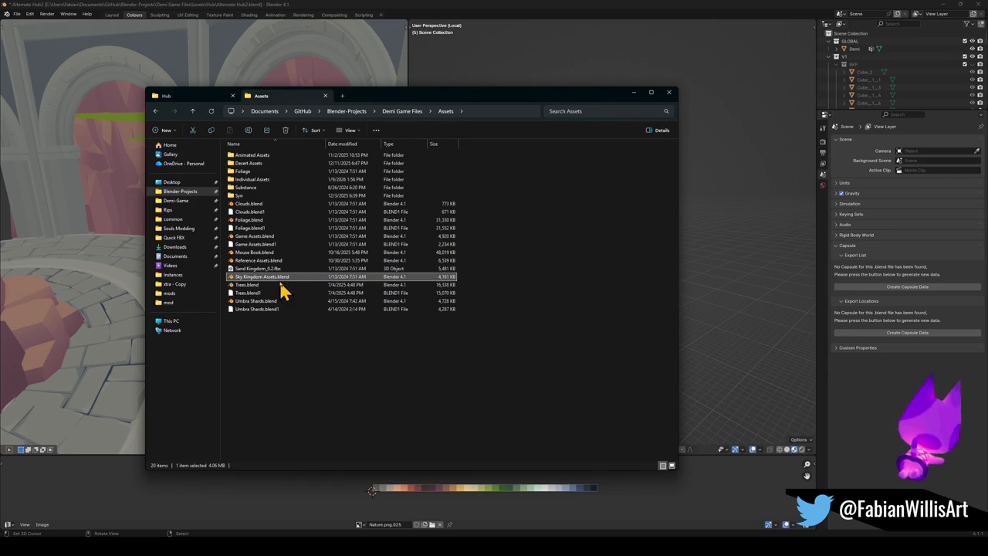
pyautogui.doubleClick(281, 280)
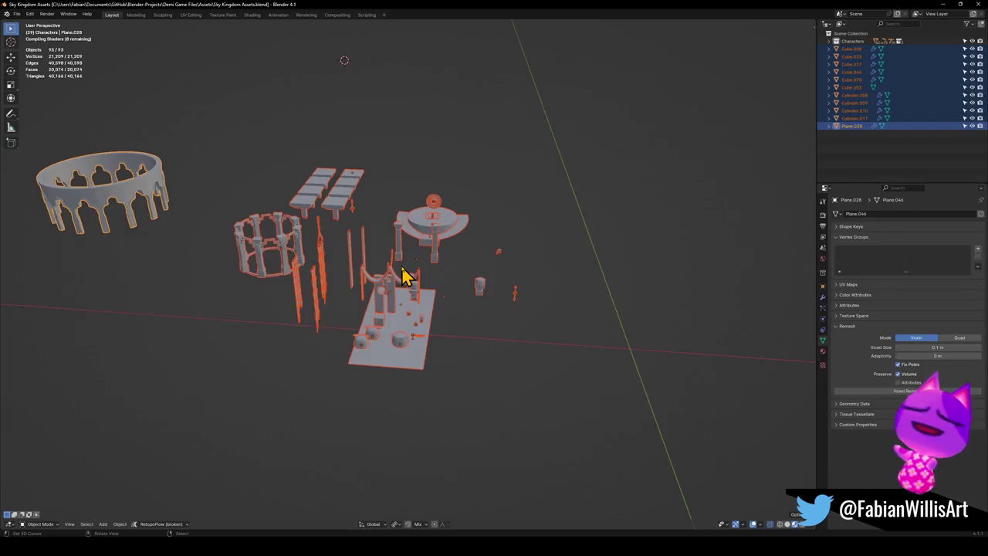
pyautogui.click(981, 5)
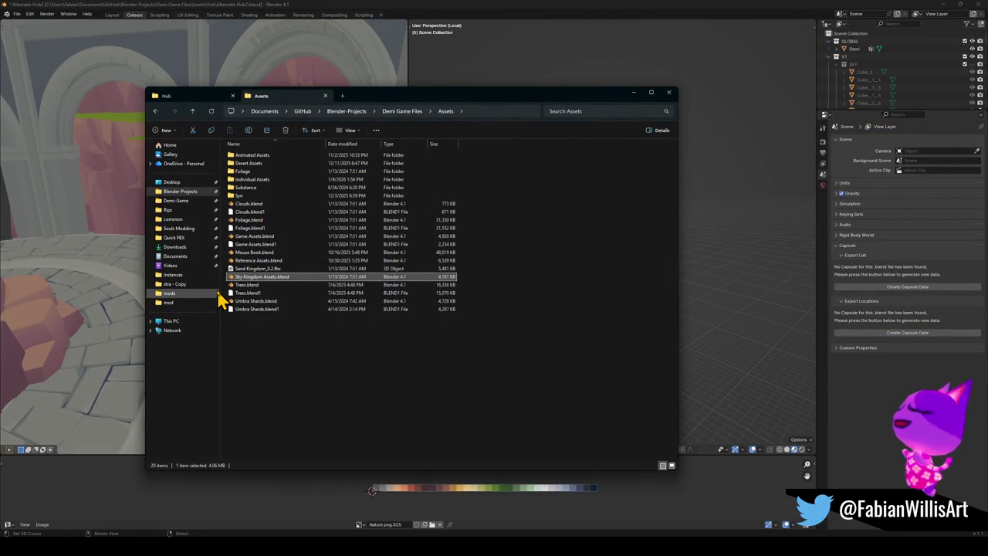
# - Browse Demi Game Files through Levels, Assets, Foliage and FBX, ending in Assets
pyautogui.hotkey('alt', 'Up')
pyautogui.hotkey('alt', 'Up')
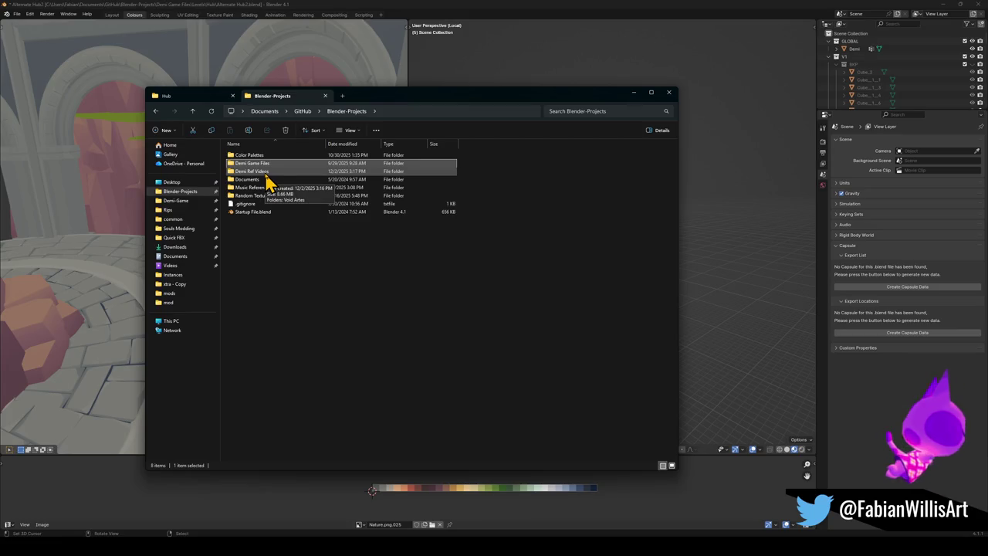
pyautogui.doubleClick(261, 164)
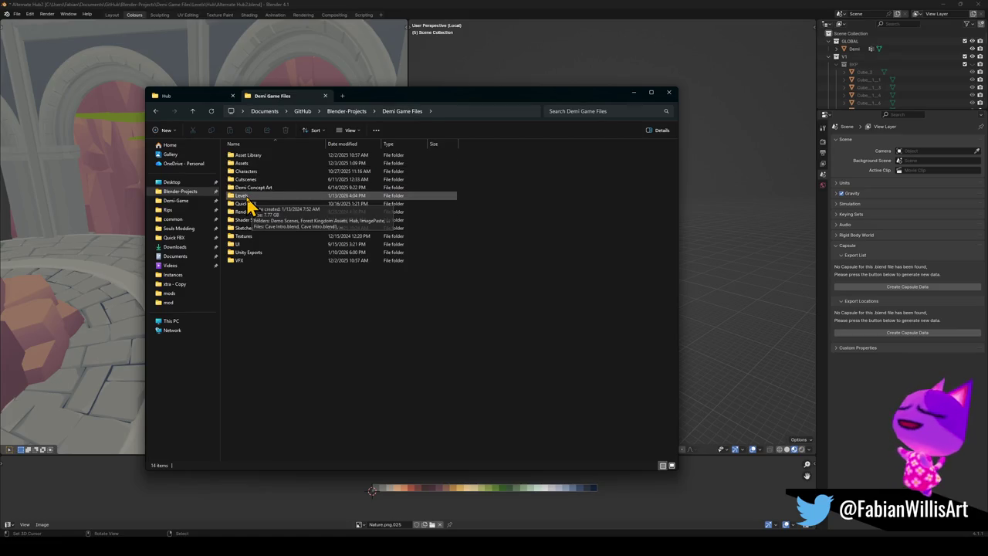
pyautogui.doubleClick(248, 195)
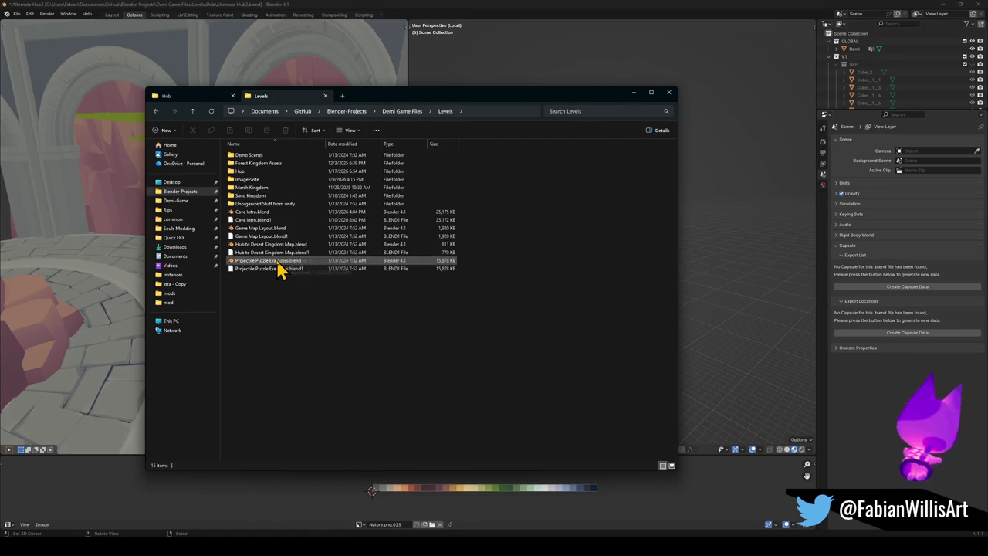
pyautogui.click(193, 112)
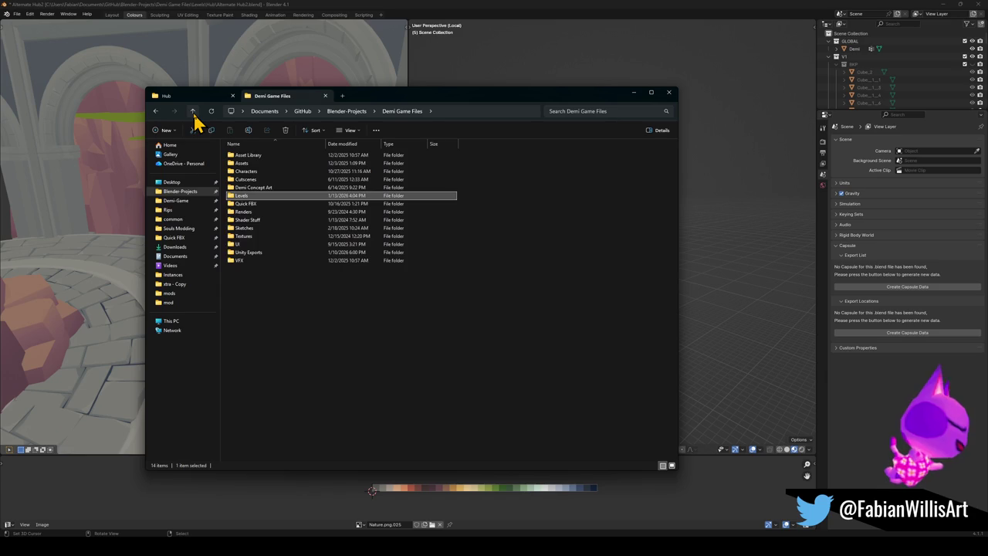
pyautogui.doubleClick(260, 163)
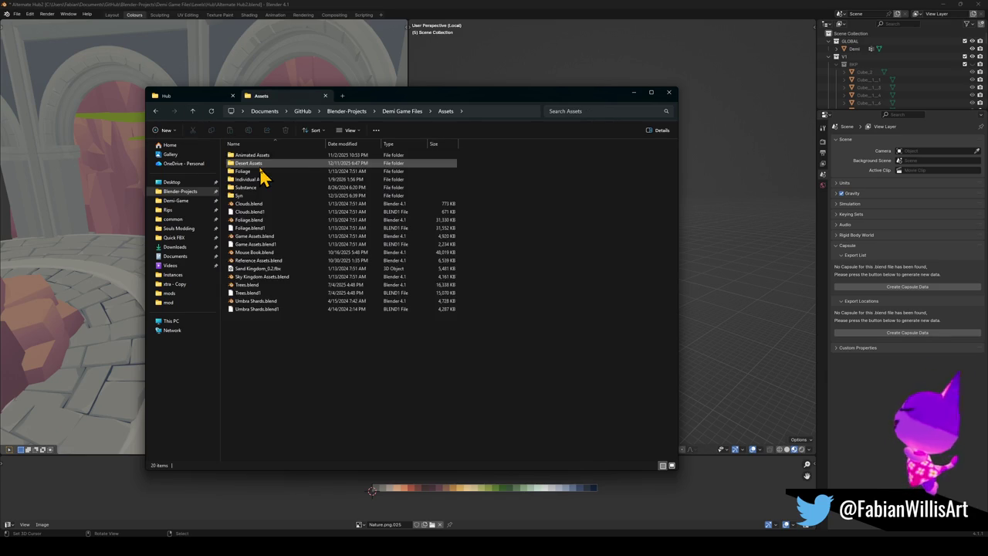
pyautogui.doubleClick(263, 171)
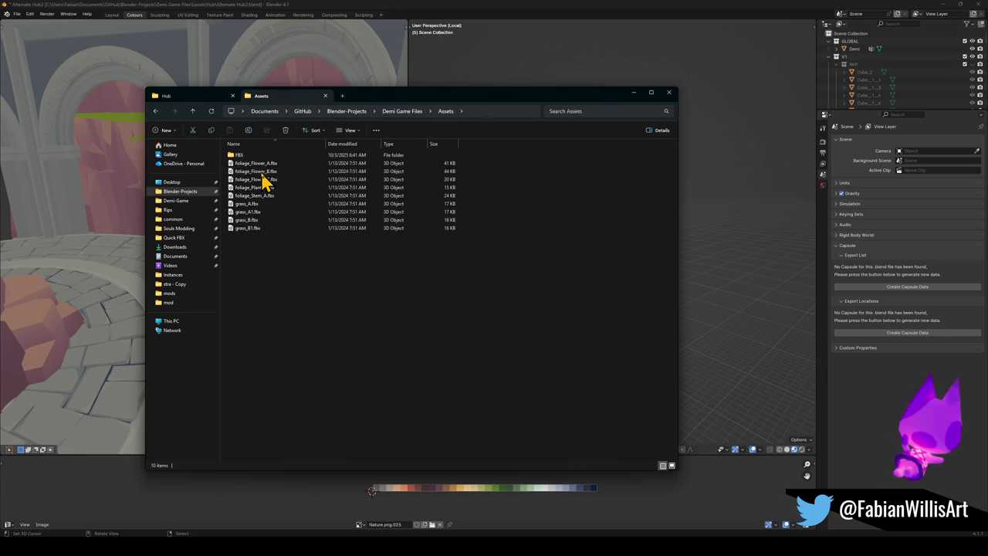
pyautogui.doubleClick(250, 162)
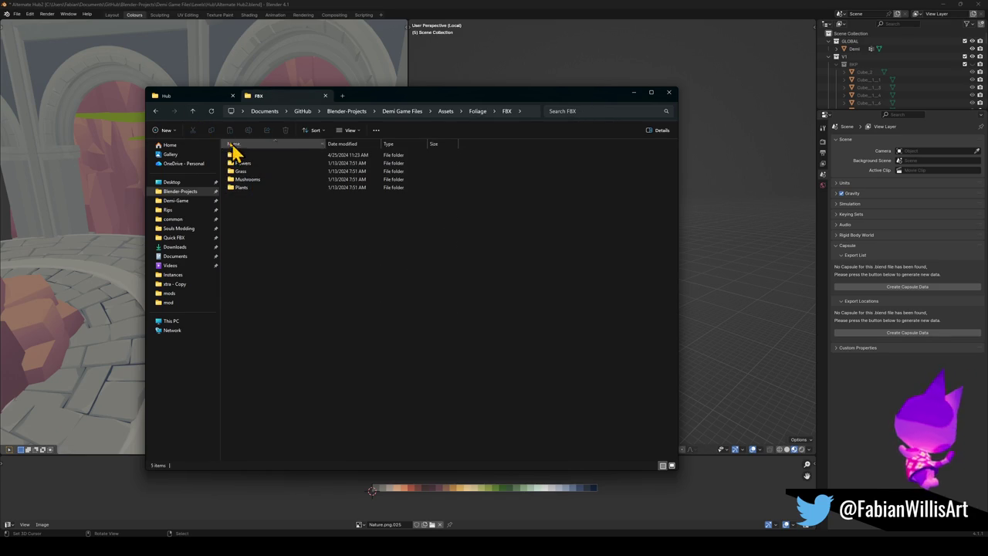
pyautogui.click(193, 111)
pyautogui.click(194, 113)
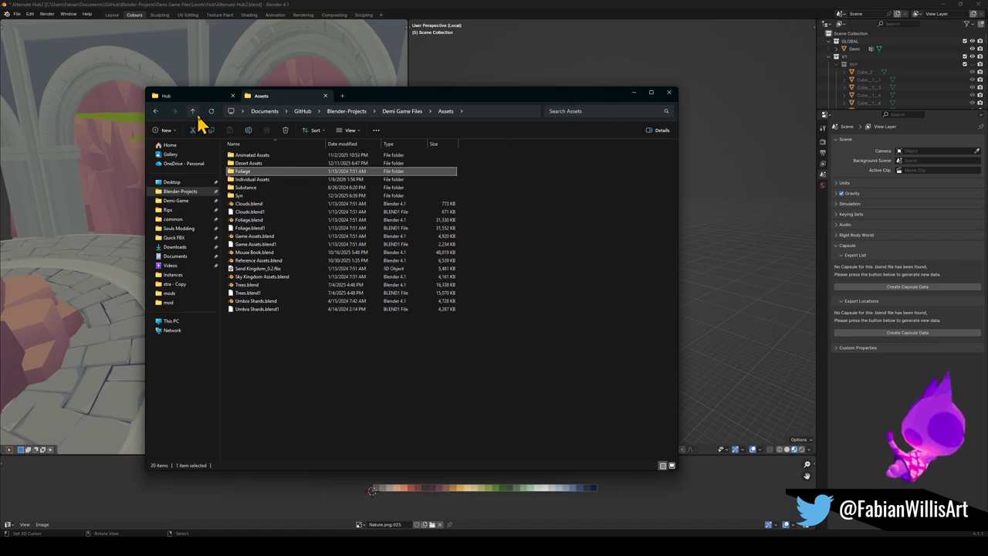
# - Open Trees.blend, copy its rock, minimize that window and return to the hub file
pyautogui.click(266, 285)
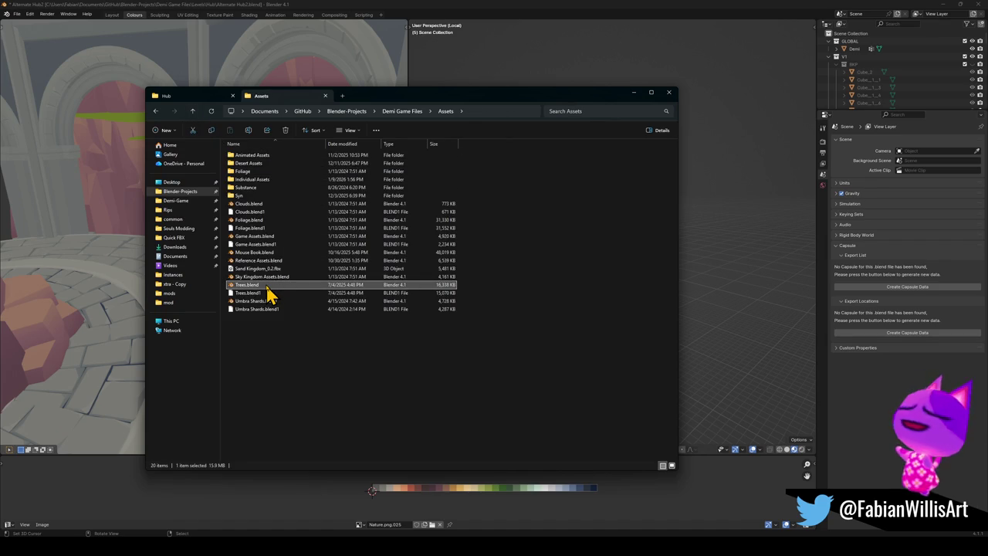
pyautogui.doubleClick(265, 285)
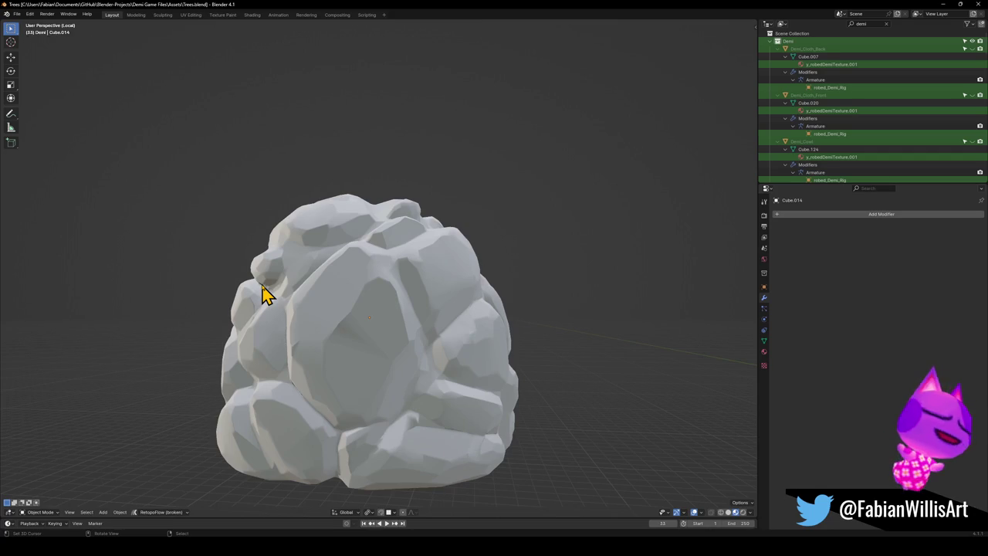
pyautogui.click(375, 282)
pyautogui.hotkey('ctrl', 'c')
pyautogui.click(945, 5)
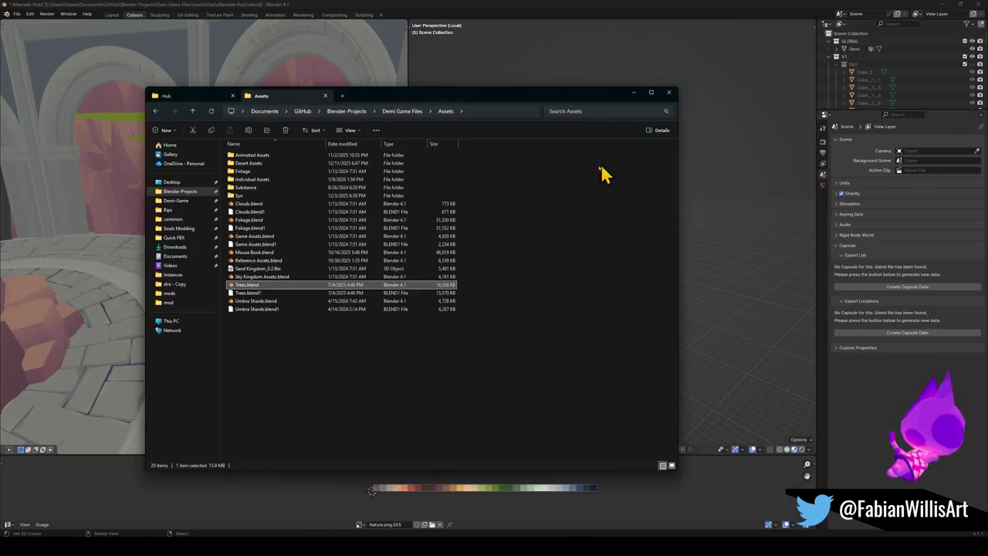
pyautogui.click(532, 10)
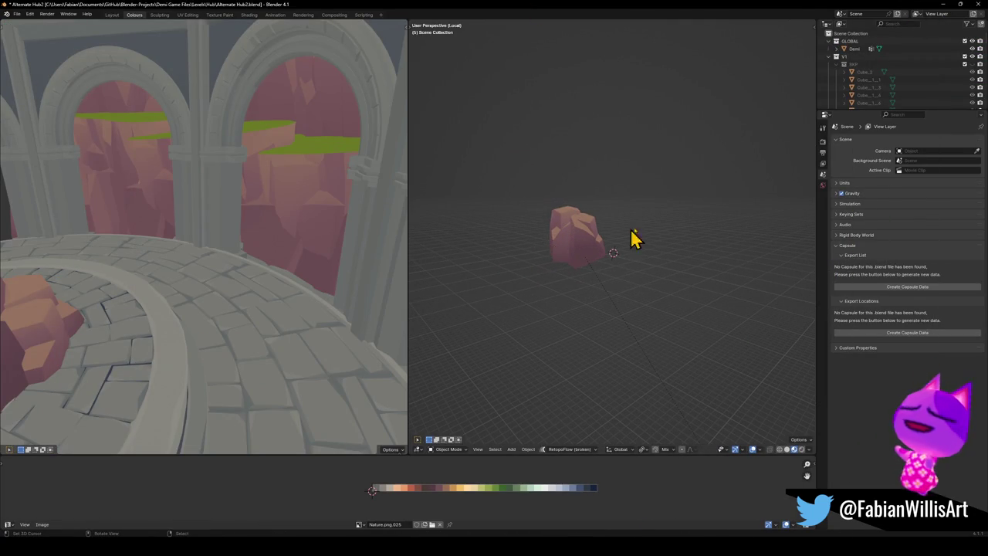
# - Replace the pedestal's large rock with the pasted white rock, snapped to the cursor and raised
pyautogui.press('KP_Divide')
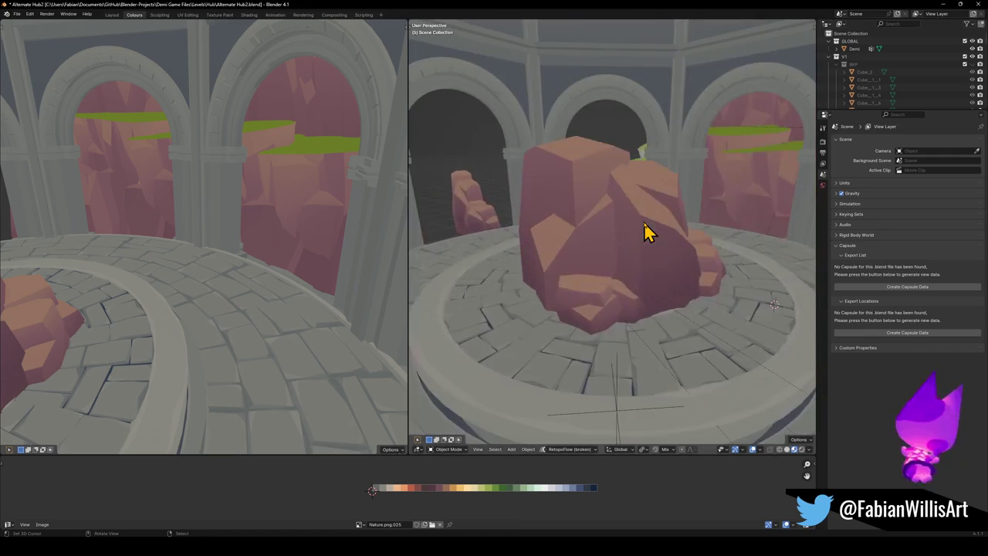
pyautogui.click(633, 263)
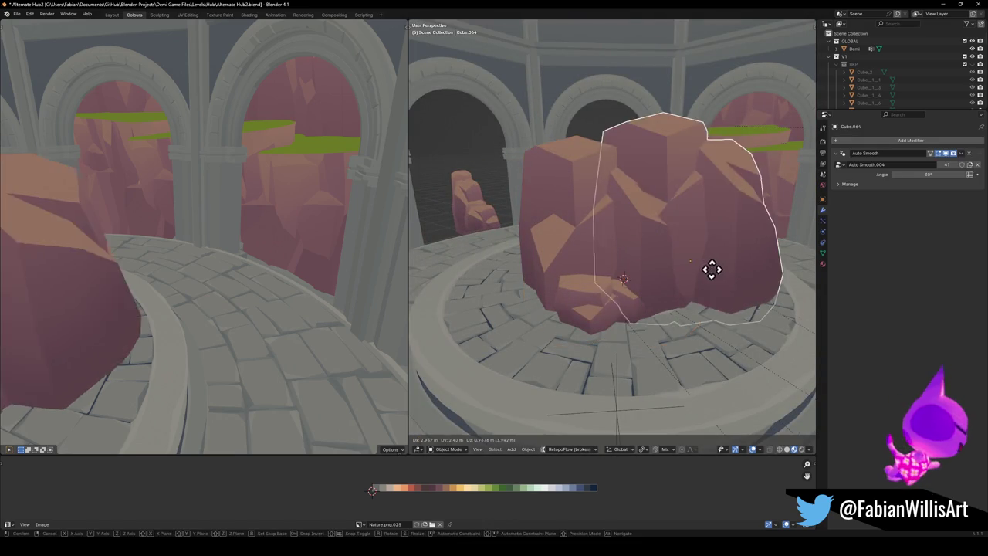
pyautogui.press('Delete')
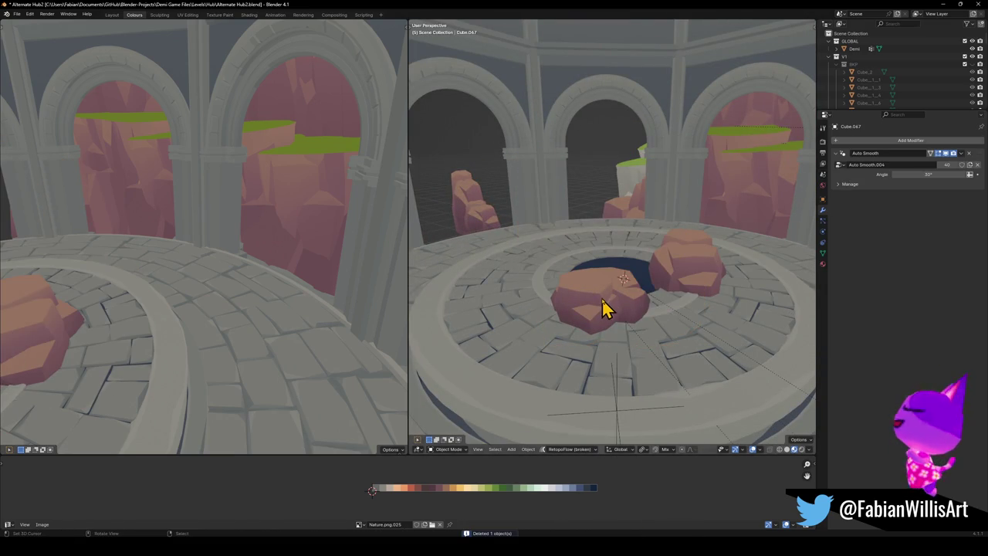
pyautogui.moveTo(645, 278); pyautogui.dragTo(646, 291, button='middle')
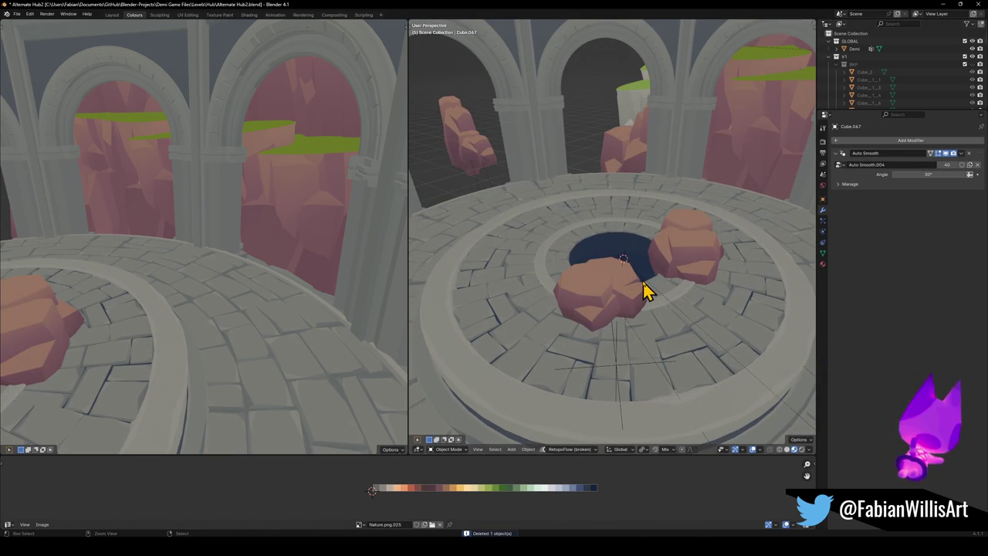
pyautogui.hotkey('ctrl', 'v')
pyautogui.hotkey('shift', 's')
pyautogui.press('g')
pyautogui.press('z')
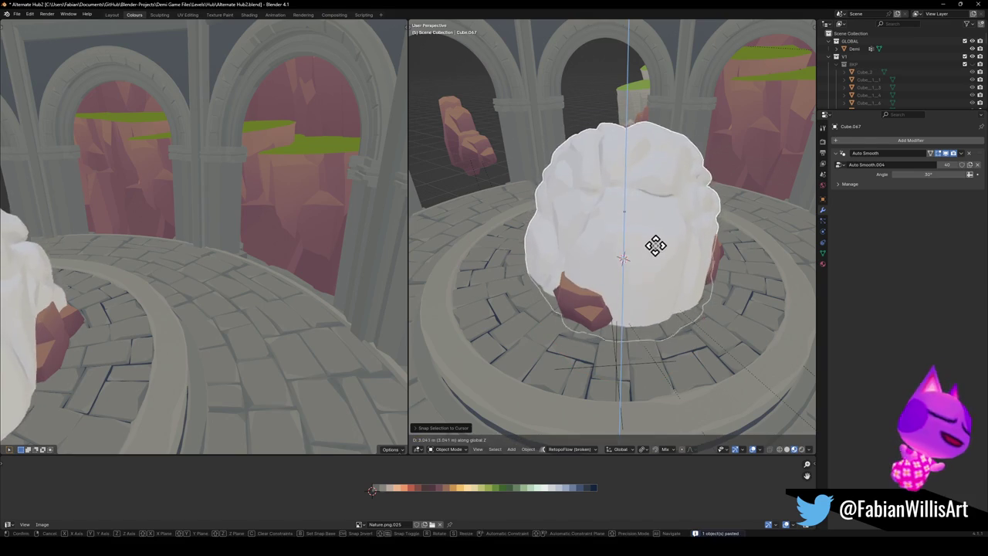
pyautogui.click(655, 244)
# - Scale the pasted rock down to a smaller size
pyautogui.moveTo(209, 275)
pyautogui.mouseDown(button='middle')
pyautogui.moveTo(170, 286)
pyautogui.moveTo(190, 289)
pyautogui.moveTo(185, 266)
pyautogui.mouseUp(button='middle')
pyautogui.scroll(2, 132, 231)
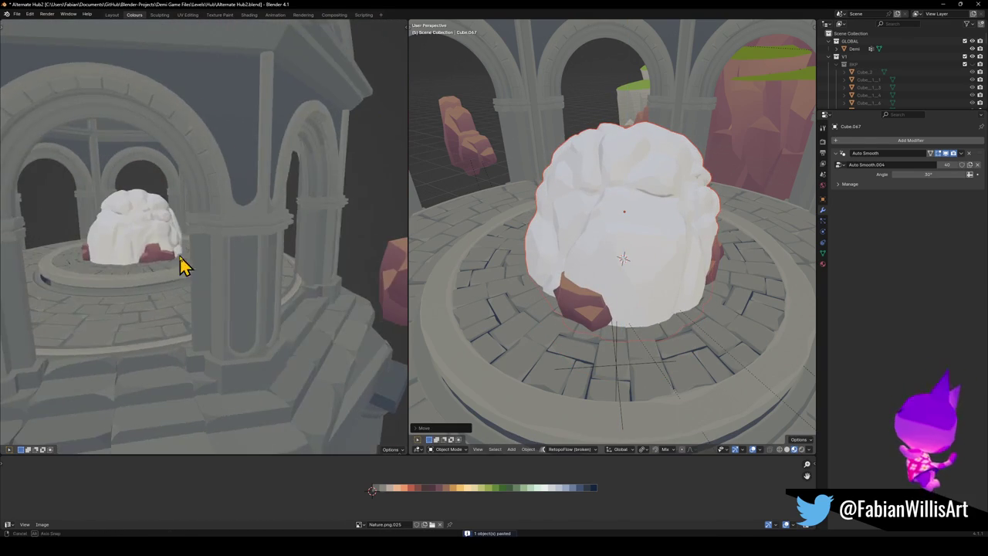
pyautogui.scroll(3, 227, 245)
pyautogui.scroll(1, 276, 249)
pyautogui.press('s')
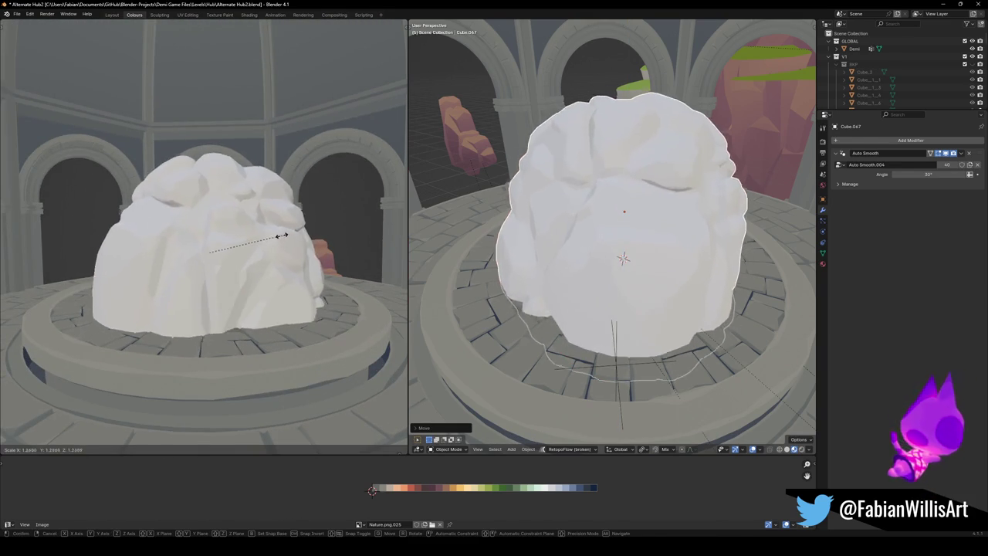
pyautogui.click(268, 252)
# - Delete the two small rocks beside the pedestal
pyautogui.hotkey('alt', 'a')
pyautogui.press('Delete')
pyautogui.click(702, 274)
pyautogui.press('Delete')
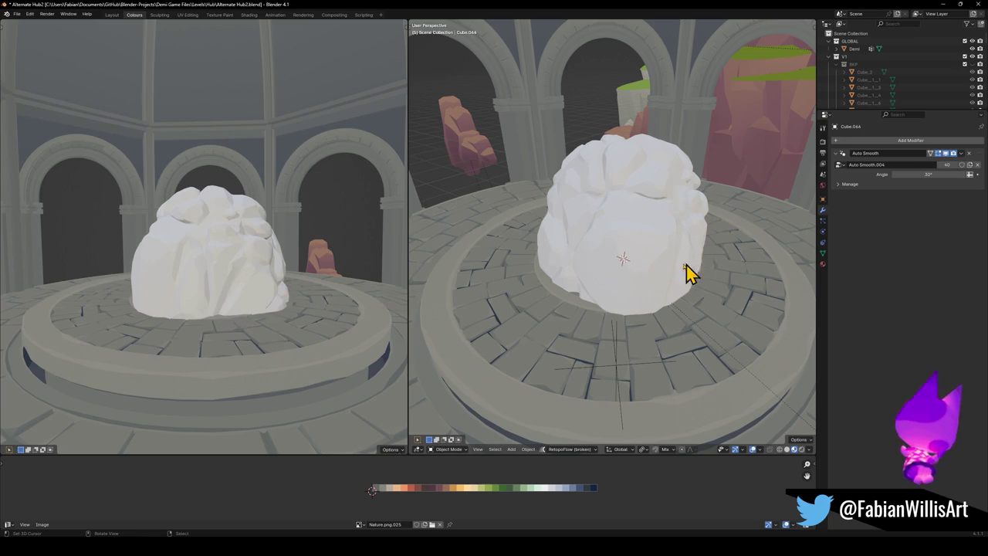
# - Stretch the pasted rock taller along Z and adjust its height on the pedestal
pyautogui.click(657, 261)
pyautogui.press('s')
pyautogui.press('z')
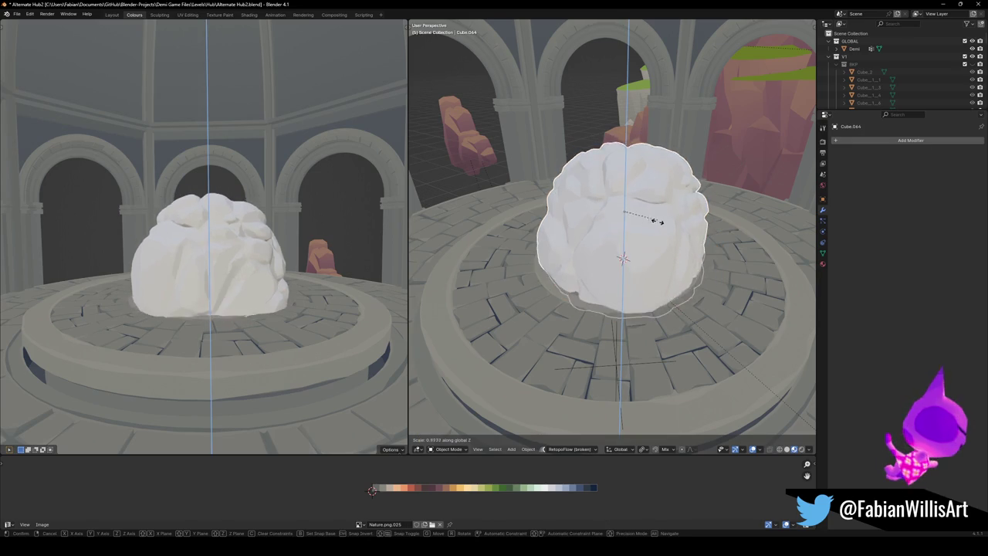
pyautogui.click(654, 267)
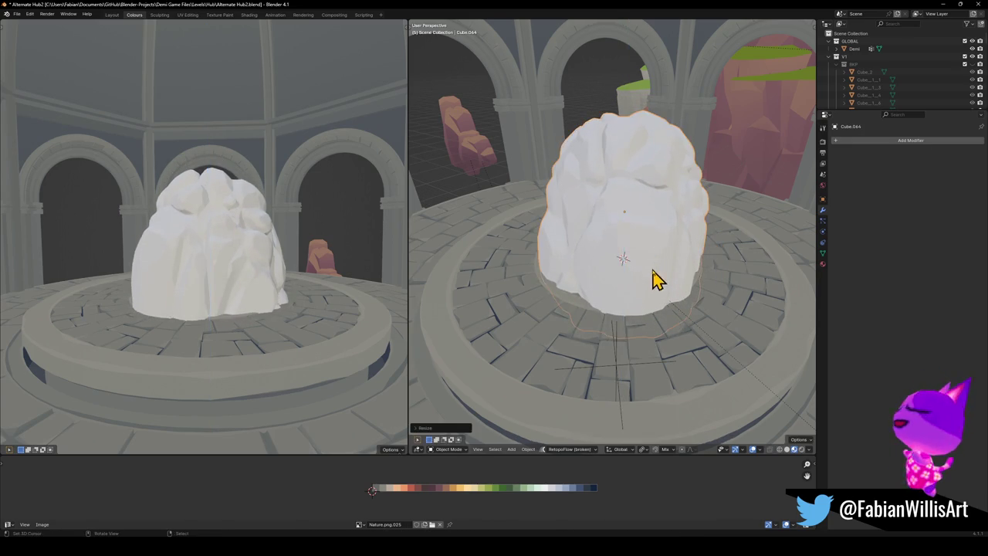
pyautogui.press('g')
pyautogui.press('z')
pyautogui.click(645, 251)
pyautogui.moveTo(644, 254)
pyautogui.mouseDown(button='middle')
pyautogui.moveTo(640, 277)
pyautogui.moveTo(646, 265)
pyautogui.mouseUp(button='middle')
# - Duplicate the rock and place the copy off to the left, beyond the arches
pyautogui.hotkey('shift', 'd')
pyautogui.click(555, 270)
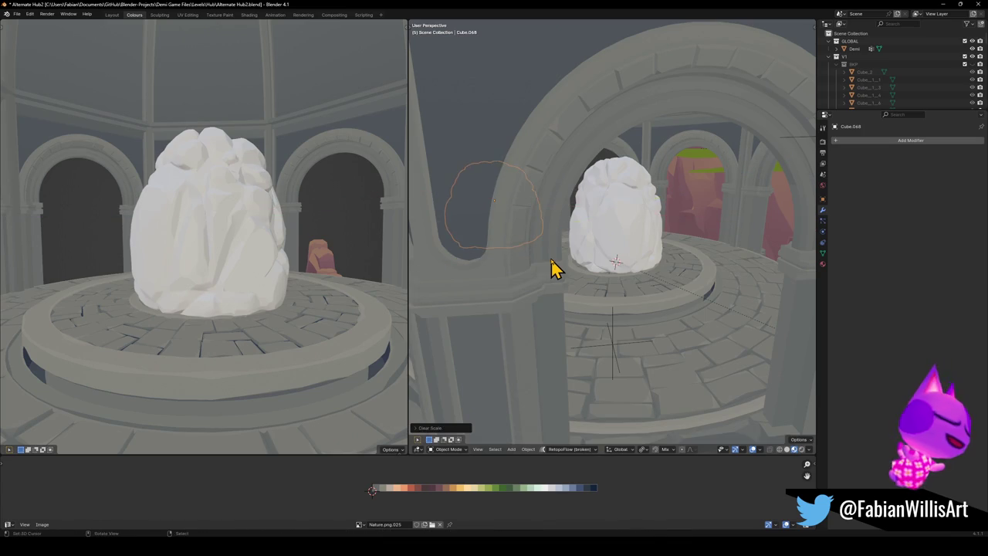
pyautogui.moveTo(556, 269); pyautogui.dragTo(589, 262, button='middle')
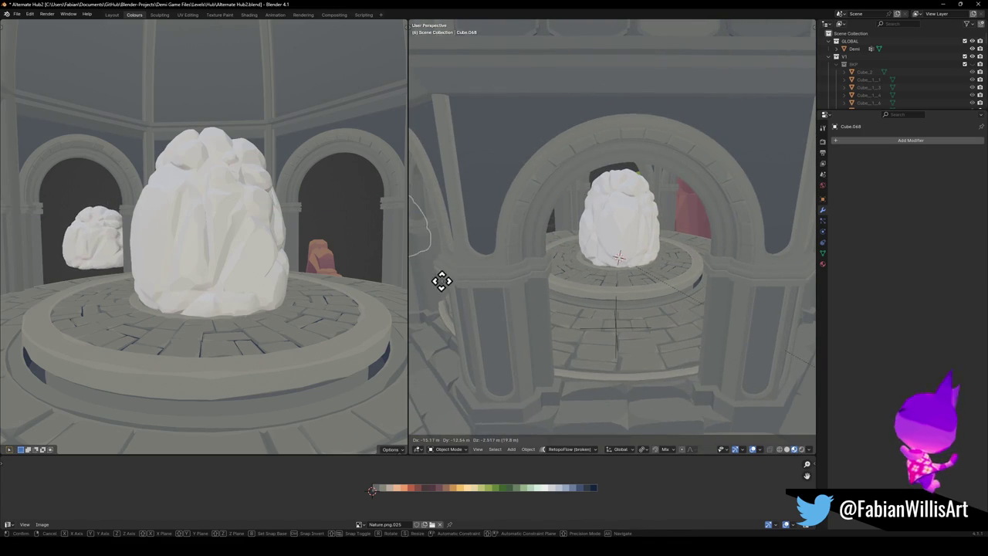
pyautogui.click(445, 287)
pyautogui.scroll(4, 625, 247)
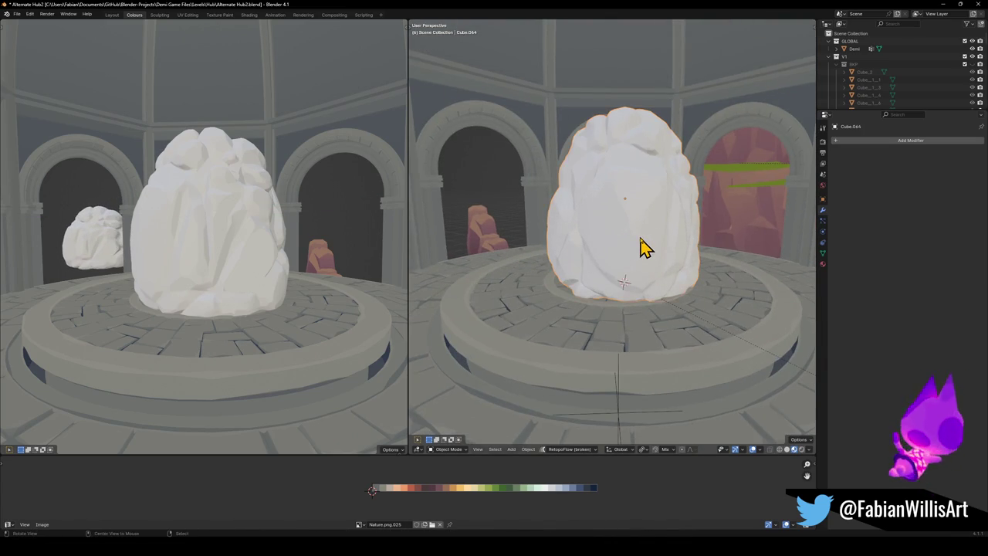
# - Inspect the rock's mesh geometry in Edit Mode, then reframe the view on the central rock
pyautogui.press('Tab')
pyautogui.scroll(2, 617, 247)
pyautogui.scroll(2, 595, 248)
pyautogui.moveTo(567, 305)
pyautogui.mouseDown(button='middle')
pyautogui.moveTo(586, 285)
pyautogui.moveTo(628, 280)
pyautogui.moveTo(640, 293)
pyautogui.moveTo(636, 315)
pyautogui.moveTo(665, 309)
pyautogui.mouseUp(button='middle')
pyautogui.press('Tab')
pyautogui.scroll(3, 617, 298)
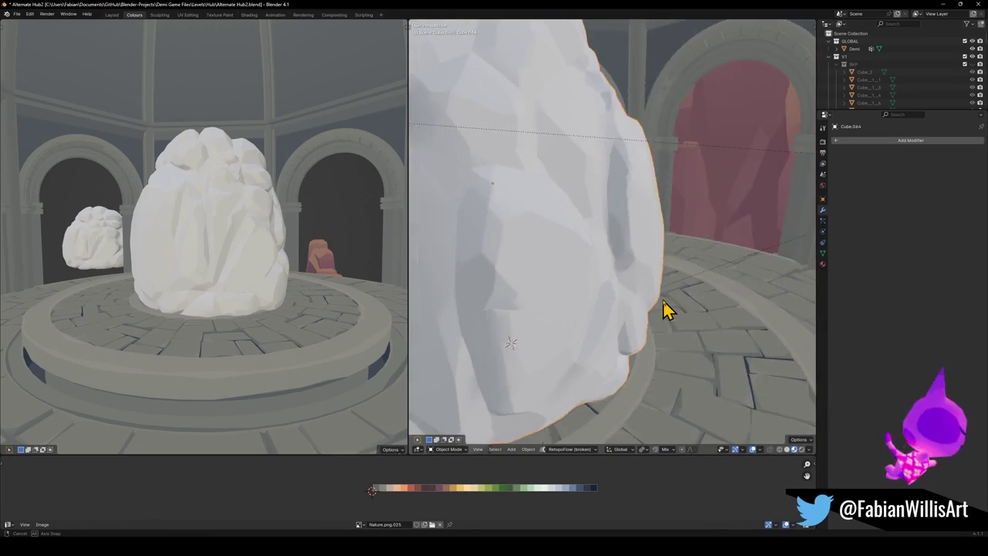
pyautogui.scroll(-3, 665, 308)
pyautogui.moveTo(600, 309); pyautogui.dragTo(610, 287, button='middle')
# - Place the 3D cursor and add the floor tiles to the selection with the rock
pyautogui.keyDown('shift'); pyautogui.rightClick(609, 280); pyautogui.keyUp('shift')
pyautogui.moveTo(667, 320); pyautogui.dragTo(688, 311, button='middle')
pyautogui.click(676, 311)
pyautogui.press('q')
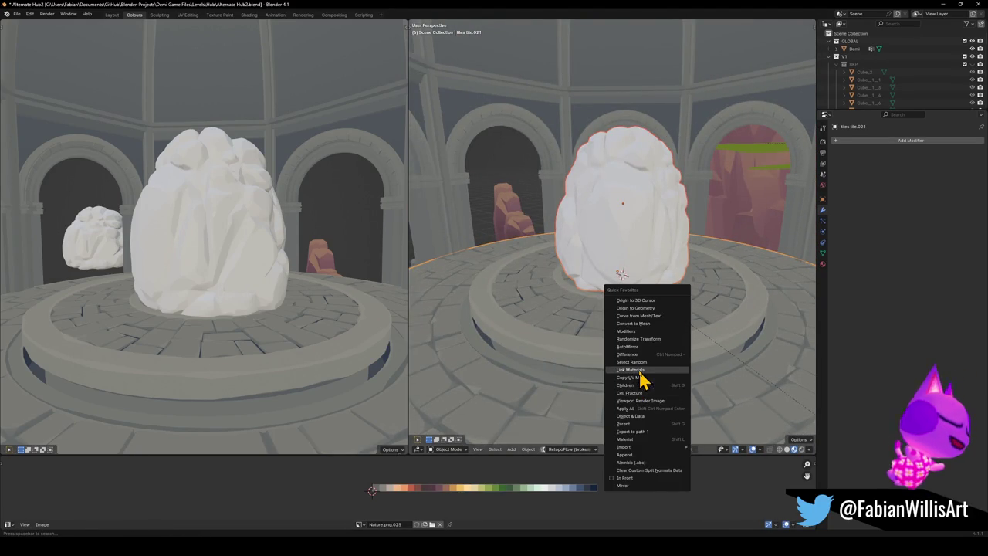
# - Link the tiles' palette material to the rock, save, and isolate its full mesh in front view
pyautogui.click(641, 371)
pyautogui.hotkey('ctrl', 's')
pyautogui.click(644, 234)
pyautogui.press('Tab')
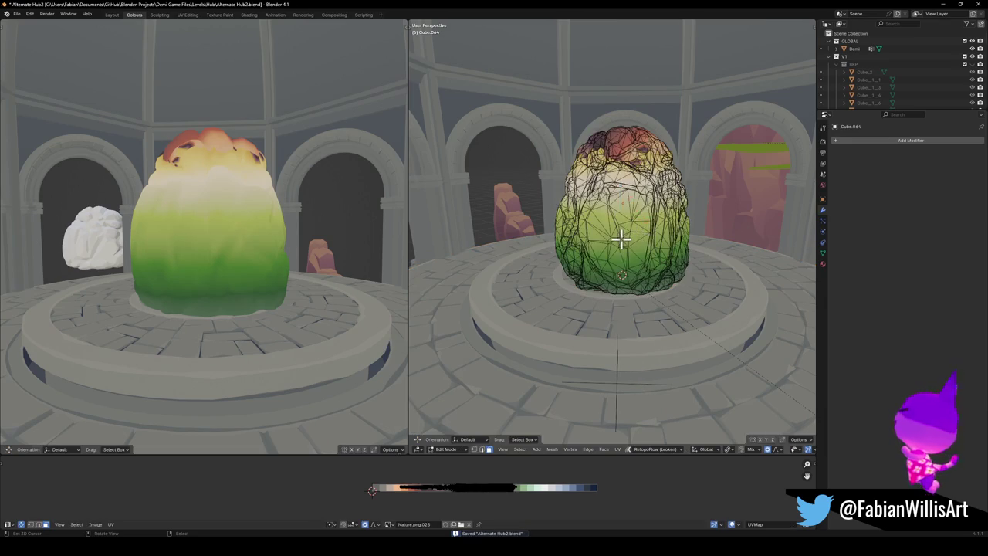
pyautogui.press('a')
pyautogui.press('KP_Divide')
pyautogui.press('KP_1')
# - Unwrap the rock and squeeze its UVs along X onto a pale palette swatch
pyautogui.press('u')
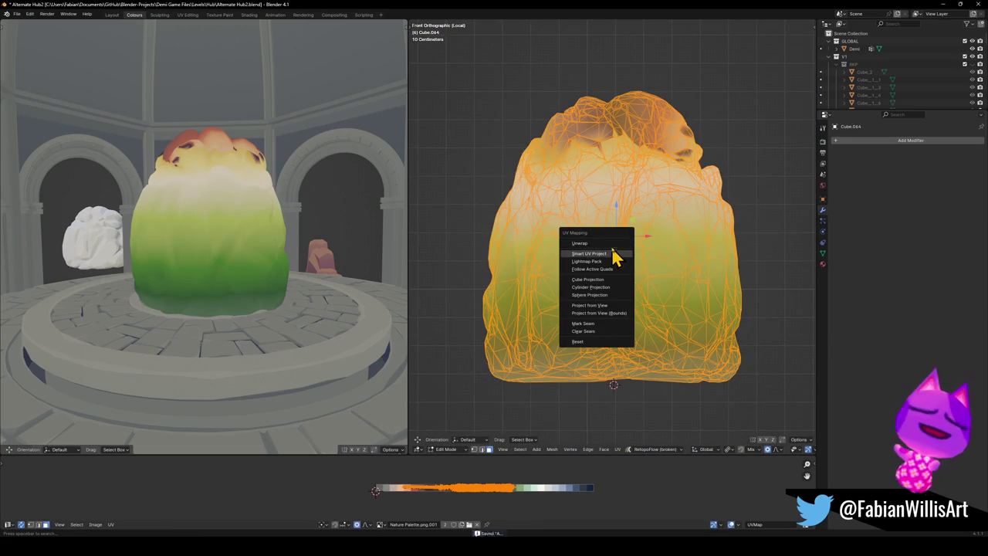
pyautogui.click(608, 244)
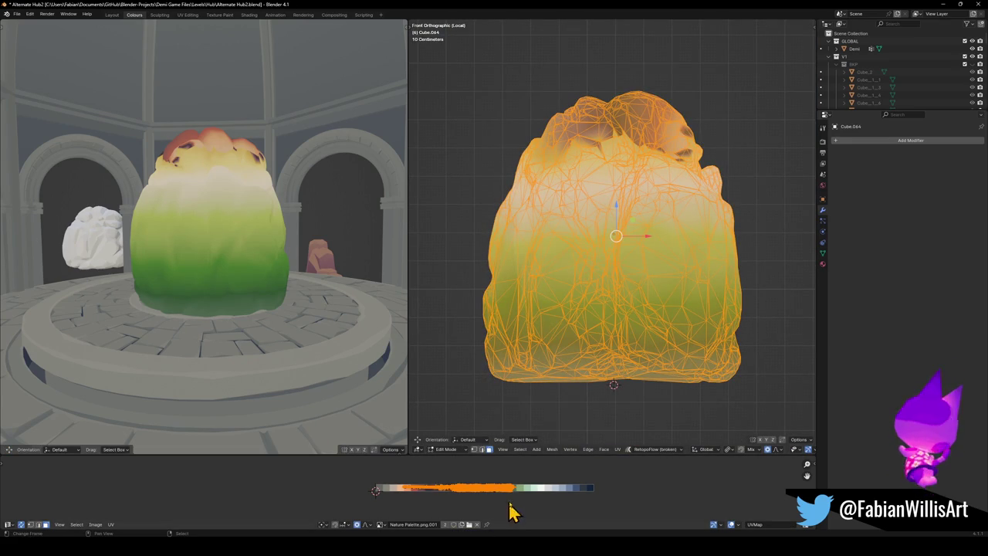
pyautogui.press('s')
pyautogui.press('x')
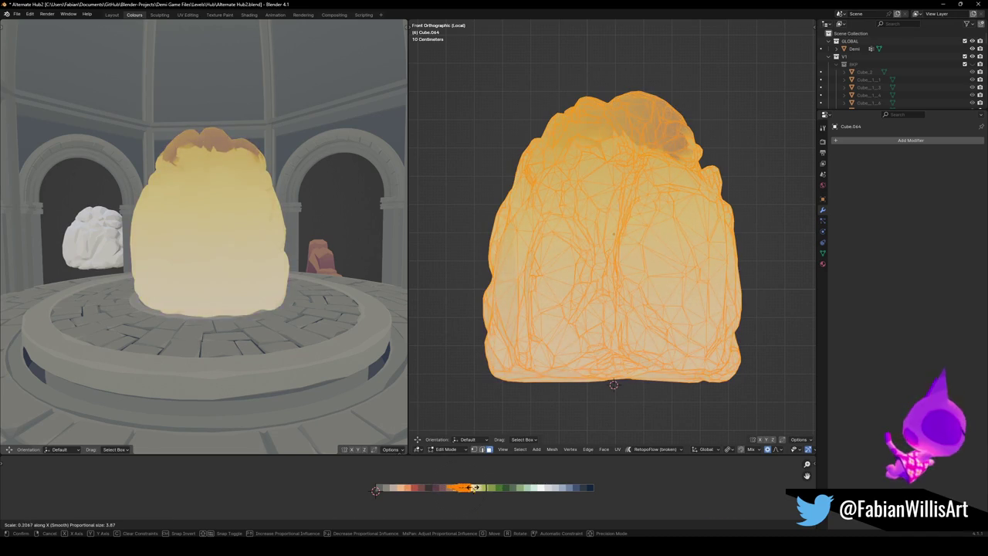
pyautogui.click(375, 490)
pyautogui.press('g')
pyautogui.press('x')
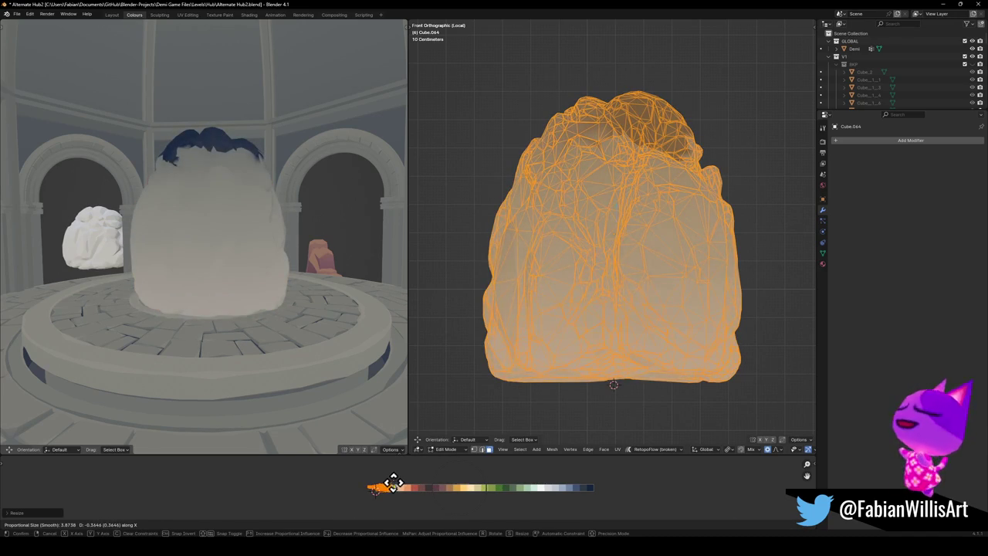
pyautogui.click(393, 484)
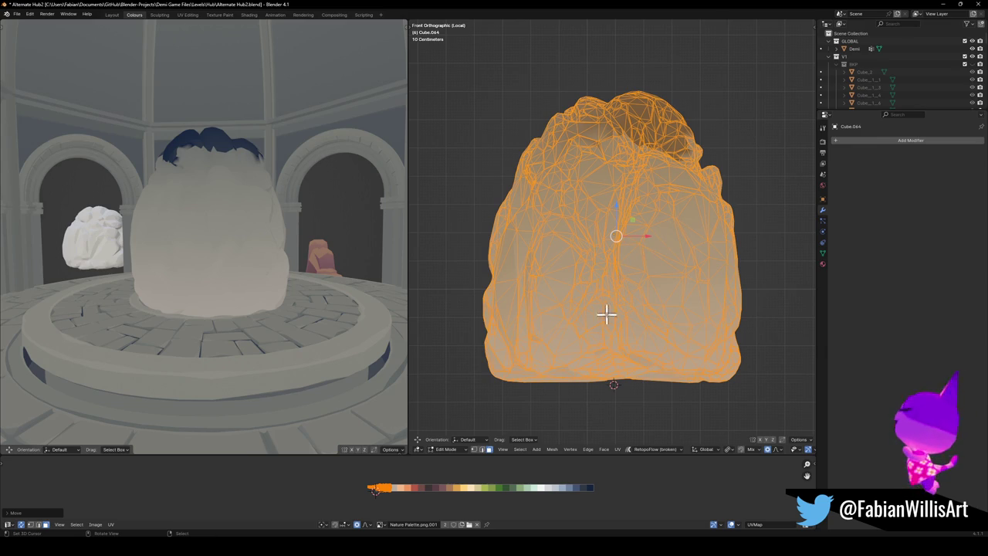
# - Leave Edit Mode and switch the viewport to plain grey solid shading
pyautogui.press('Tab')
pyautogui.press('z')
pyautogui.click(673, 258)
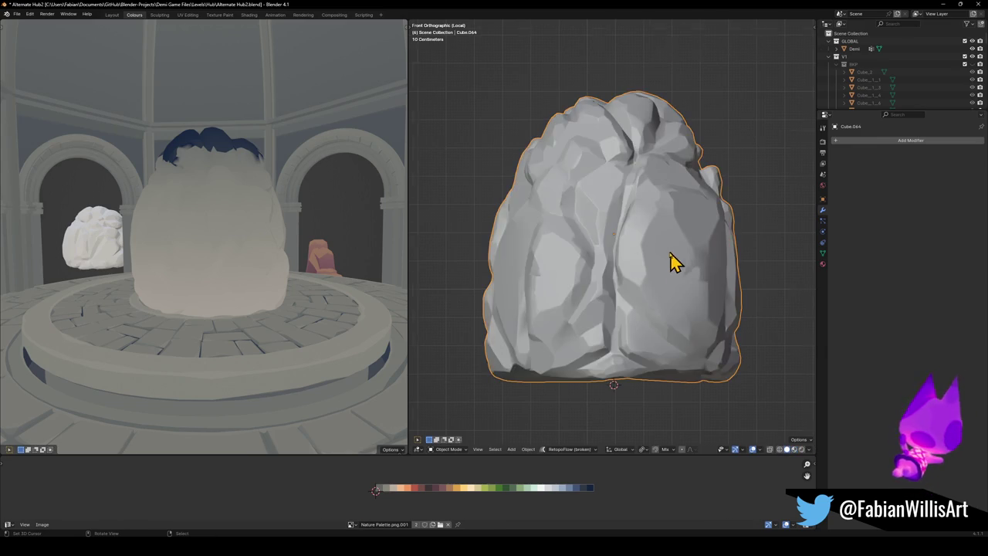
# - Add a Decimate modifier (ratio about 0.31) and an Edge Split modifier to the rock
pyautogui.moveTo(677, 260); pyautogui.dragTo(662, 266, button='middle')
pyautogui.scroll(5, 663, 266)
pyautogui.scroll(-4, 662, 267)
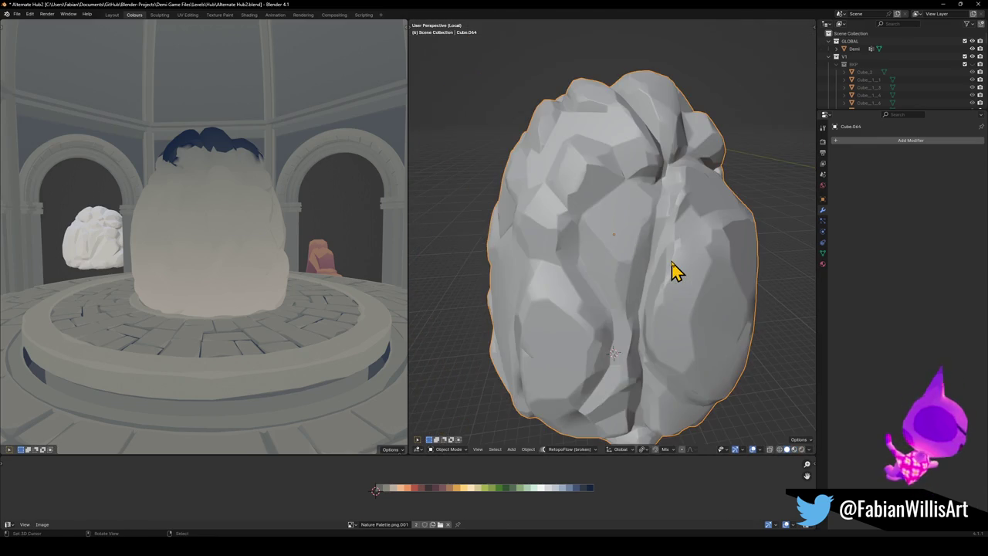
pyautogui.click(880, 141)
pyautogui.write('dec')
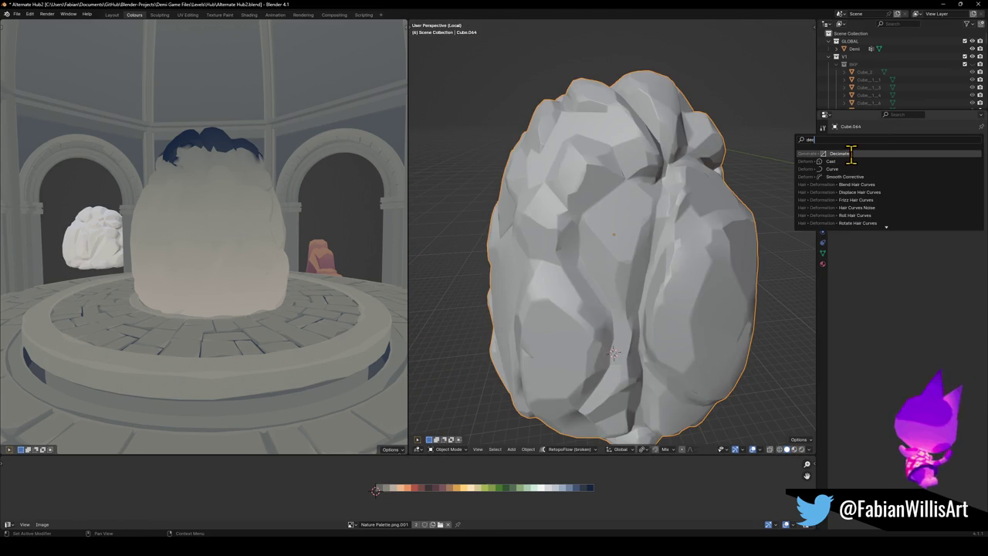
pyautogui.click(852, 153)
pyautogui.moveTo(936, 185); pyautogui.dragTo(925, 184)
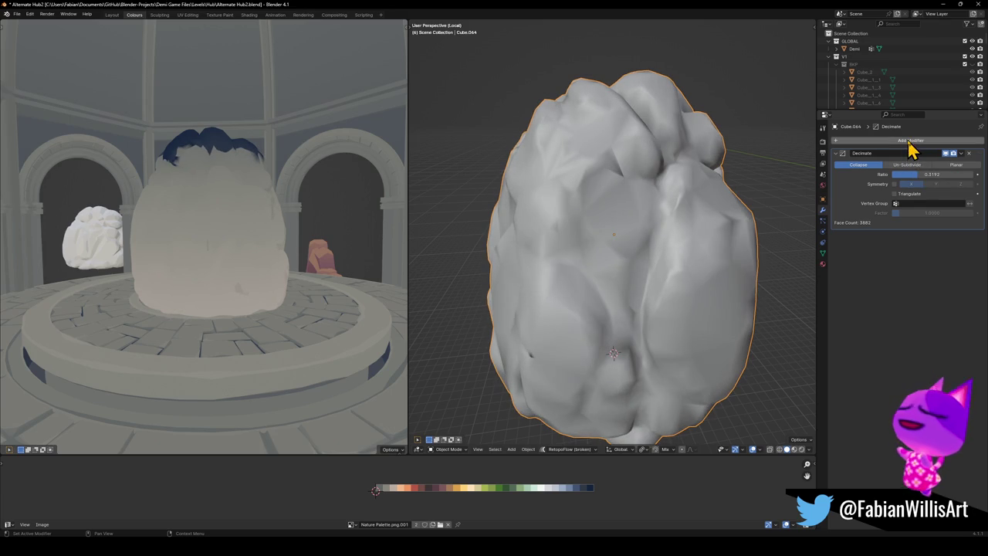
pyautogui.click(909, 141)
pyautogui.write('ed')
pyautogui.click(896, 155)
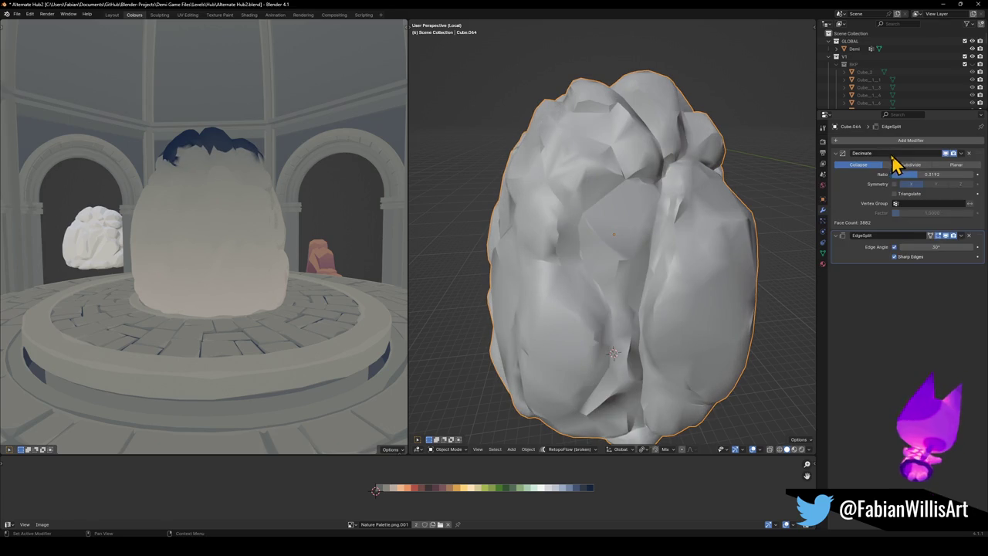
pyautogui.moveTo(936, 246); pyautogui.dragTo(930, 242)
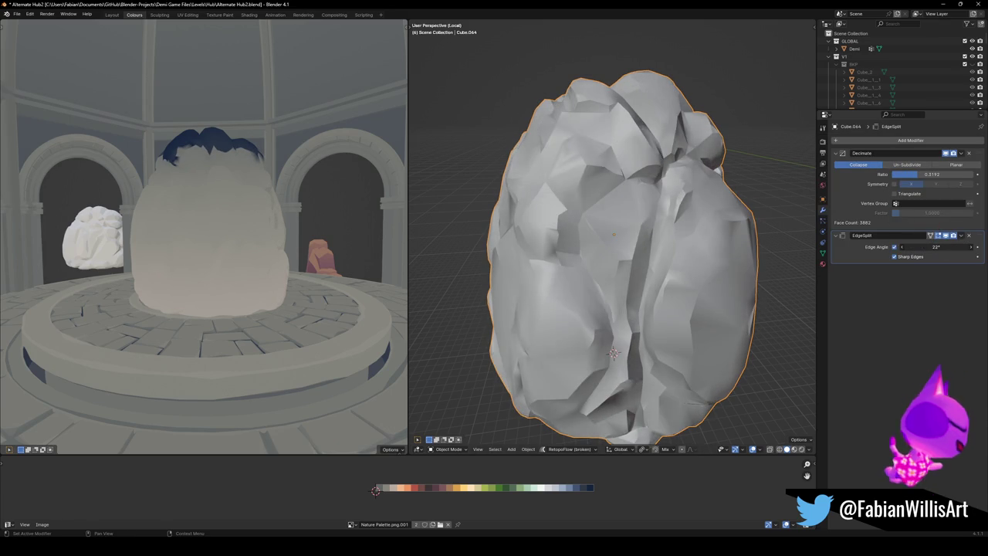
# - Tune the Decimate ratio down to 0.0845 (1026 faces) and the Edge Split angle to 31°
pyautogui.moveTo(926, 180); pyautogui.dragTo(894, 176)
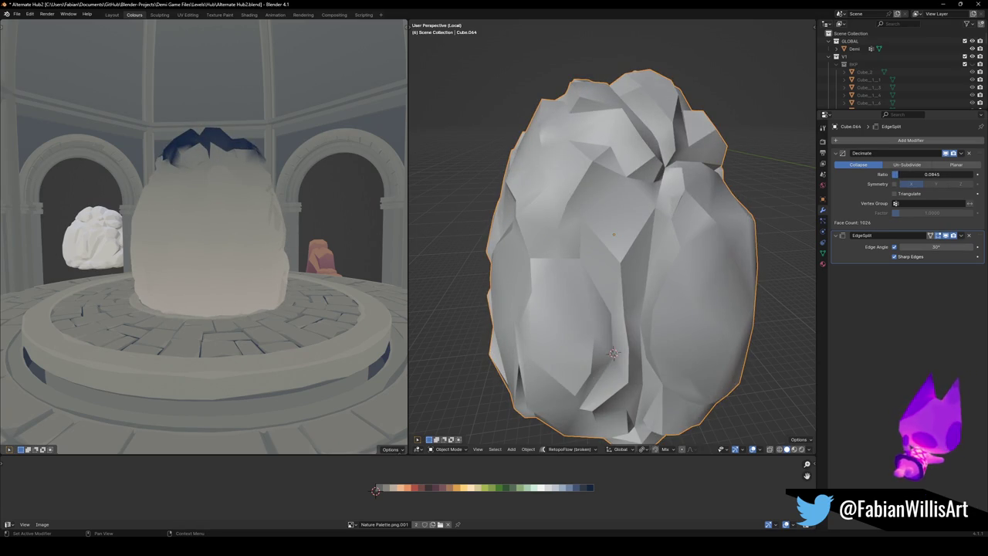
pyautogui.scroll(-4, 609, 239)
pyautogui.moveTo(655, 249)
pyautogui.mouseDown(button='middle')
pyautogui.moveTo(774, 243)
pyautogui.moveTo(737, 247)
pyautogui.mouseUp(button='middle')
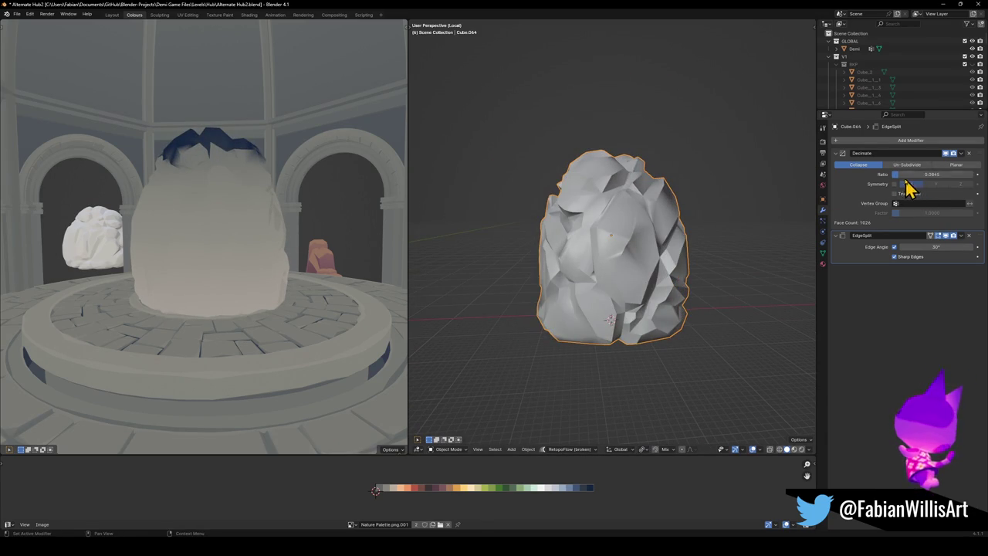
pyautogui.moveTo(898, 174)
pyautogui.mouseDown()
pyautogui.moveTo(887, 175)
pyautogui.moveTo(897, 175)
pyautogui.mouseUp()
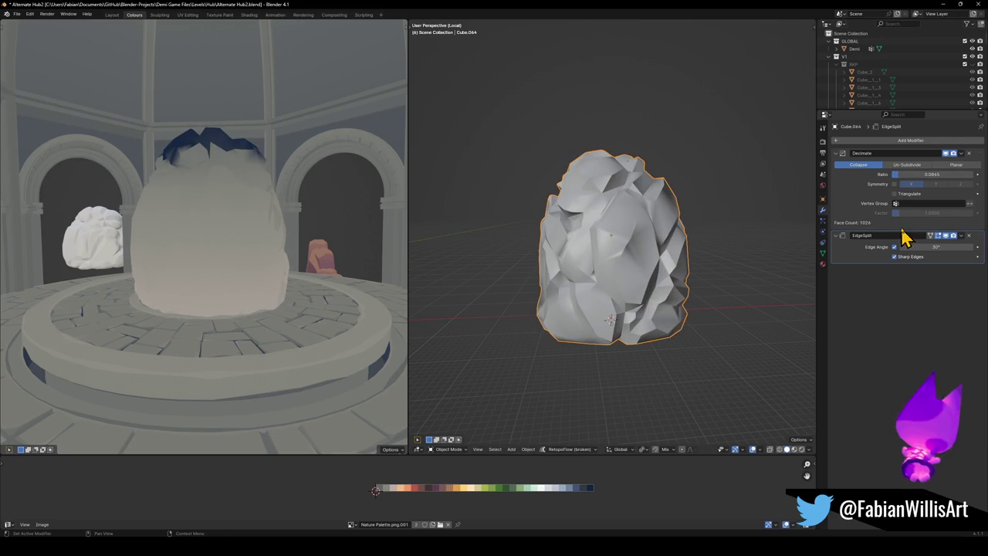
pyautogui.moveTo(931, 247); pyautogui.dragTo(911, 247)
pyautogui.moveTo(604, 244)
pyautogui.mouseDown(button='middle')
pyautogui.moveTo(512, 245)
pyautogui.moveTo(647, 264)
pyautogui.mouseUp(button='middle')
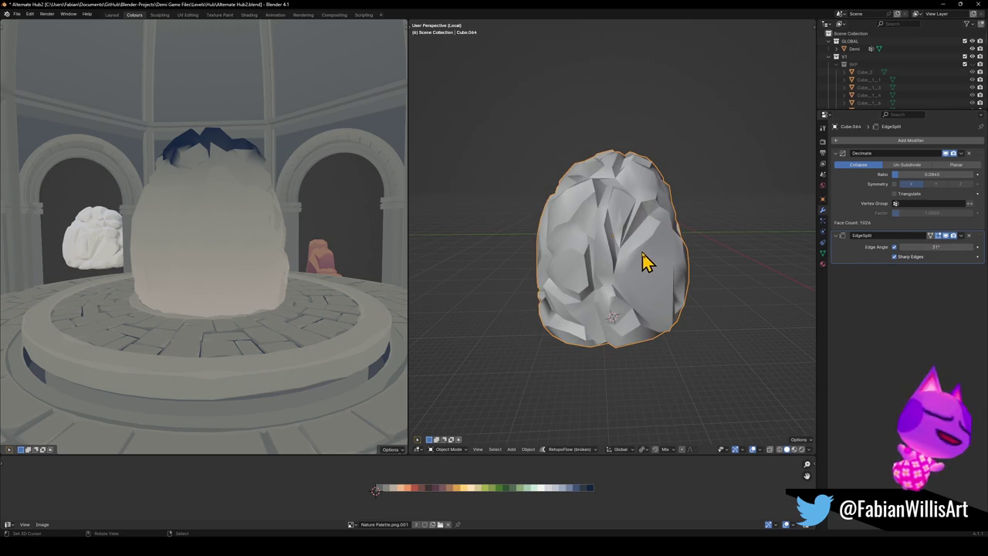
# - Apply both the Decimate and Edge Split modifiers to the rock mesh
pyautogui.press('Tab')
pyautogui.press('Tab')
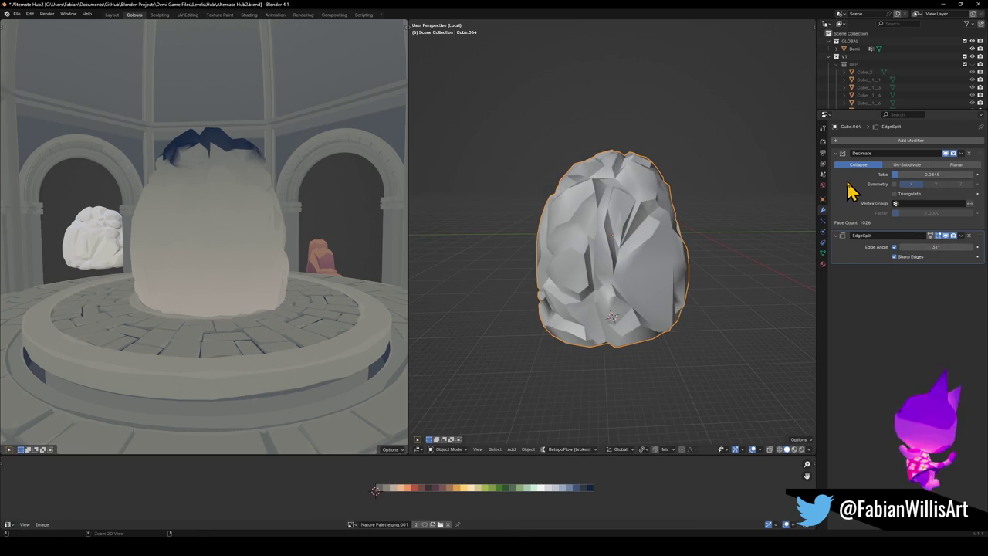
pyautogui.hotkey('ctrl', 'a')
pyautogui.hotkey('ctrl', 'a')
pyautogui.press('Tab')
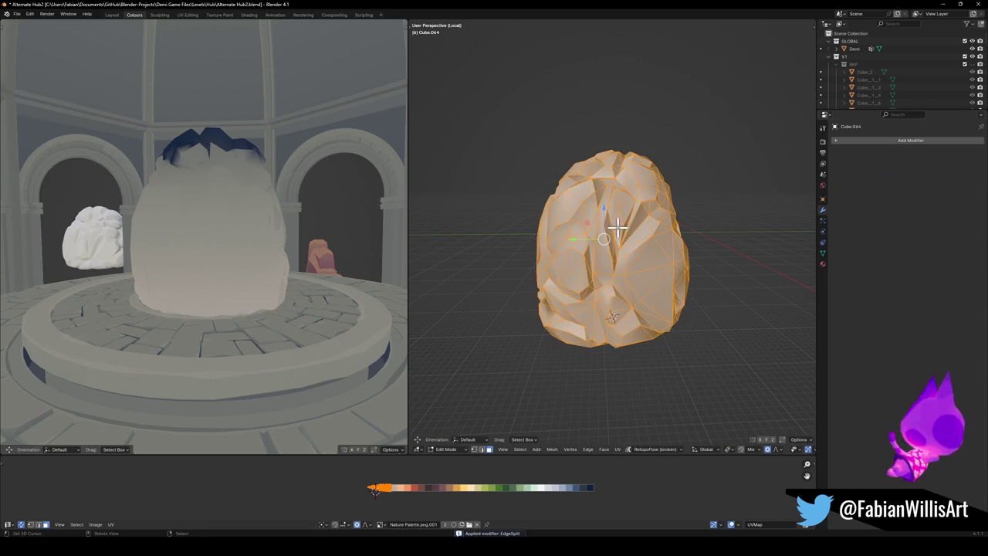
# - Re-unwrap the low-poly rock from the front view
pyautogui.press('KP_1')
pyautogui.press('u')
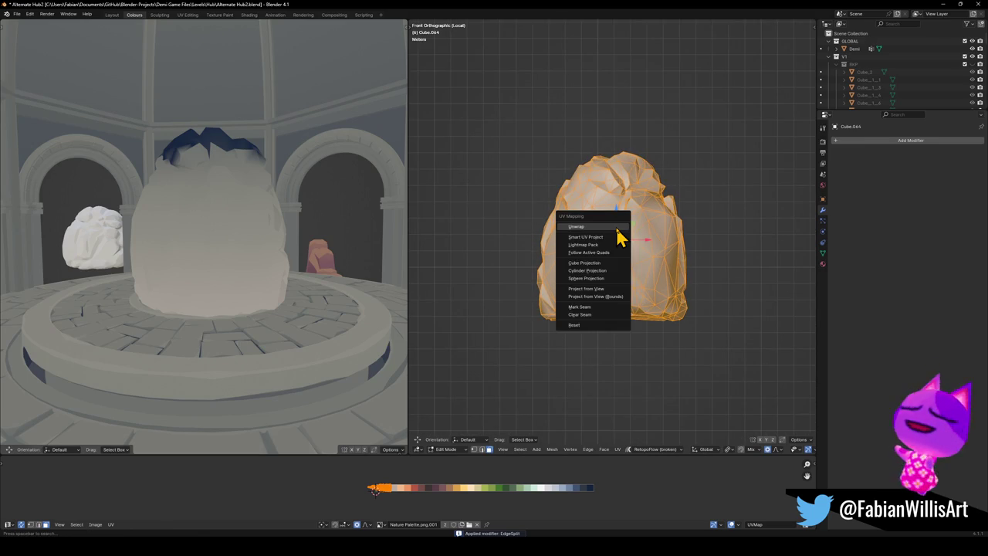
pyautogui.click(617, 228)
pyautogui.moveTo(198, 233)
pyautogui.mouseDown(button='middle')
pyautogui.moveTo(194, 258)
pyautogui.moveTo(194, 238)
pyautogui.mouseUp(button='middle')
pyautogui.scroll(-5, 254, 249)
pyautogui.scroll(4, 254, 249)
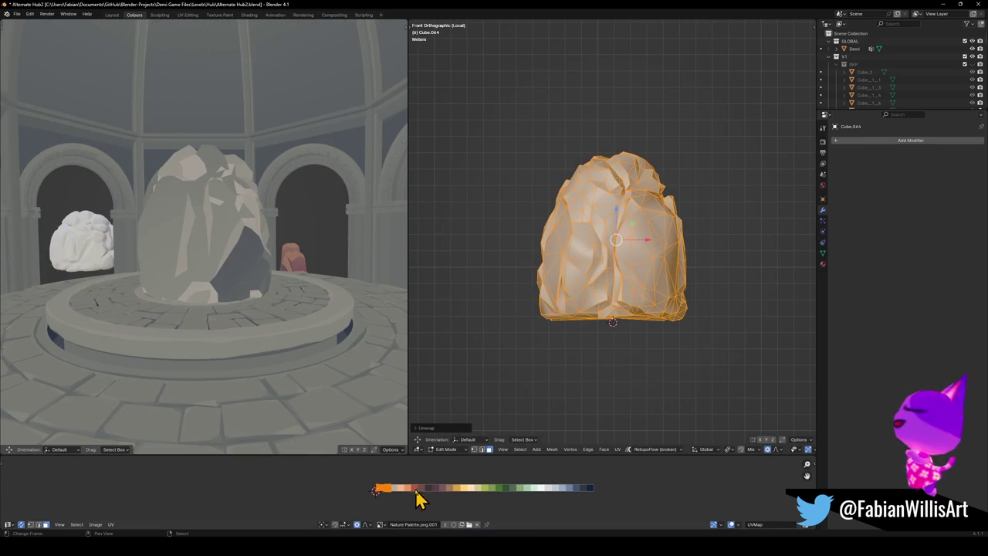
pyautogui.press('g')
pyautogui.press('Escape')
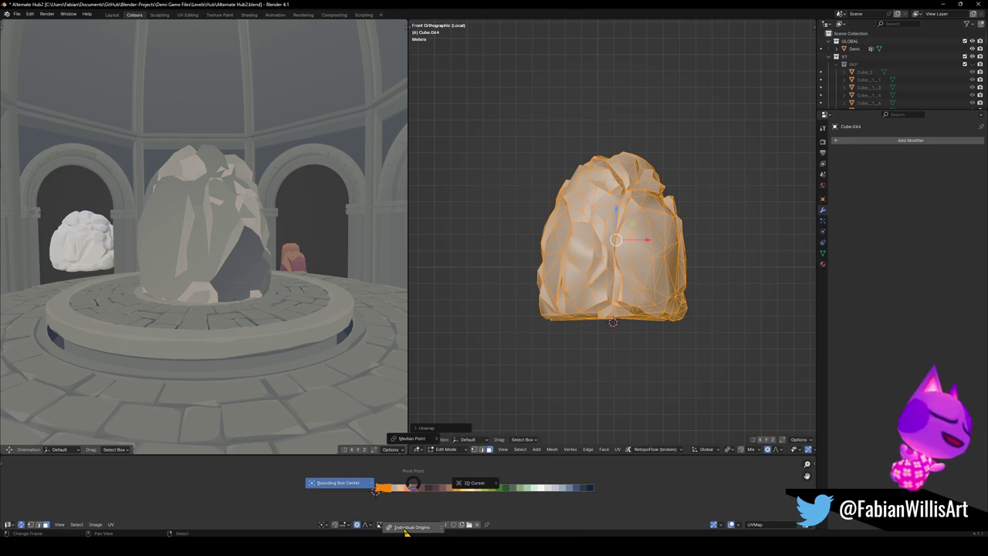
# - Shrink the UVs twice onto the palette's pale left end, set Median Point pivot, and exit Edit Mode
pyautogui.press('s')
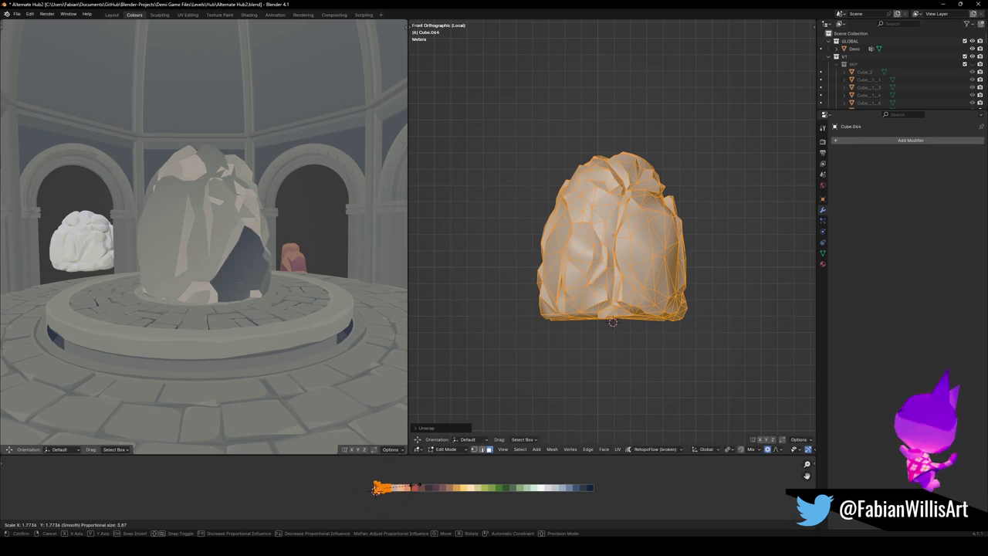
pyautogui.click(408, 500)
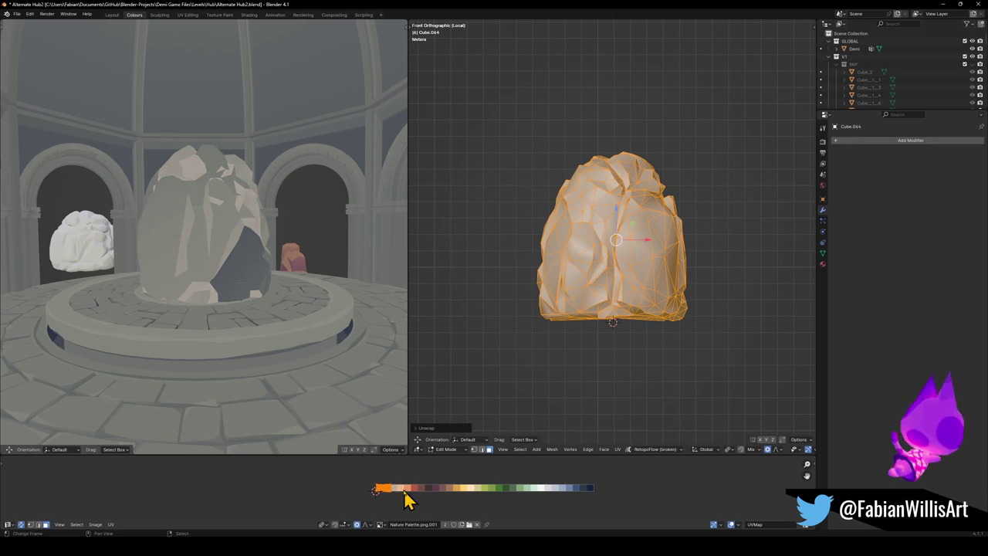
pyautogui.press('s')
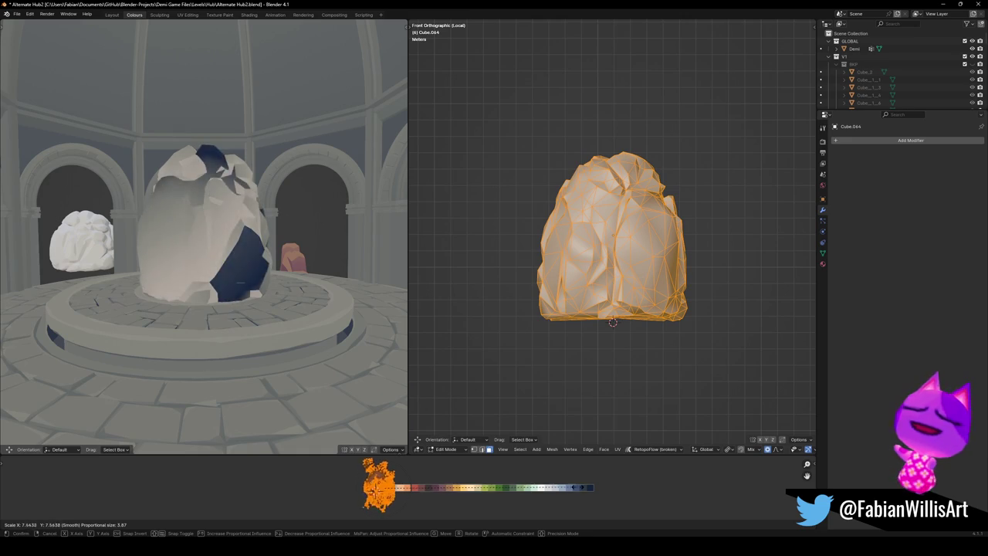
pyautogui.click(425, 495)
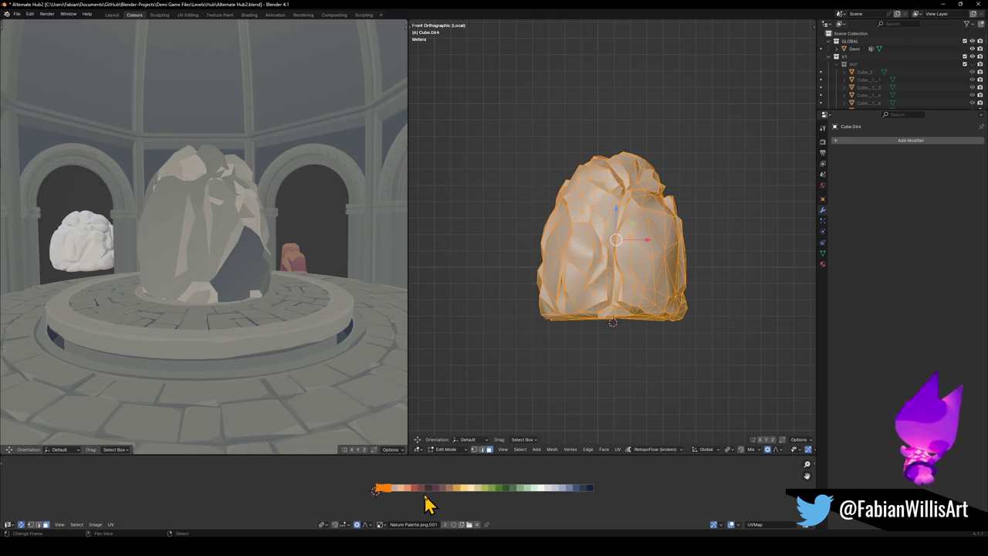
pyautogui.press('.')
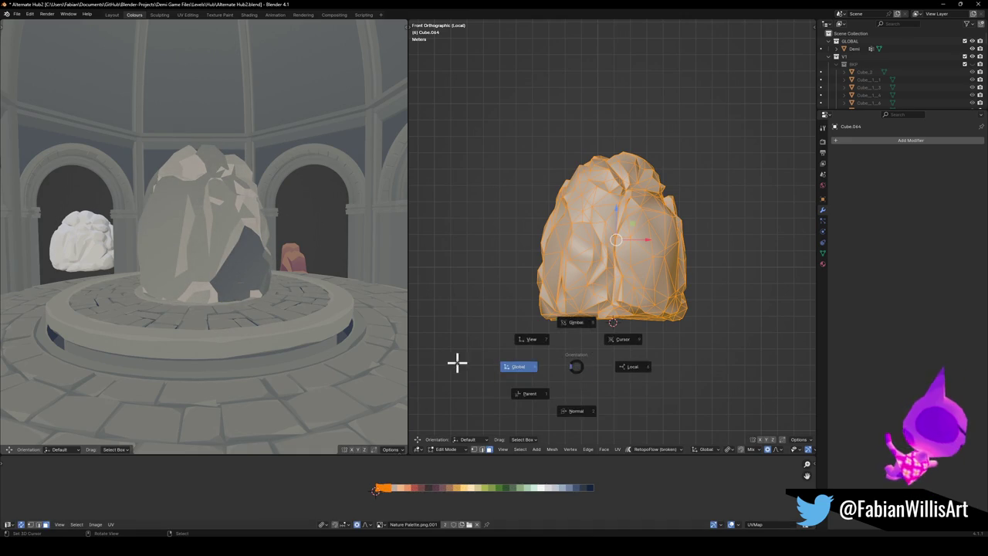
pyautogui.press('.')
pyautogui.click(520, 334)
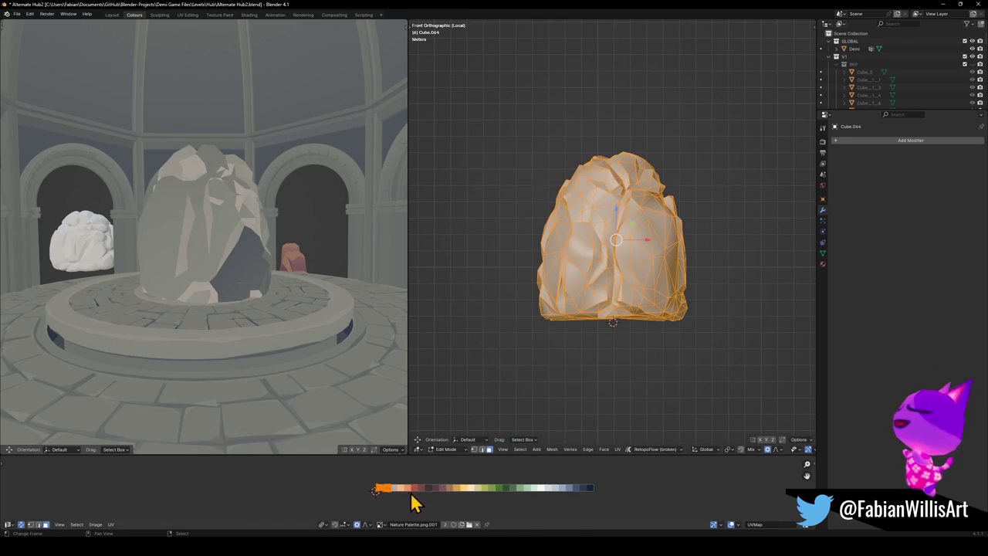
pyautogui.hotkey('alt', 'a')
pyautogui.press('a')
pyautogui.press('Tab')
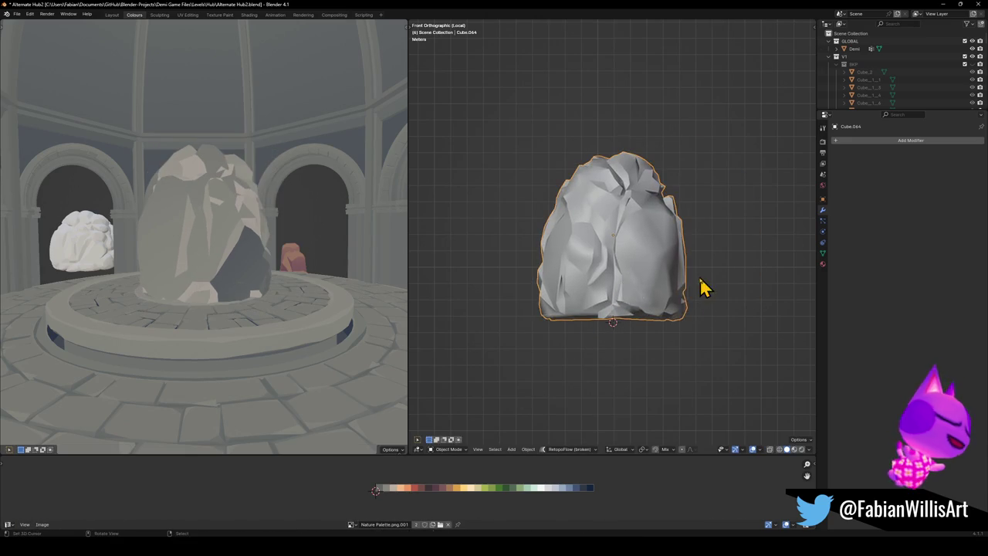
# - Select all the rock's faces, switch to Individual Origins pivot, and scale and rotate the UV island
pyautogui.press('Tab')
pyautogui.hotkey('alt', 'a')
pyautogui.press('a')
pyautogui.press('s')
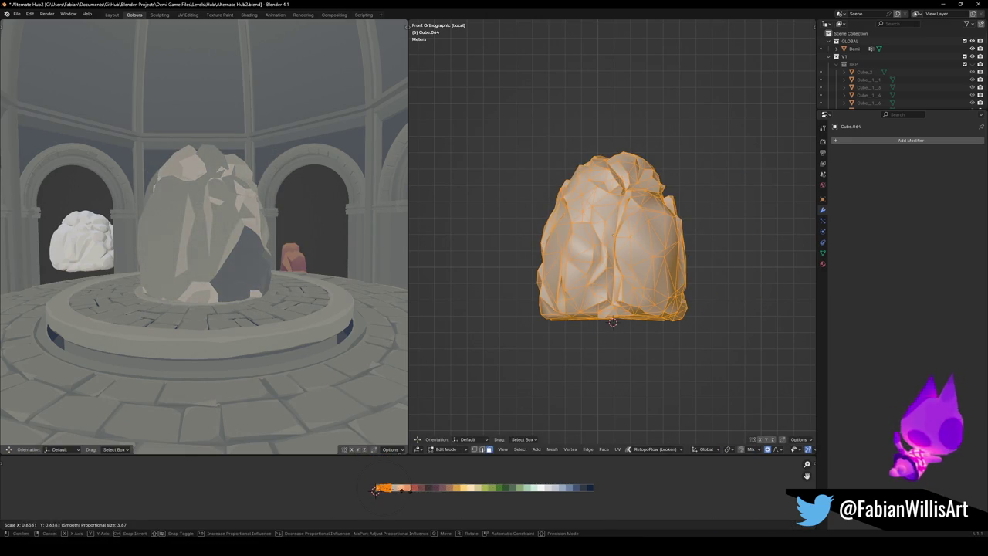
pyautogui.click(376, 489)
pyautogui.press('.')
pyautogui.click(409, 527)
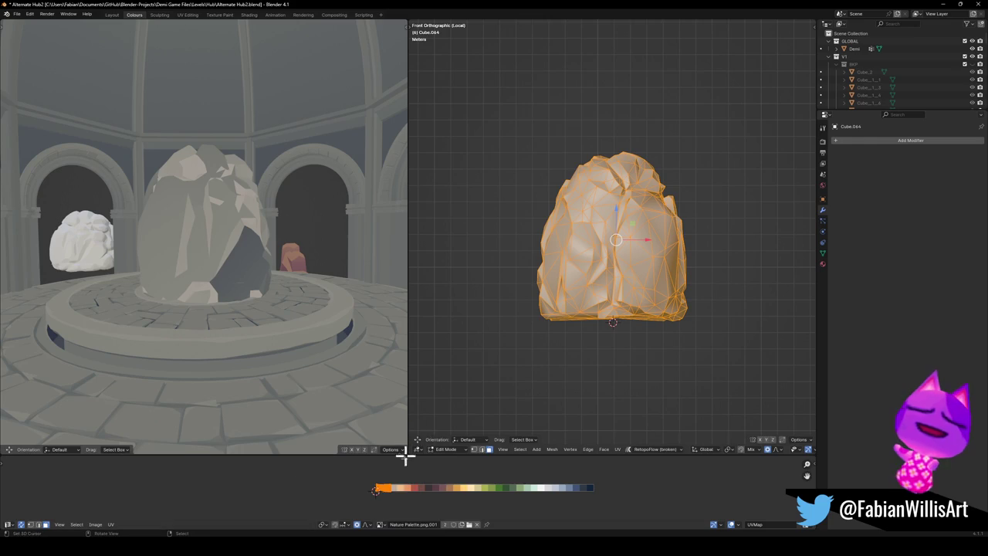
pyautogui.press('s')
pyautogui.click(414, 499)
pyautogui.press('r')
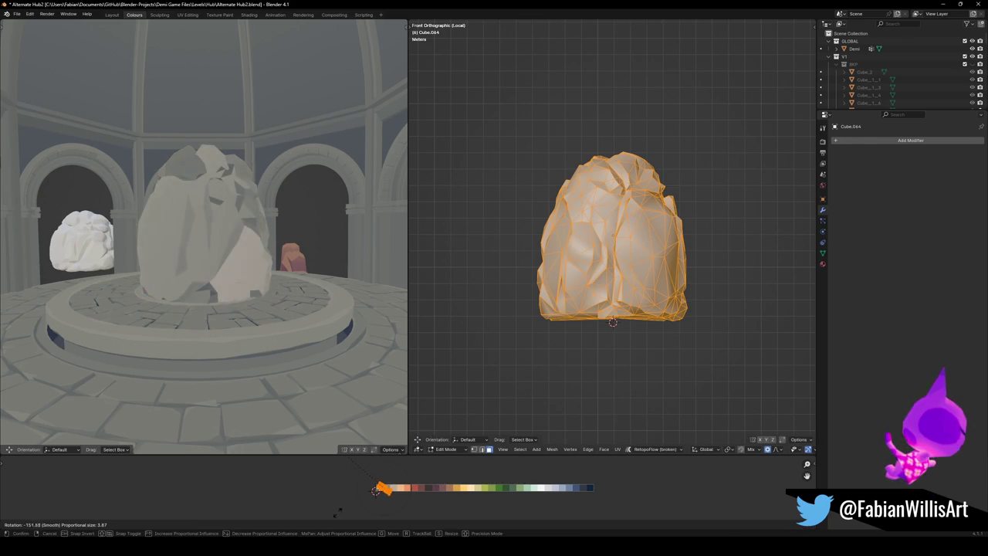
pyautogui.click(422, 477)
# - Rotate and shrink the UV island further across the palette's grey swatches
pyautogui.moveTo(334, 325)
pyautogui.mouseDown(button='middle')
pyautogui.moveTo(281, 269)
pyautogui.moveTo(297, 291)
pyautogui.moveTo(290, 285)
pyautogui.mouseUp(button='middle')
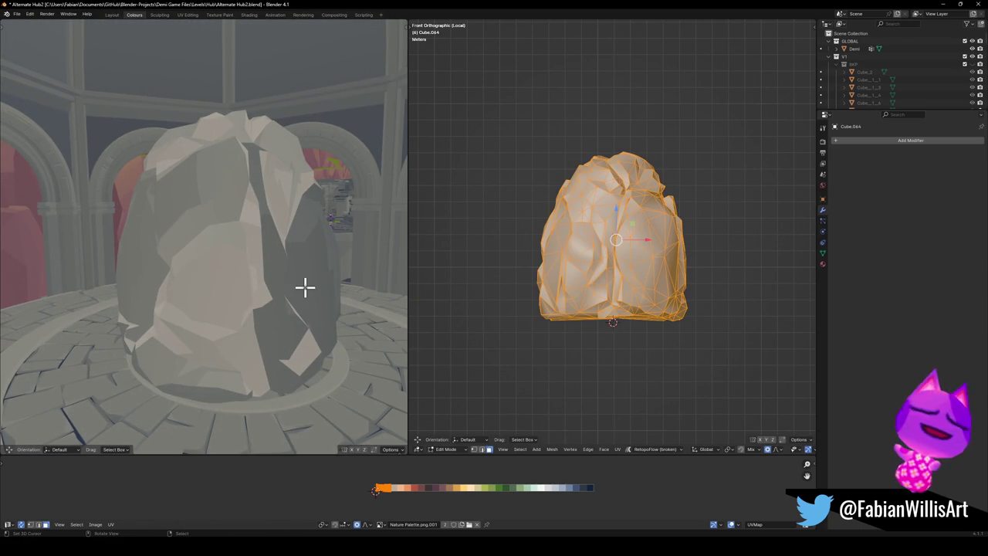
pyautogui.moveTo(300, 285)
pyautogui.mouseDown(button='middle')
pyautogui.moveTo(275, 239)
pyautogui.moveTo(254, 245)
pyautogui.moveTo(311, 347)
pyautogui.mouseUp(button='middle')
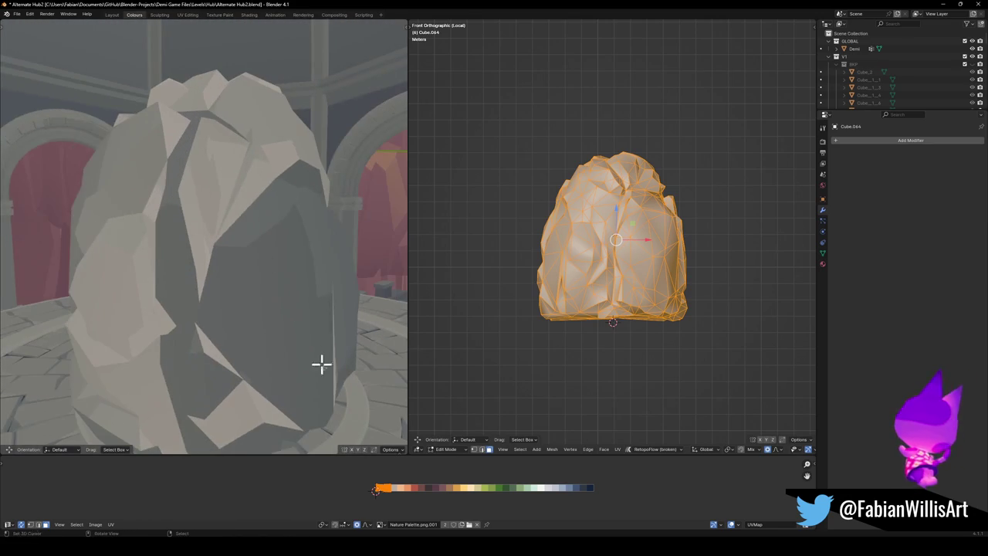
pyautogui.press('r')
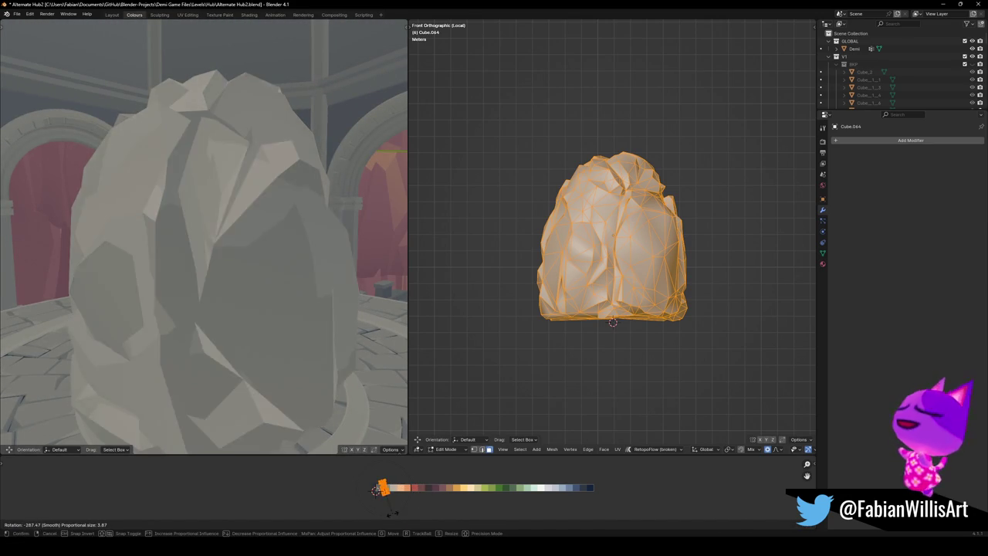
pyautogui.click(386, 498)
pyautogui.press('.')
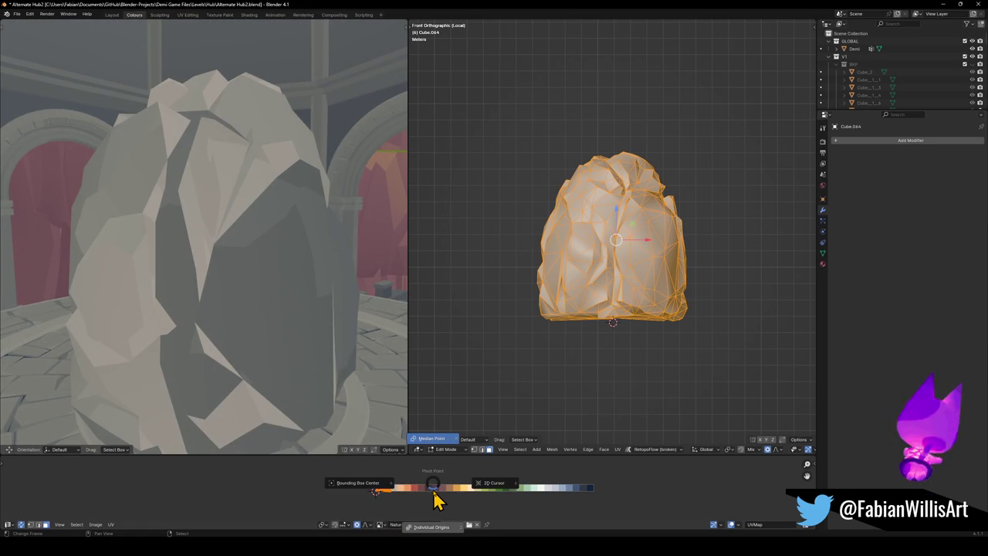
pyautogui.click(431, 527)
pyautogui.press('r')
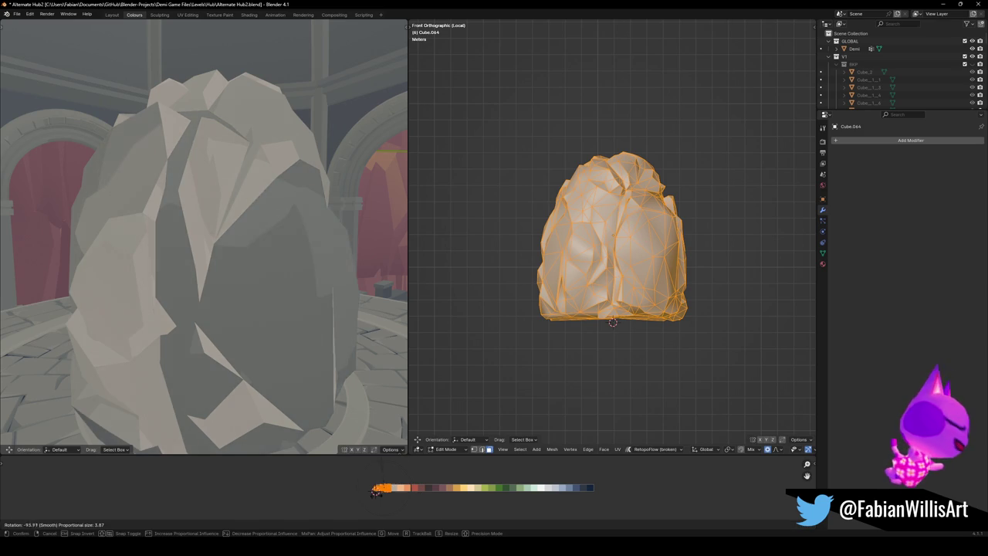
pyautogui.click(473, 476)
pyautogui.press('s')
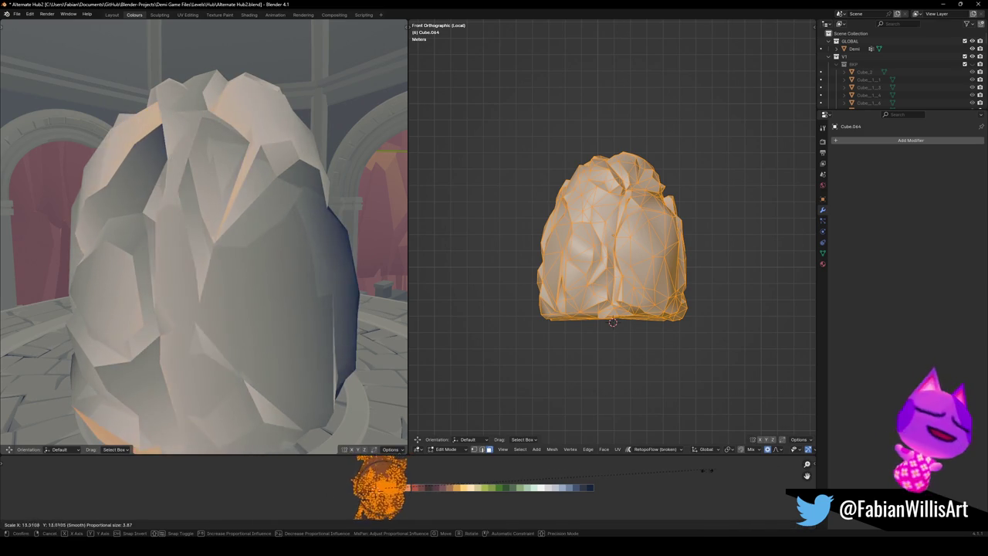
pyautogui.click(339, 482)
pyautogui.press('r')
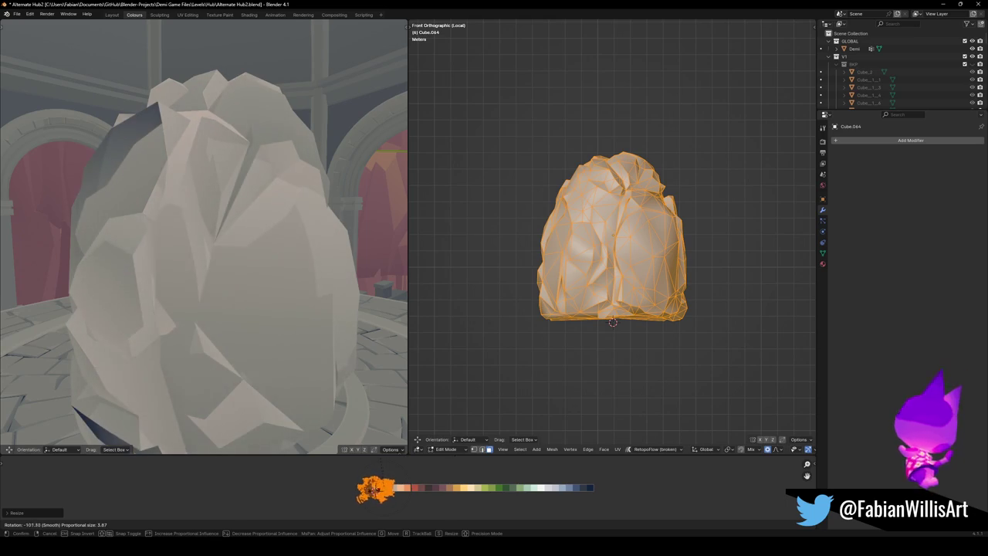
pyautogui.click(249, 320)
# - Slide the UV island horizontally onto a darker swatch and rescale it around individual origins
pyautogui.moveTo(249, 320)
pyautogui.mouseDown(button='middle')
pyautogui.moveTo(244, 291)
pyautogui.moveTo(333, 298)
pyautogui.moveTo(260, 291)
pyautogui.mouseUp(button='middle')
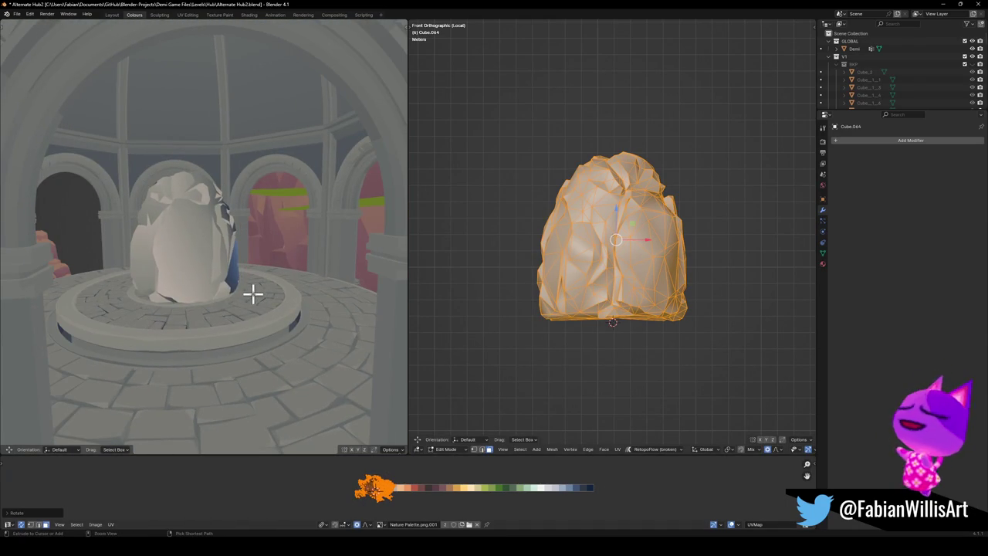
pyautogui.hotkey('ctrl', 'z')
pyautogui.hotkey('ctrl', 'z')
pyautogui.hotkey('ctrl', 'z')
pyautogui.hotkey('ctrl', 'shift', 'z')
pyautogui.press('g')
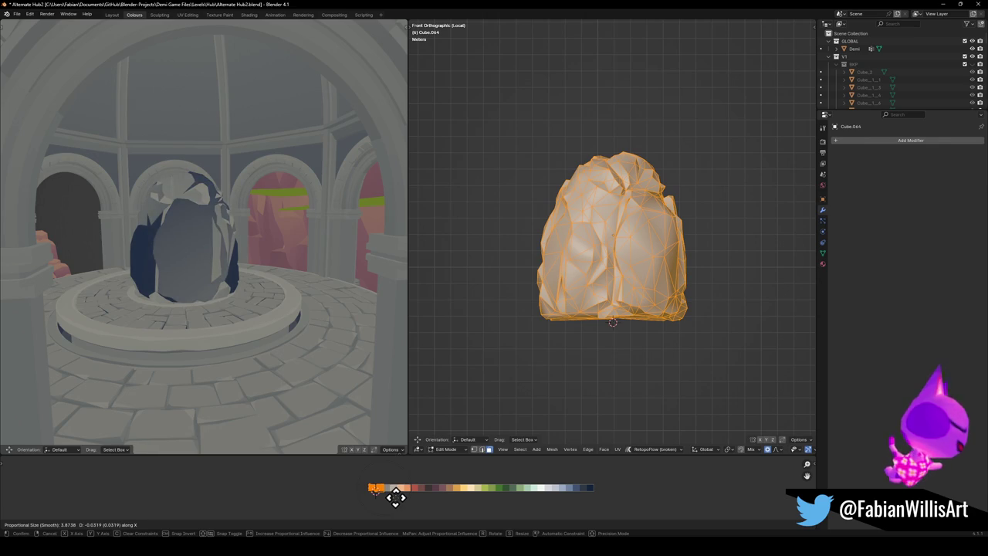
pyautogui.click(395, 497)
pyautogui.press('s')
pyautogui.rightClick(407, 494)
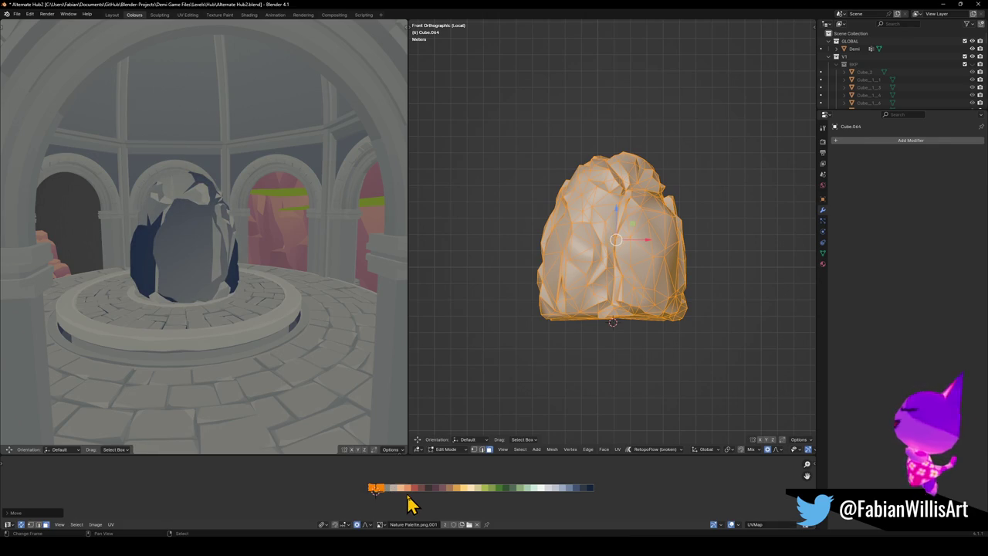
pyautogui.press('.')
pyautogui.click(399, 492)
pyautogui.press('s')
pyautogui.click(376, 489)
# - Shrink the UV island once more for dark slate grey facets, then deselect the mesh
pyautogui.moveTo(172, 225)
pyautogui.mouseDown(button='middle')
pyautogui.moveTo(255, 280)
pyautogui.moveTo(177, 266)
pyautogui.moveTo(208, 271)
pyautogui.mouseUp(button='middle')
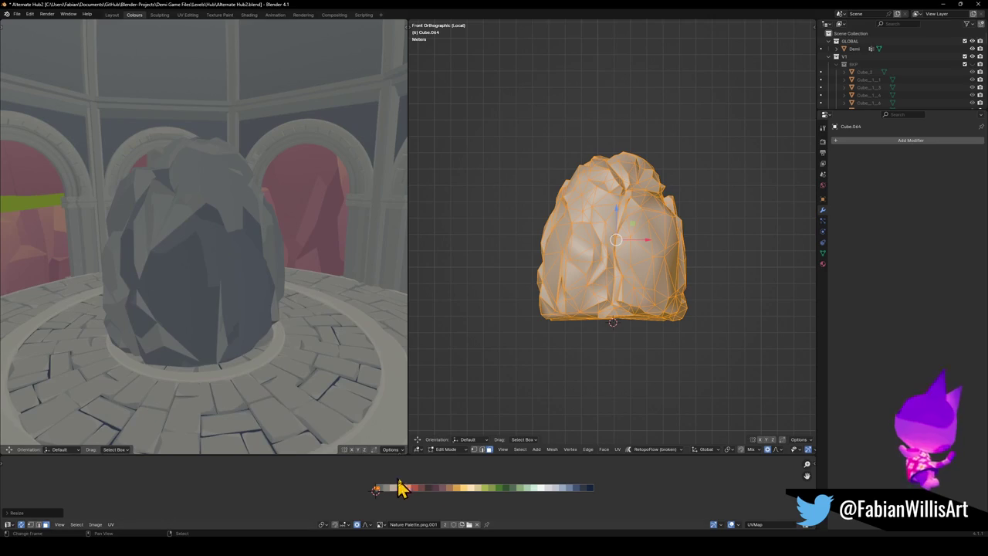
pyautogui.press('s')
pyautogui.click(403, 488)
pyautogui.scroll(-3, 205, 309)
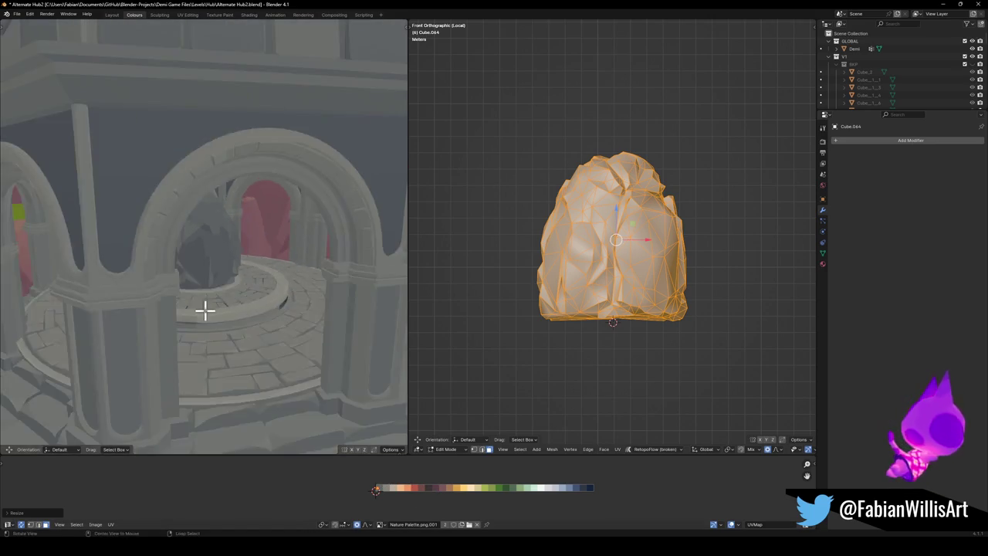
pyautogui.scroll(-2, 203, 309)
pyautogui.hotkey('alt', 'a')
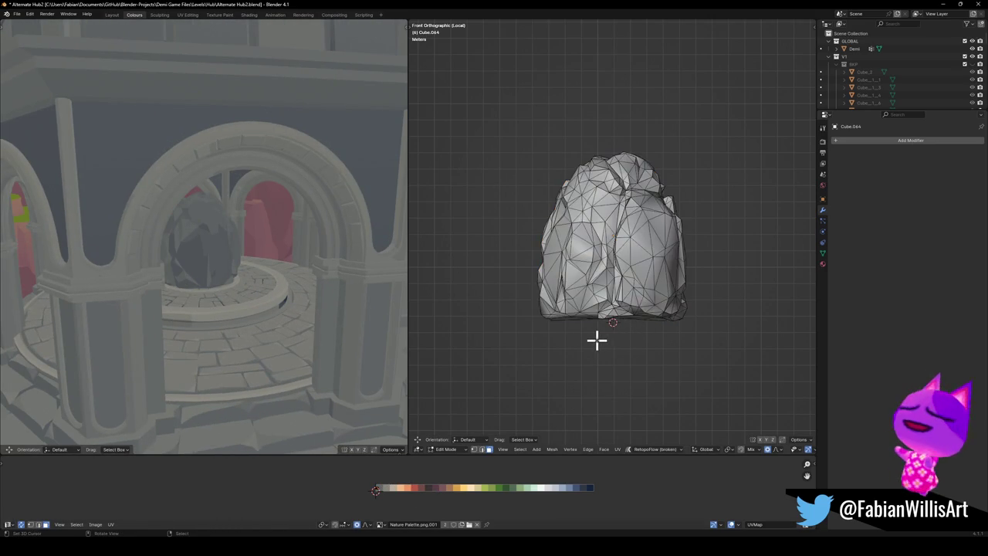
# - Box-select the rock's bottom vertices, starting and cancelling a first scale
pyautogui.press('a')
pyautogui.hotkey('alt', 'a')
pyautogui.press('b')
pyautogui.moveTo(522, 340); pyautogui.dragTo(710, 293)
pyautogui.press('s')
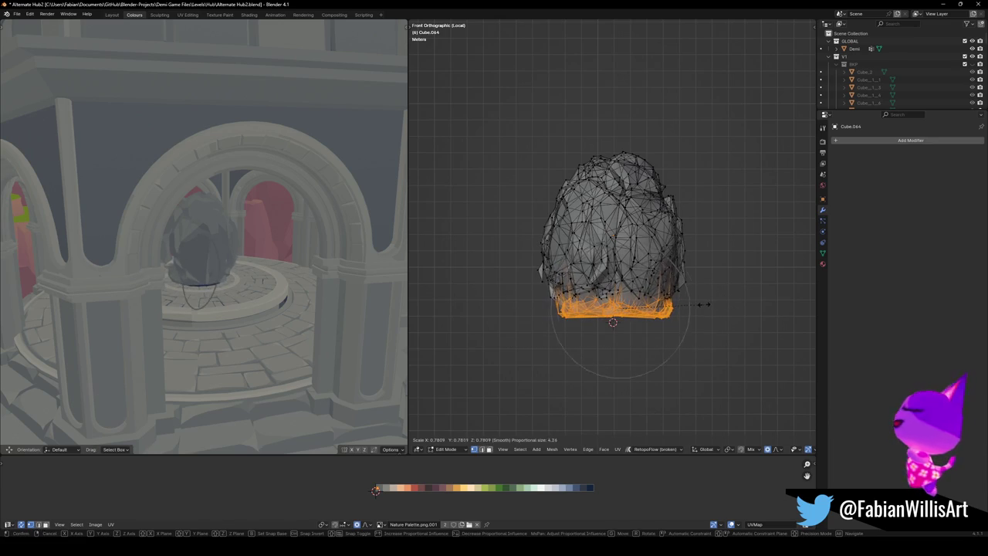
pyautogui.rightClick(704, 318)
# - Try a proportional horizontal scale of the base, then cancel it
pyautogui.click(780, 451)
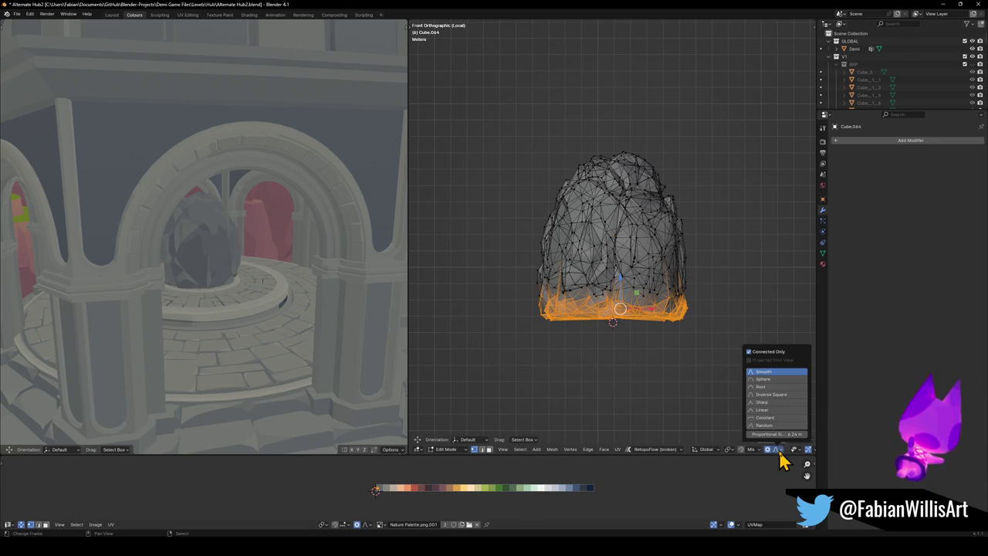
pyautogui.press('s')
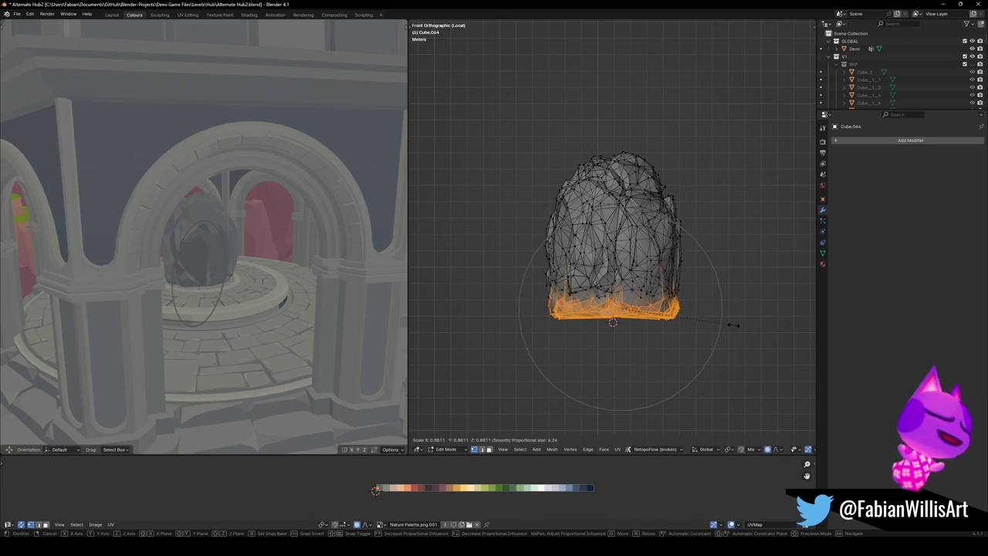
pyautogui.scroll(9, 735, 325)
pyautogui.hotkey('shift', 'z')
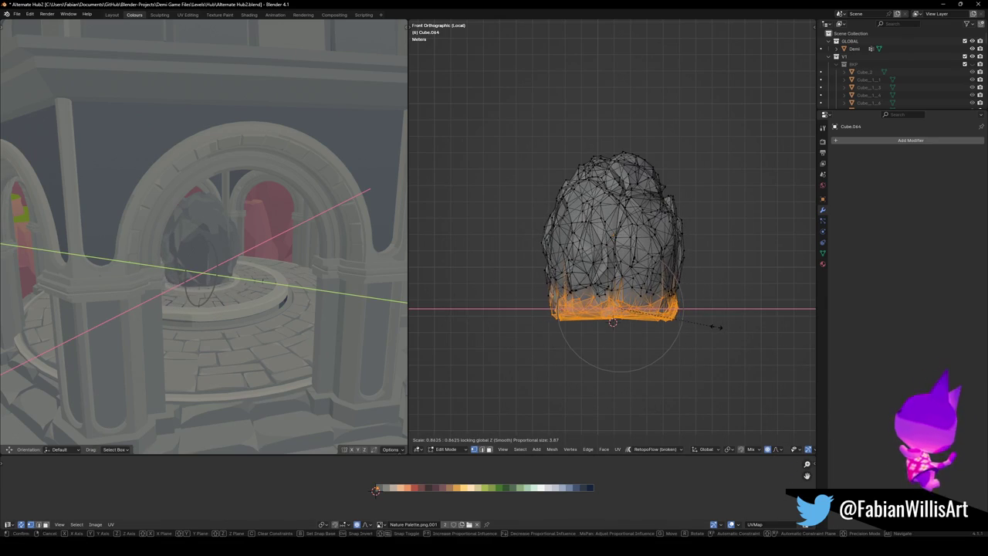
pyautogui.rightClick(717, 327)
# - Set proportional falloff to Sharp and scale the base outward in X and Y
pyautogui.click(780, 451)
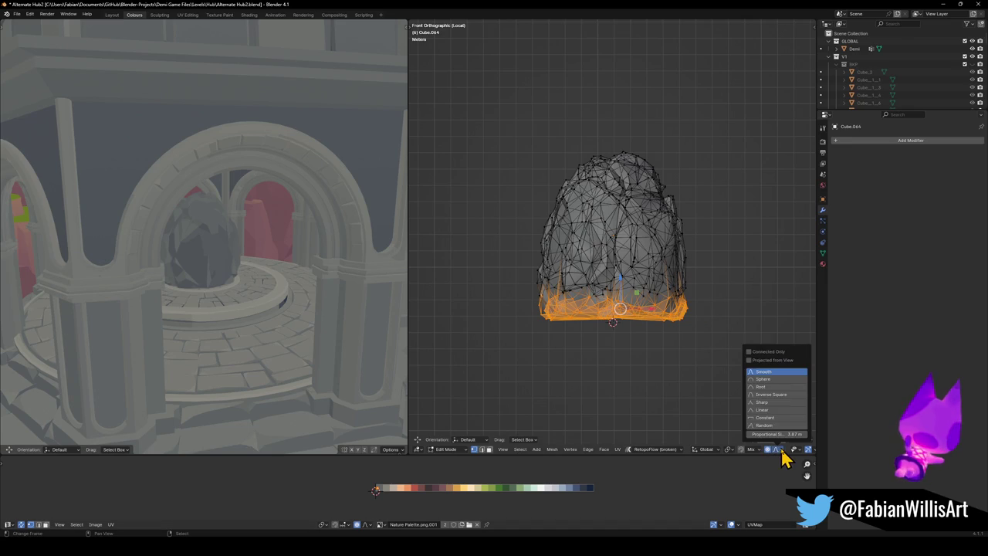
pyautogui.click(775, 403)
pyautogui.press('s')
pyautogui.hotkey('shift', 'z')
pyautogui.scroll(1, 679, 346)
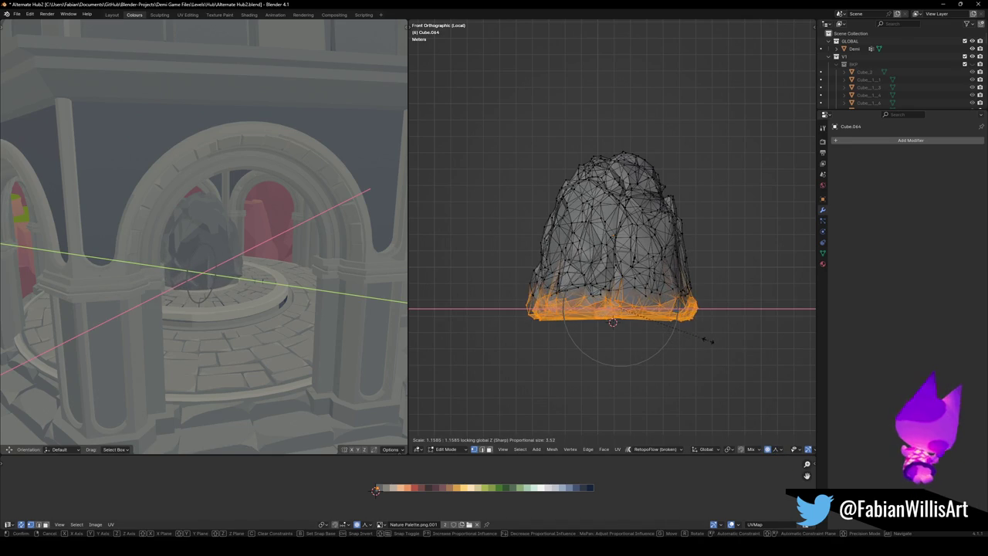
pyautogui.scroll(-5, 717, 336)
pyautogui.scroll(-3, 703, 341)
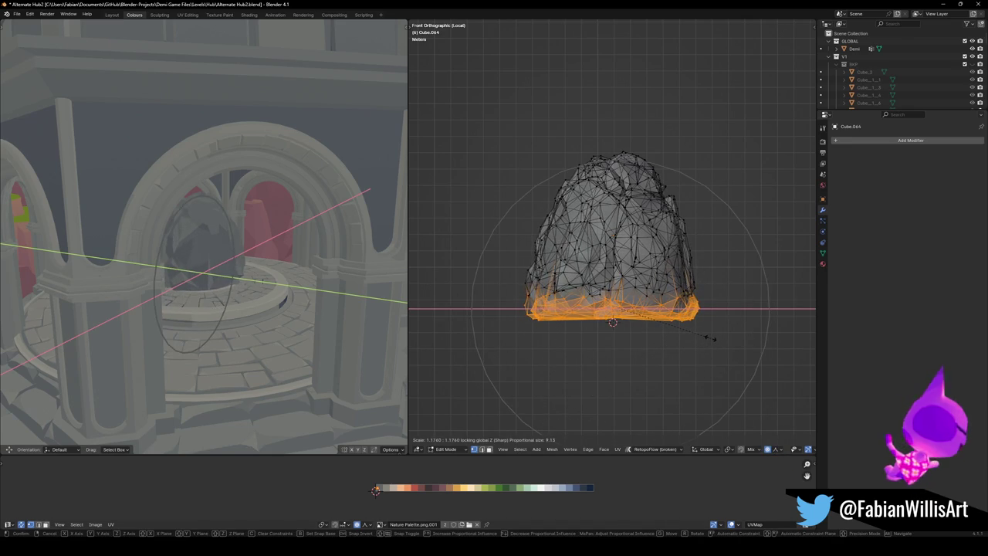
pyautogui.click(641, 325)
# - Rescale the base in X and Y to make it slightly narrower
pyautogui.scroll(5, 267, 265)
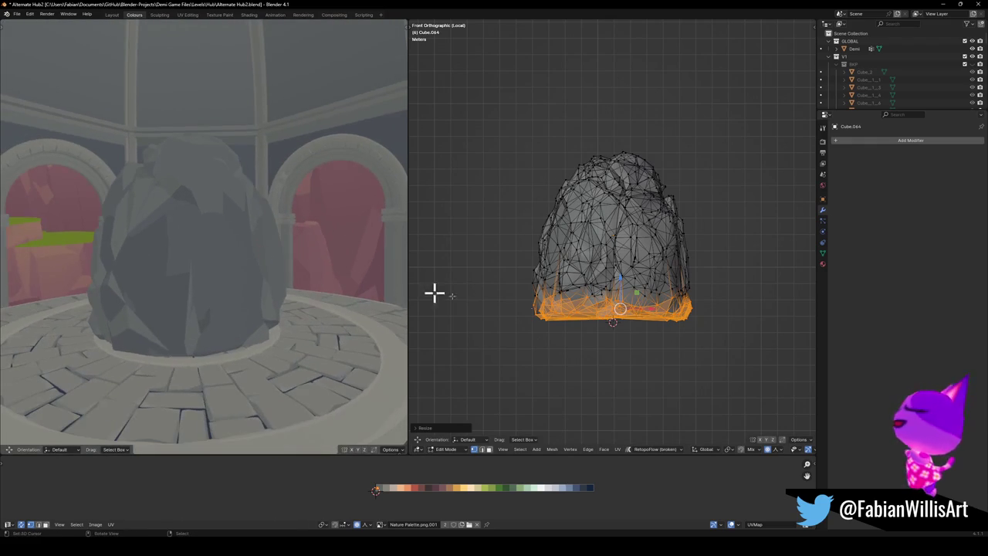
pyautogui.press('s')
pyautogui.hotkey('shift', 'z')
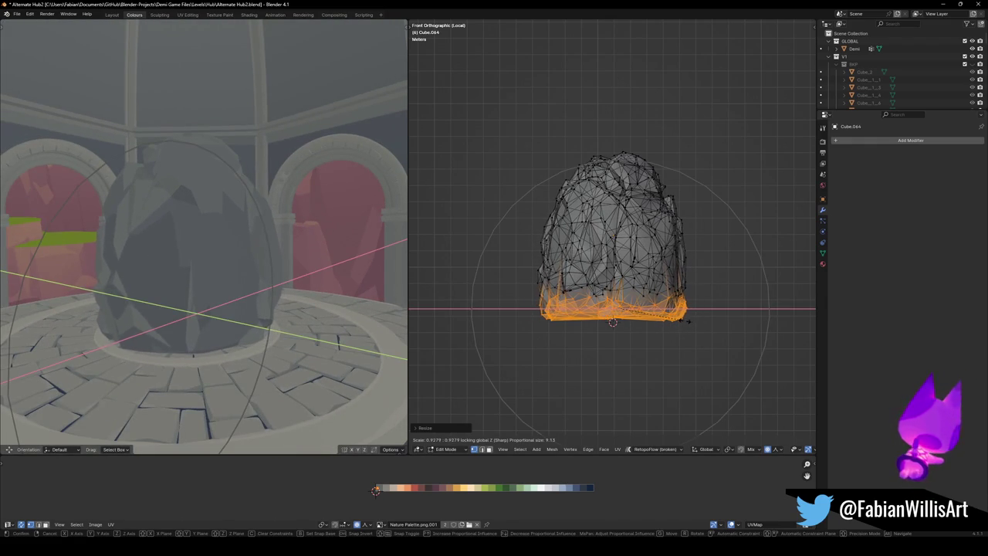
pyautogui.click(599, 274)
# - Box-select the middle band and start scaling it in X and Y
pyautogui.moveTo(523, 239); pyautogui.dragTo(706, 271)
pyautogui.press('s')
pyautogui.hotkey('shift', 'z')
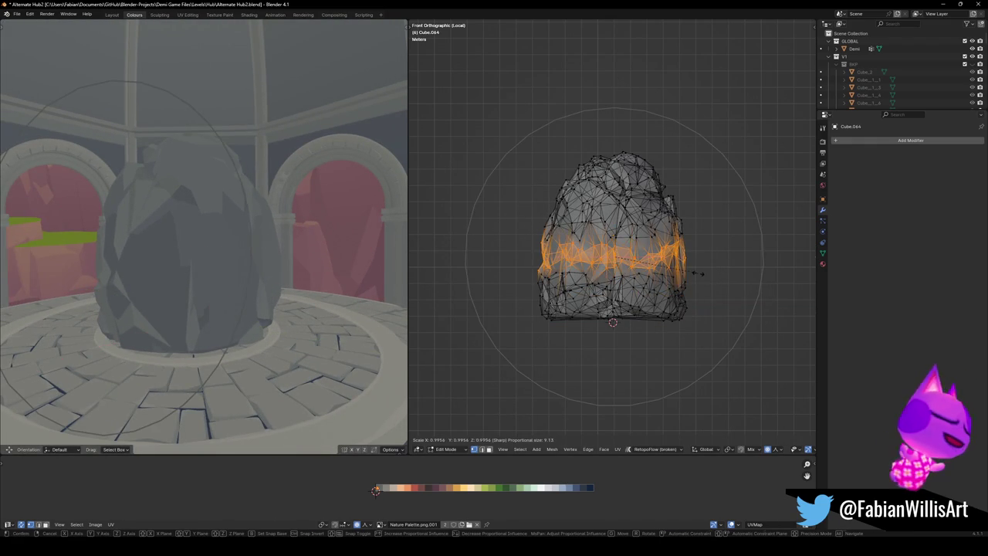
# - Confirm the Sharp-falloff X/Y scale of the rock's middle band
pyautogui.scroll(1, 706, 273)
pyautogui.click(695, 273)
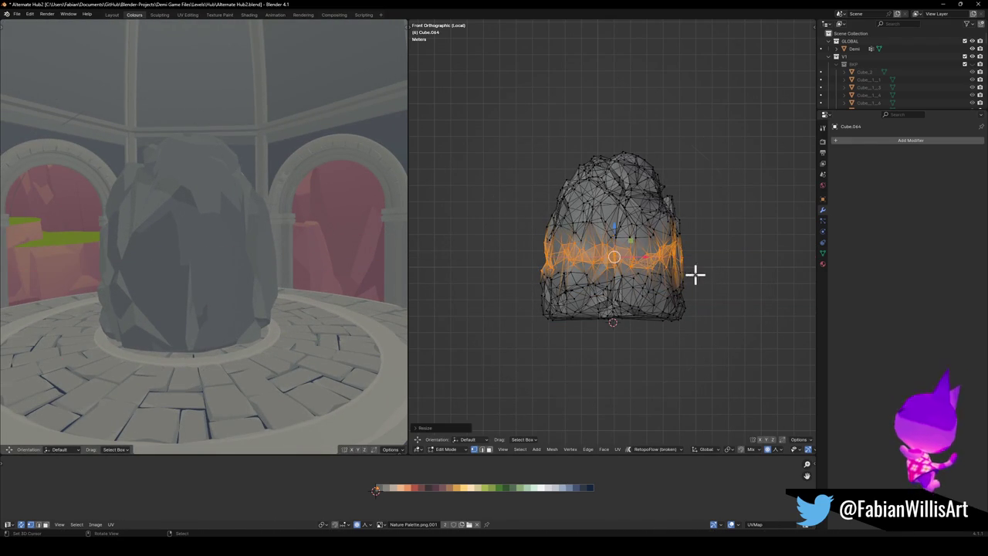
pyautogui.scroll(-3, 193, 288)
# - Switch the left view to solid shading and walk-navigate around the dome
pyautogui.press('z')
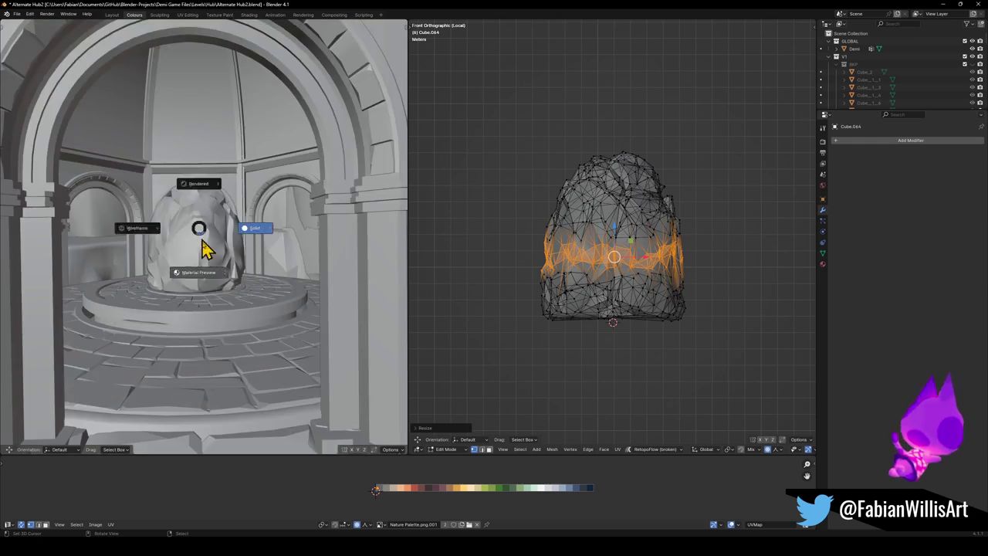
pyautogui.click(199, 239)
pyautogui.hotkey('shift', '`')
pyautogui.press('w')
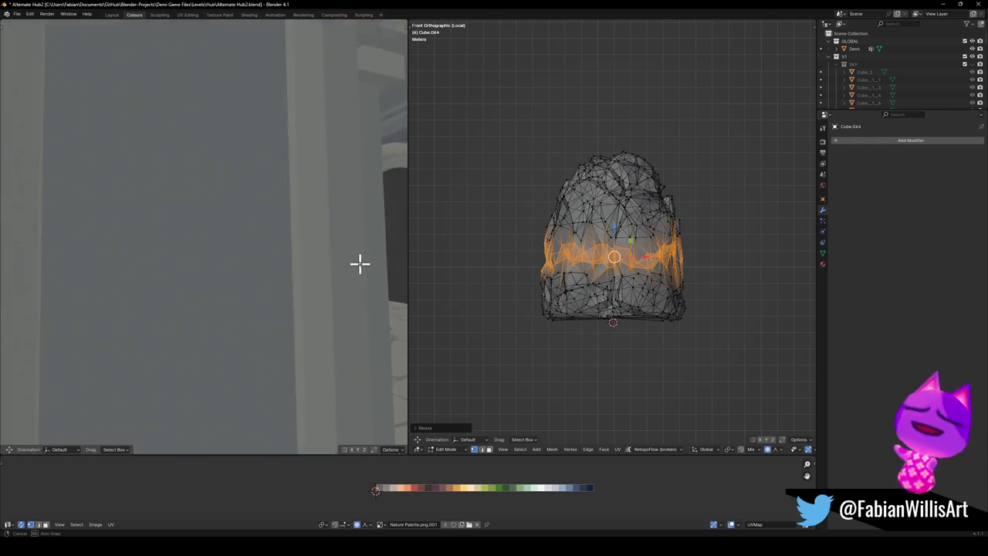
pyautogui.press('s')
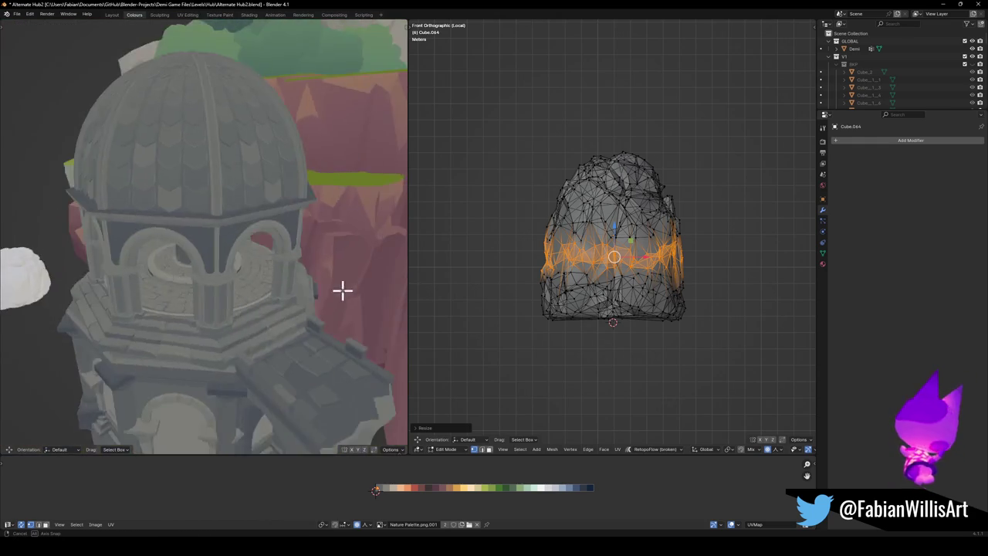
pyautogui.press('w')
pyautogui.click(282, 270)
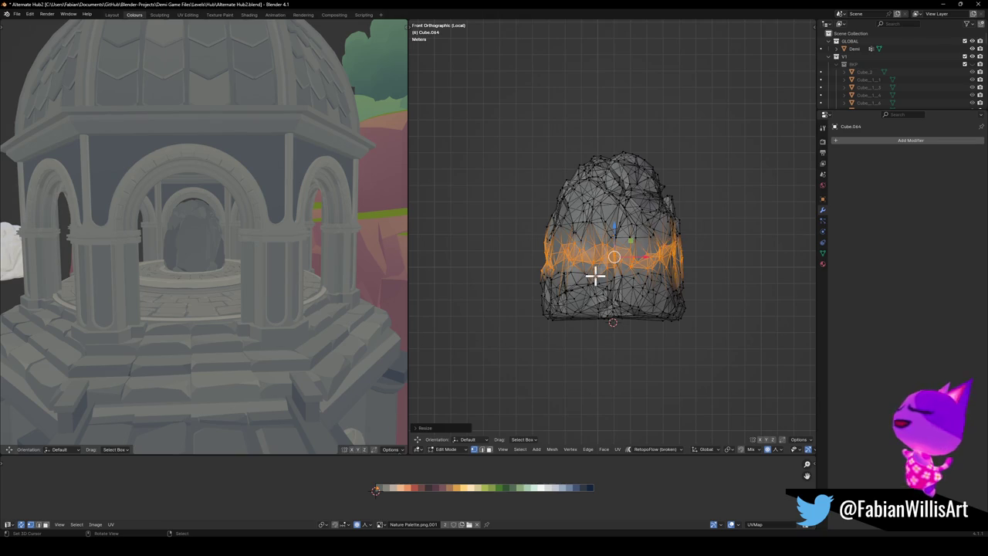
# - Select all and shrink the rock's UVs onto one dark blue-grey swatch
pyautogui.press('a')
pyautogui.press('s')
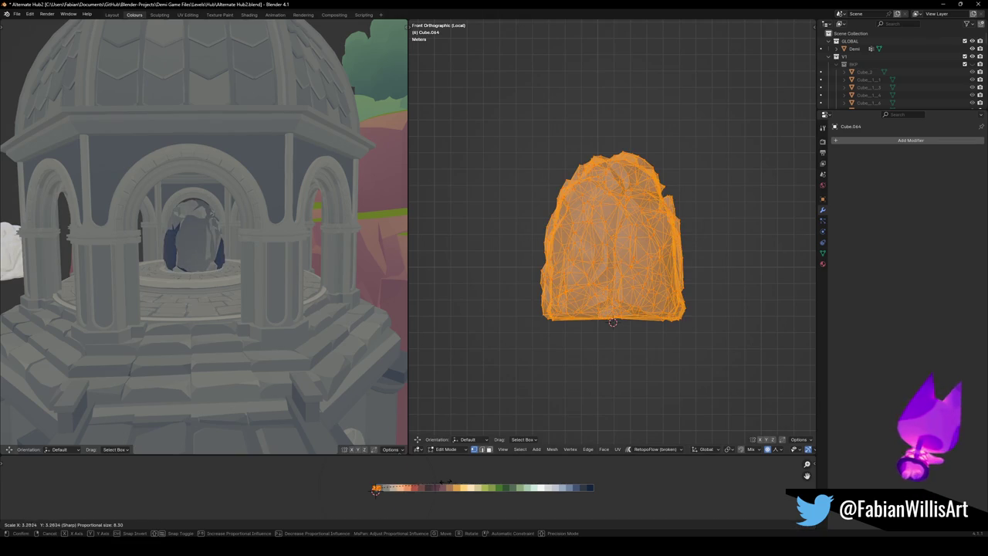
pyautogui.click(434, 487)
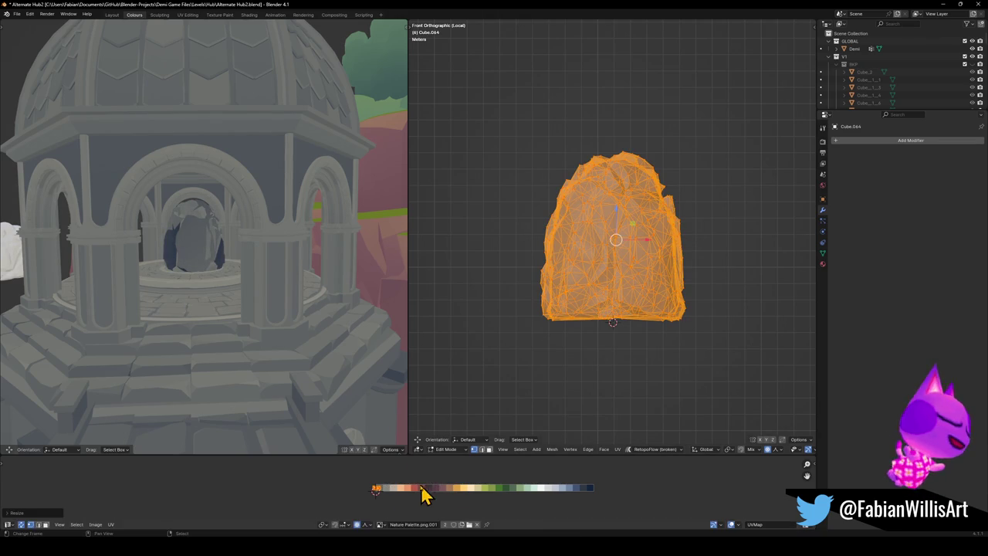
# - Slide the rock's UVs horizontally along the palette
pyautogui.press('g')
pyautogui.press('x')
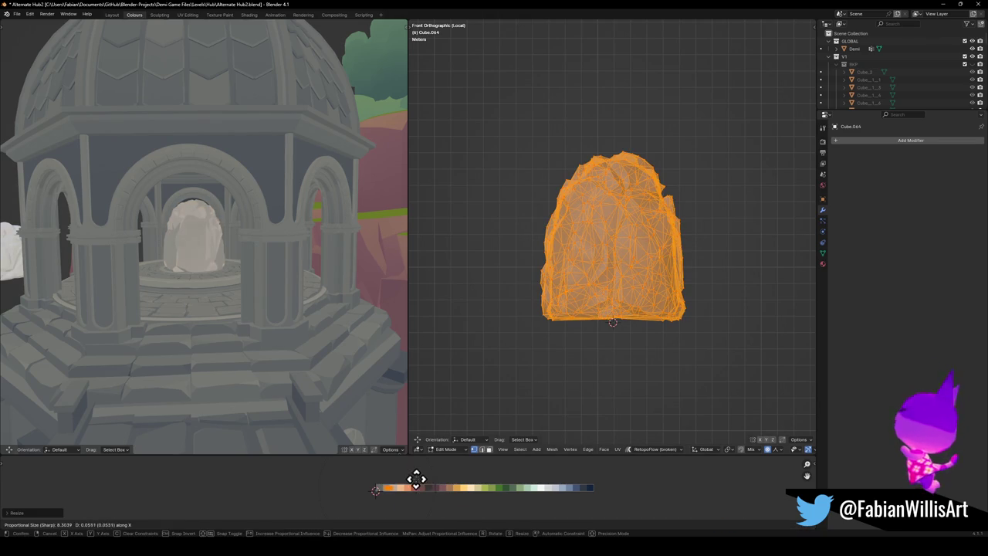
pyautogui.click(419, 483)
# - Switch the rock to the Jrny.001 material and put its UVs on the lavender swatch
pyautogui.click(823, 264)
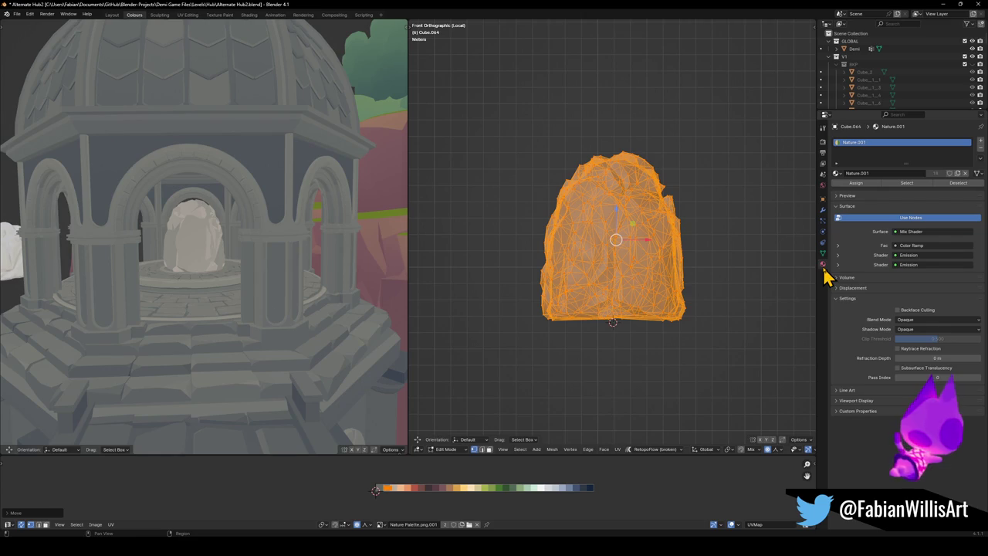
pyautogui.click(837, 174)
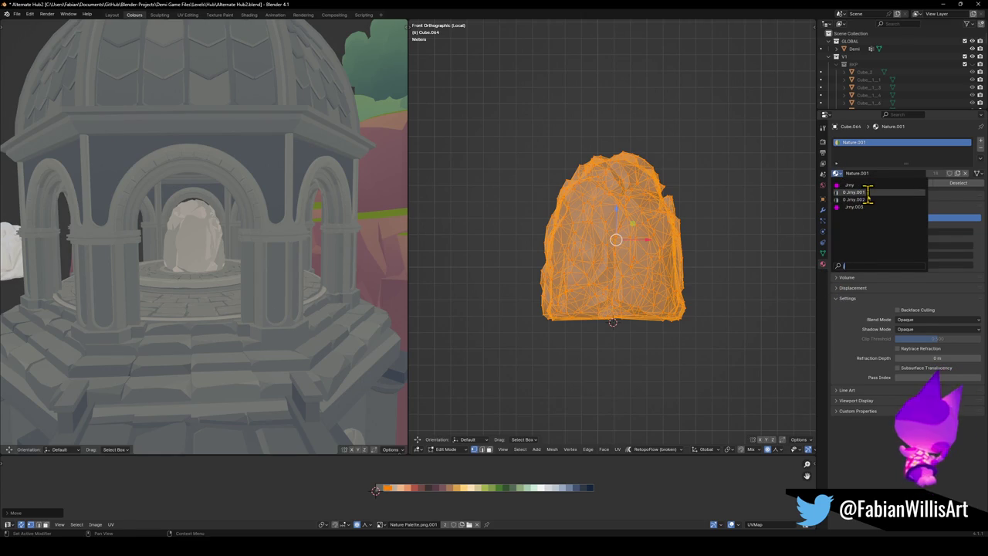
pyautogui.click(869, 192)
pyautogui.scroll(3, 414, 506)
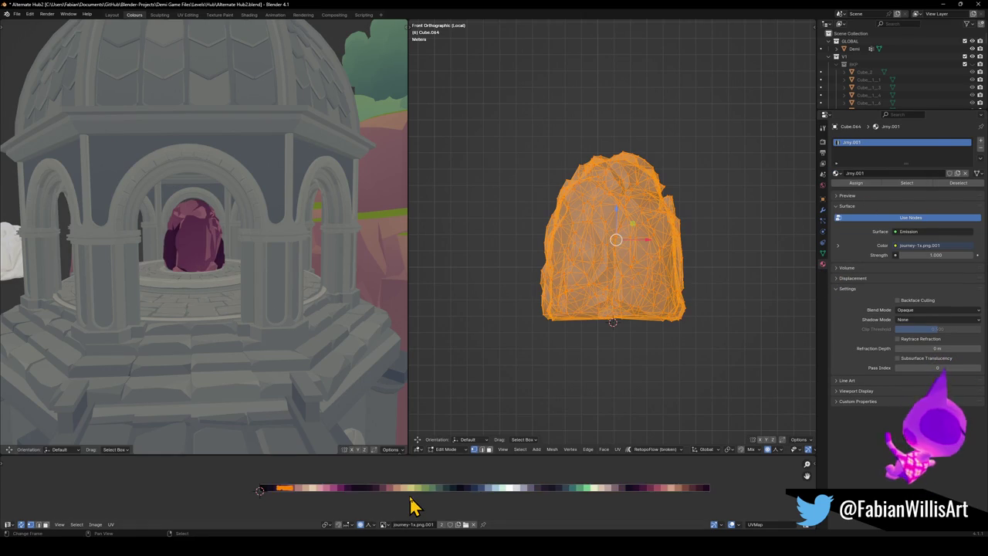
pyautogui.press('g')
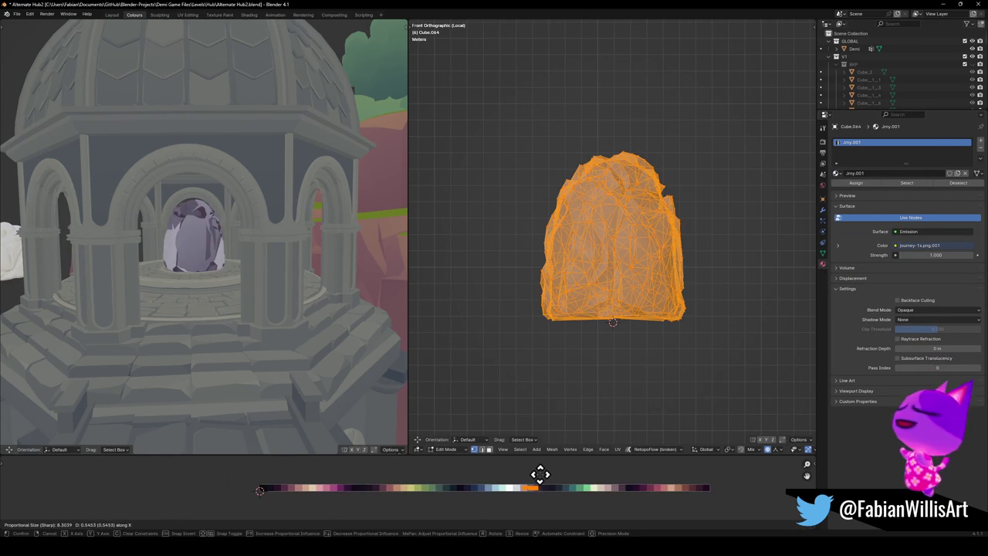
pyautogui.click(543, 474)
pyautogui.press('r')
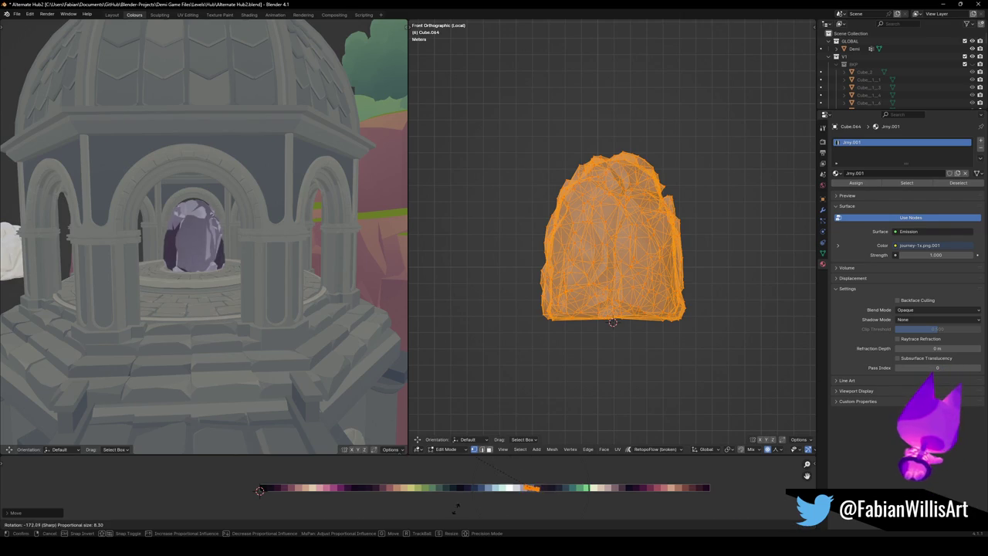
pyautogui.click(583, 498)
# - Orbit and zoom the left view to a side view of the tower
pyautogui.scroll(5, 301, 254)
pyautogui.moveTo(203, 261)
pyautogui.mouseDown(button='middle')
pyautogui.moveTo(300, 260)
pyautogui.moveTo(231, 274)
pyautogui.moveTo(293, 267)
pyautogui.moveTo(256, 278)
pyautogui.moveTo(260, 265)
pyautogui.mouseUp(button='middle')
pyautogui.scroll(-3, 260, 265)
pyautogui.scroll(-2, 262, 266)
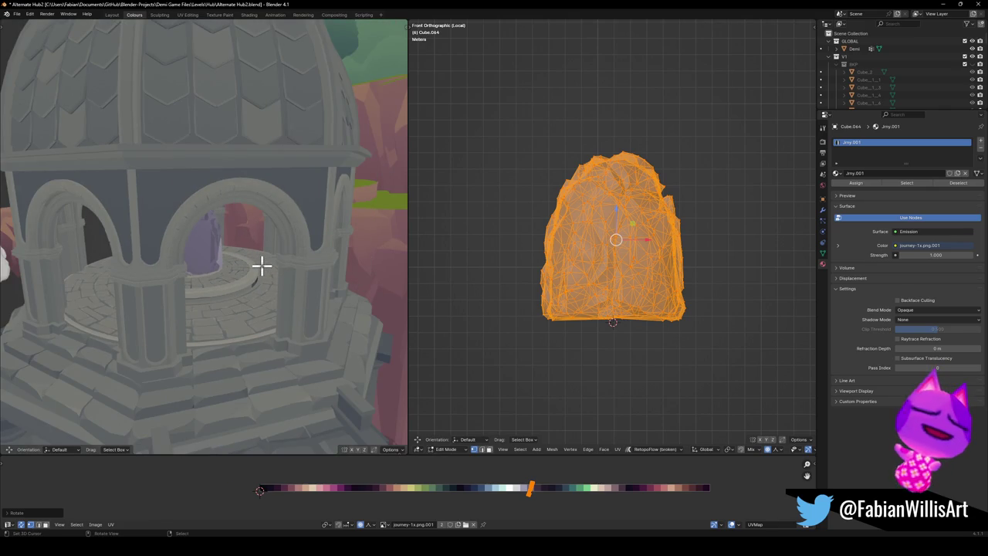
pyautogui.scroll(-3, 248, 268)
pyautogui.moveTo(229, 267)
pyautogui.mouseDown(button='middle')
pyautogui.moveTo(216, 261)
pyautogui.moveTo(221, 249)
pyautogui.moveTo(240, 256)
pyautogui.moveTo(85, 256)
pyautogui.moveTo(96, 259)
pyautogui.mouseUp(button='middle')
pyautogui.scroll(3, 227, 265)
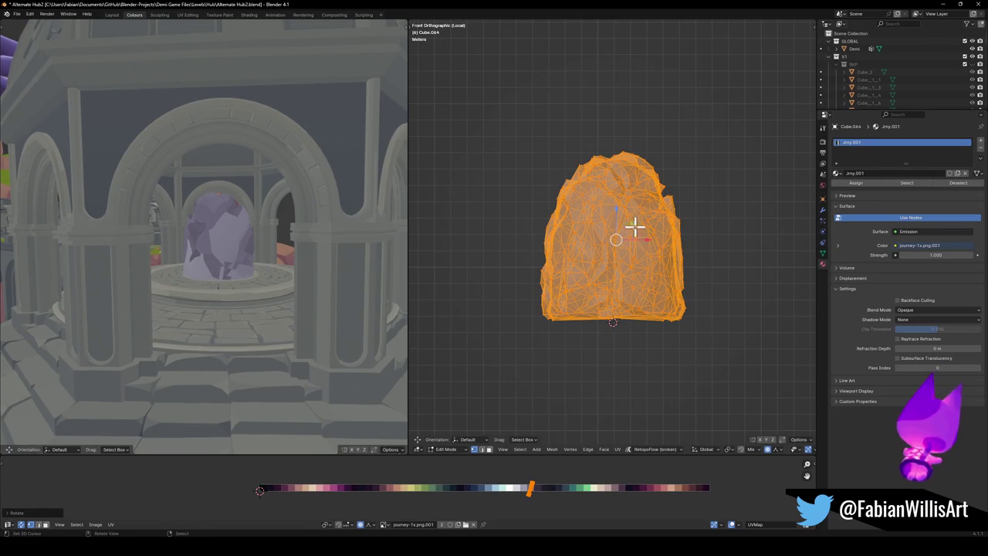
# - Leave local view, orbit around the rock, and return to Object Mode
pyautogui.press('KP_Divide')
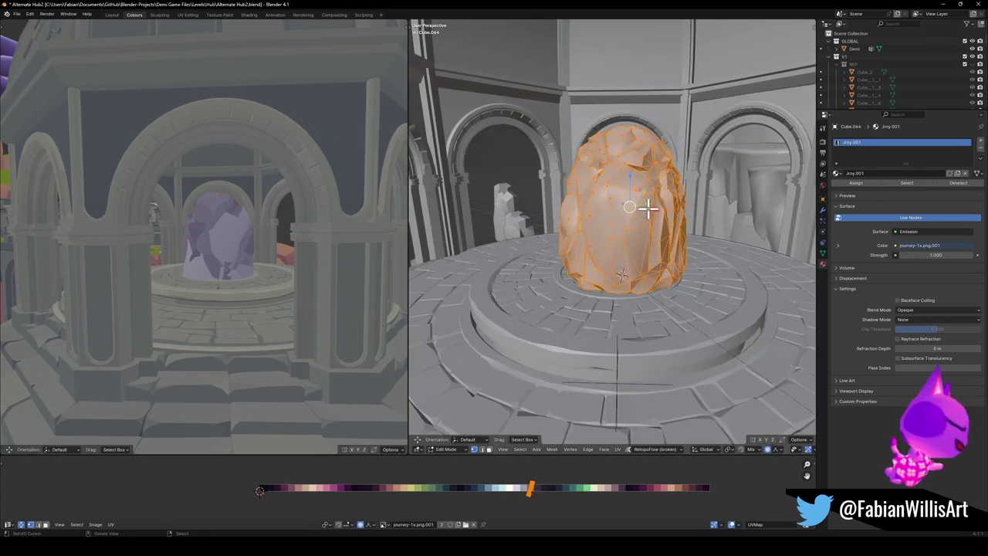
pyautogui.moveTo(640, 203); pyautogui.dragTo(609, 247, button='middle')
pyautogui.scroll(5, 614, 247)
pyautogui.press('Tab')
pyautogui.scroll(-5, 622, 248)
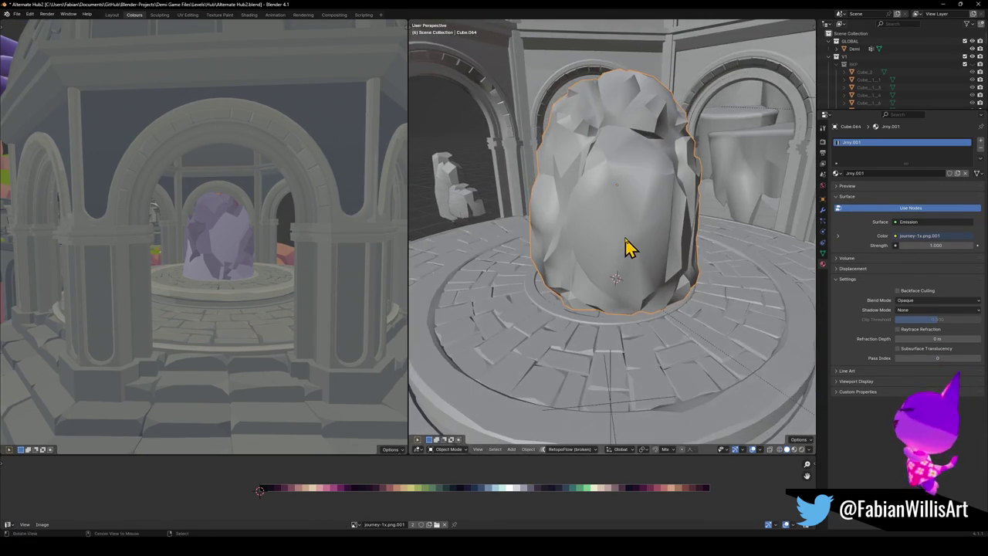
pyautogui.scroll(-3, 599, 251)
pyautogui.scroll(-3, 599, 251)
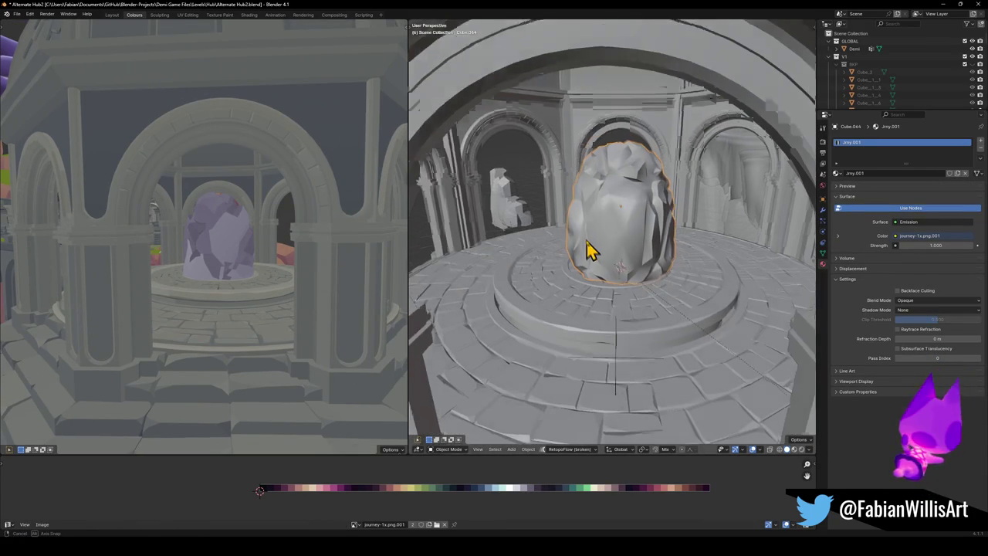
# - Save Alternate Hub2.blend after trying and cancelling a move and duplicate of the rock
pyautogui.press('g')
pyautogui.hotkey('shift', 'z')
pyautogui.press('Escape')
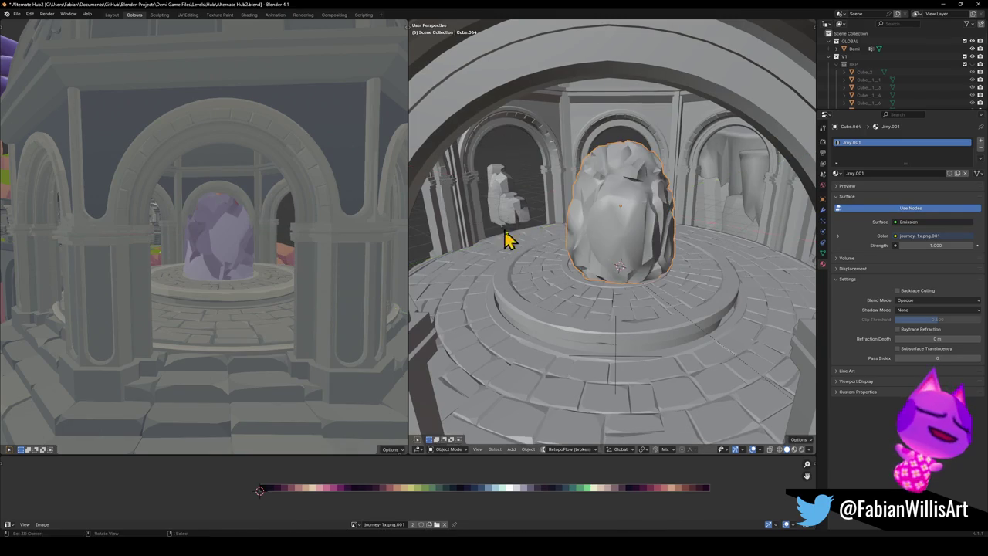
pyautogui.hotkey('shift', 'd')
pyautogui.hotkey('shift', 'z')
pyautogui.press('Escape')
pyautogui.hotkey('ctrl', 's')
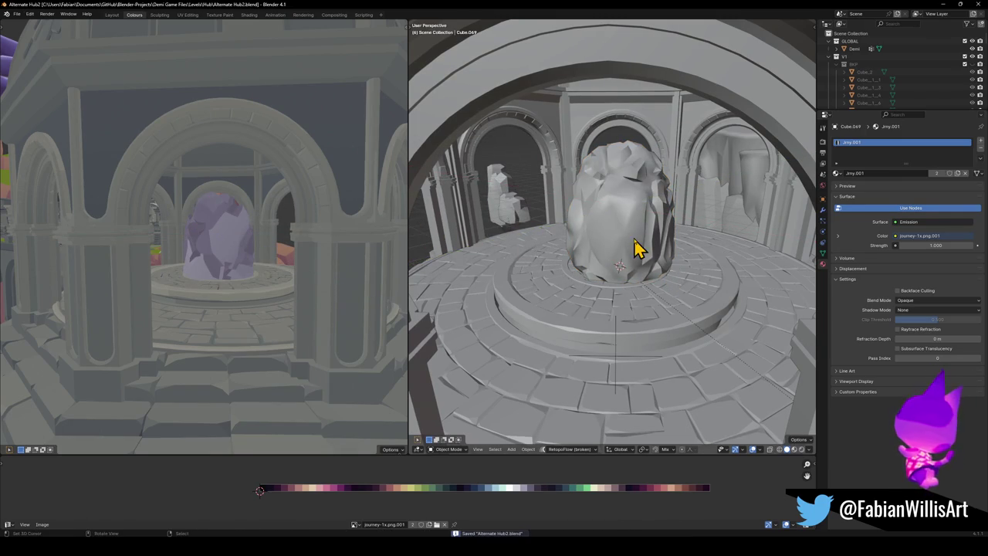
# - Isolate rock Cube.064 in Edit Mode, viewed from the side (numpad 3)
pyautogui.scroll(2, 625, 247)
pyautogui.press('Tab')
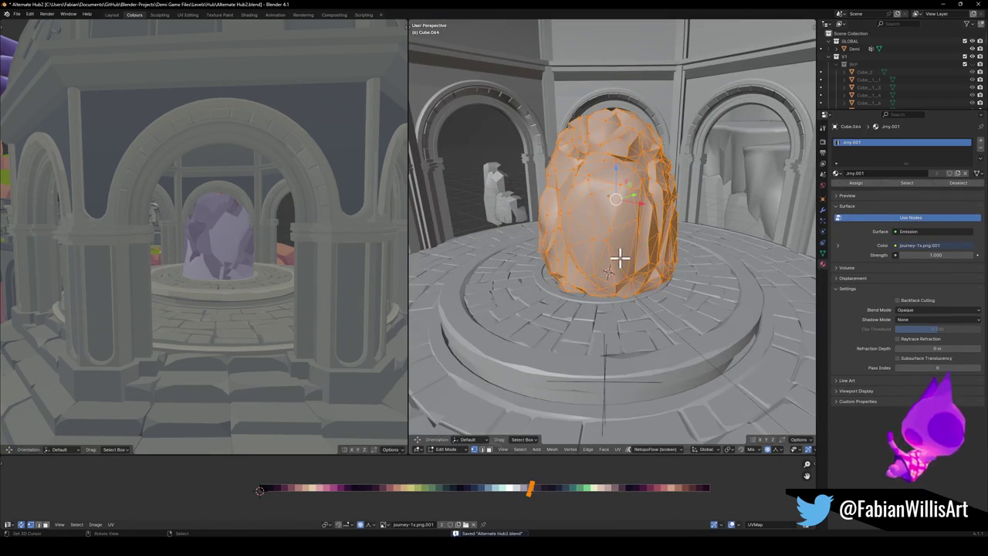
pyautogui.press('KP_Divide')
pyautogui.press('KP_3')
# - Unwrap the rock with Smart UV Project and scale its UVs
pyautogui.press('u')
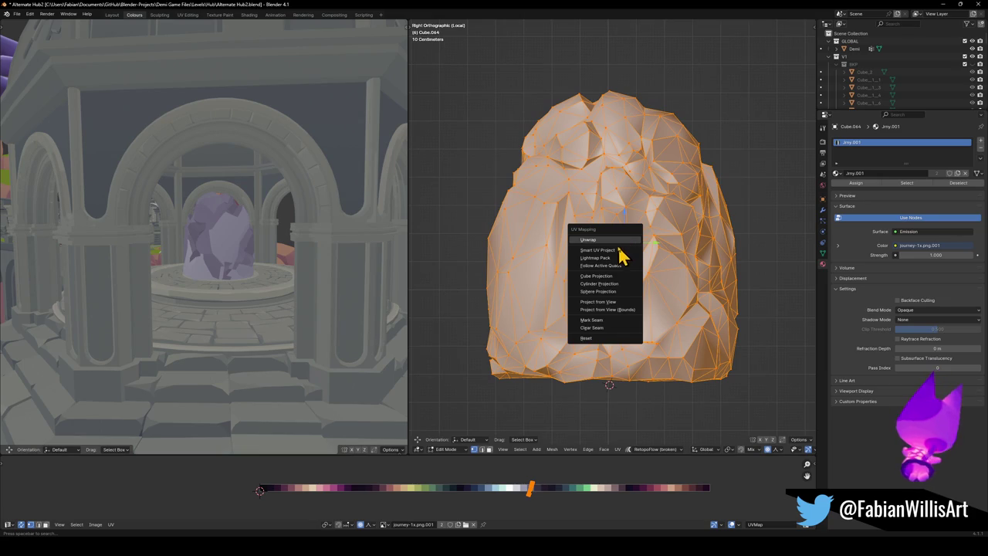
pyautogui.click(609, 251)
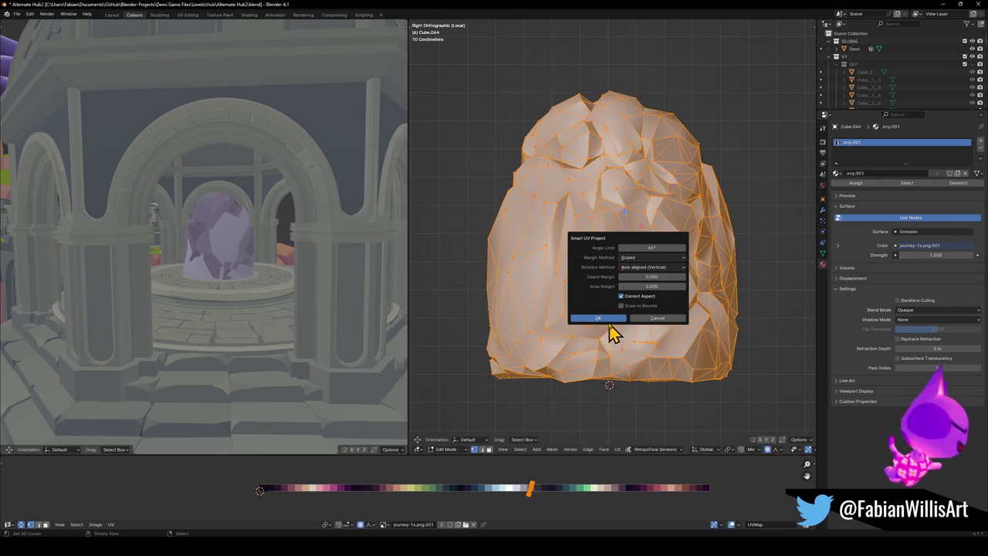
pyautogui.click(609, 318)
pyautogui.press('s')
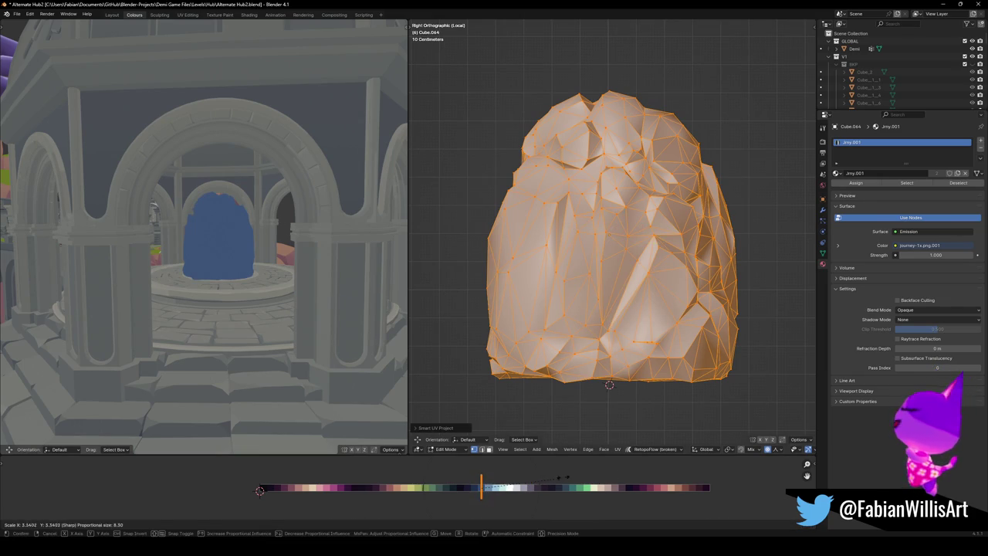
pyautogui.click(782, 457)
# - Try a face inset twice and cancel both attempts
pyautogui.press('i')
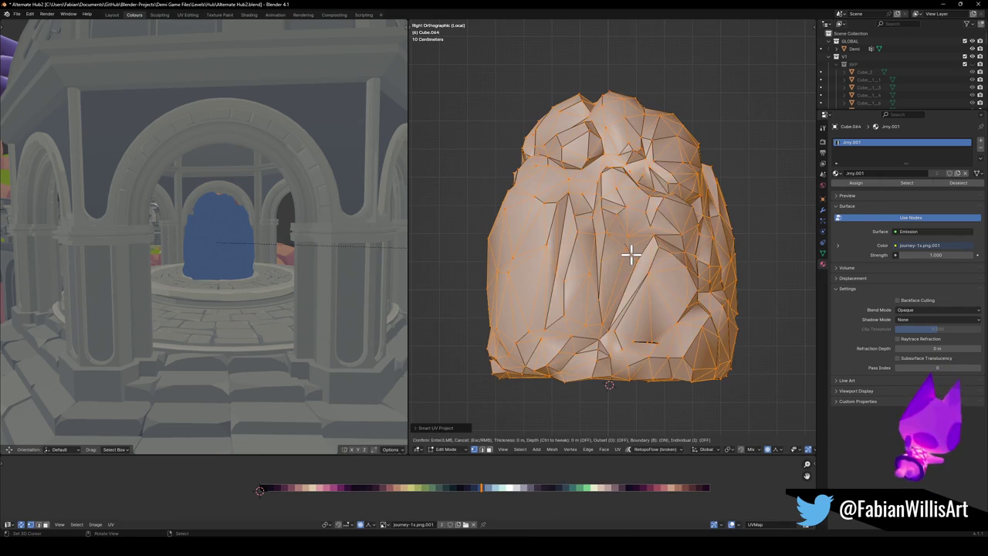
pyautogui.press('Escape')
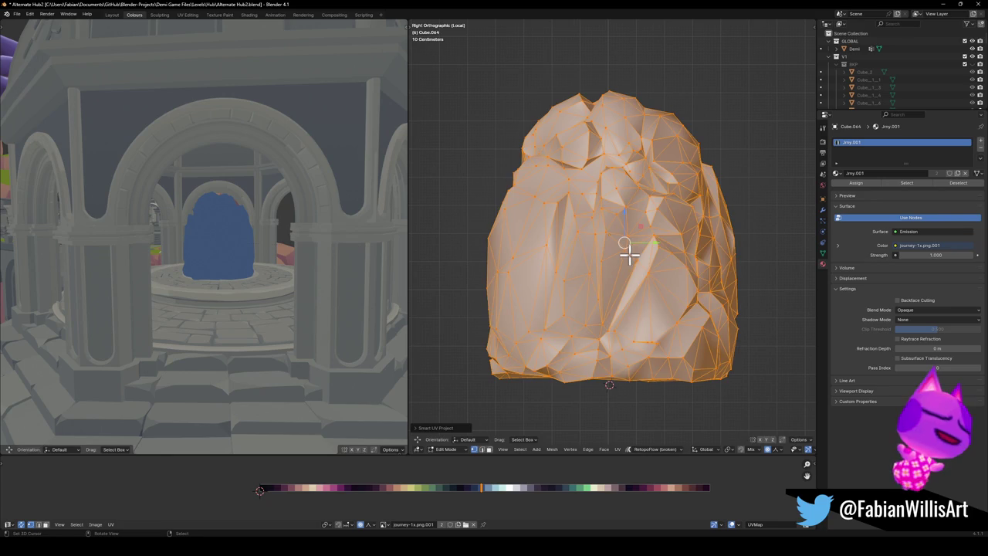
pyautogui.press('i')
pyautogui.press('Escape')
pyautogui.hotkey('ctrl', '`')
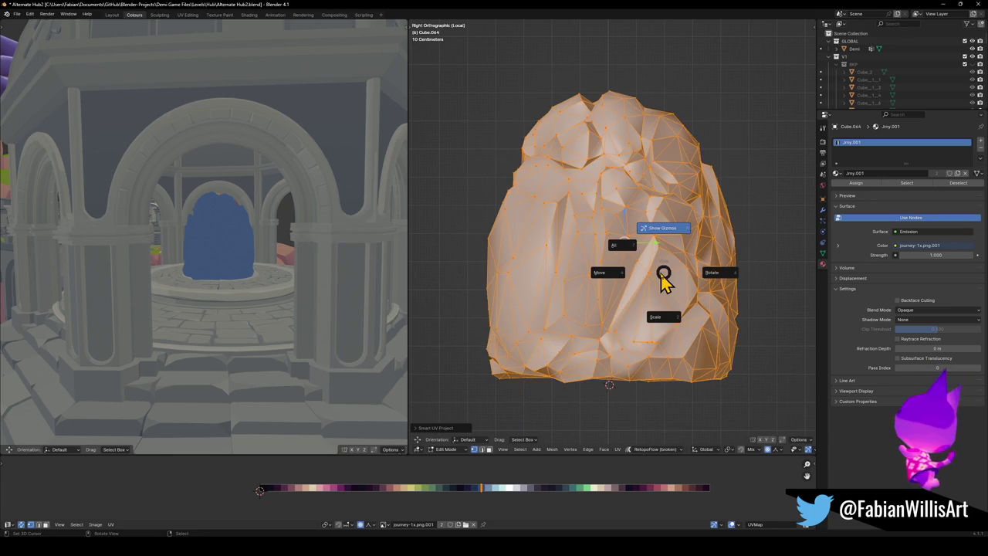
pyautogui.press('Escape')
# - Try Lightmap Pack, then re-unwrap the rock with Cube Projection
pyautogui.press('u')
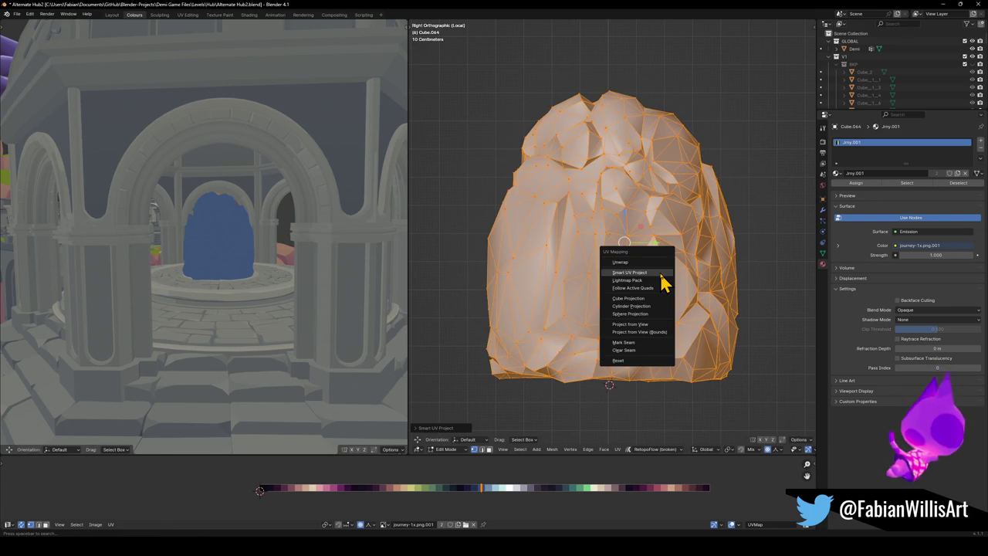
pyautogui.click(654, 280)
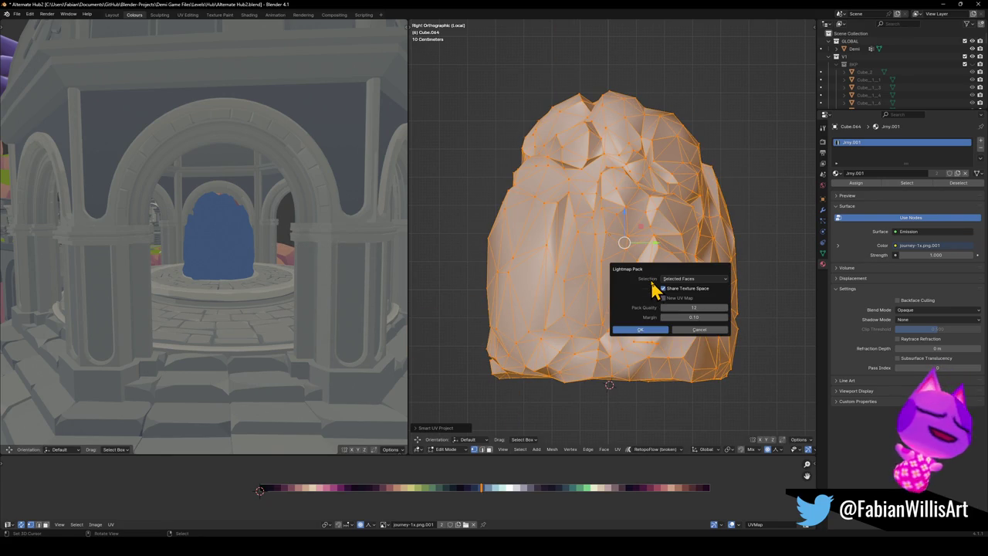
pyautogui.click(645, 331)
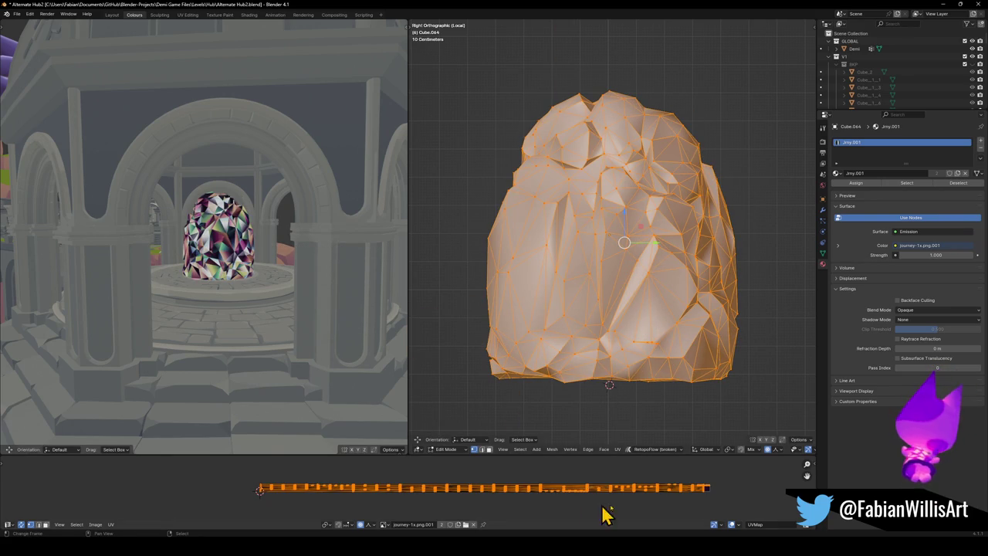
pyautogui.press('s')
pyautogui.press('x')
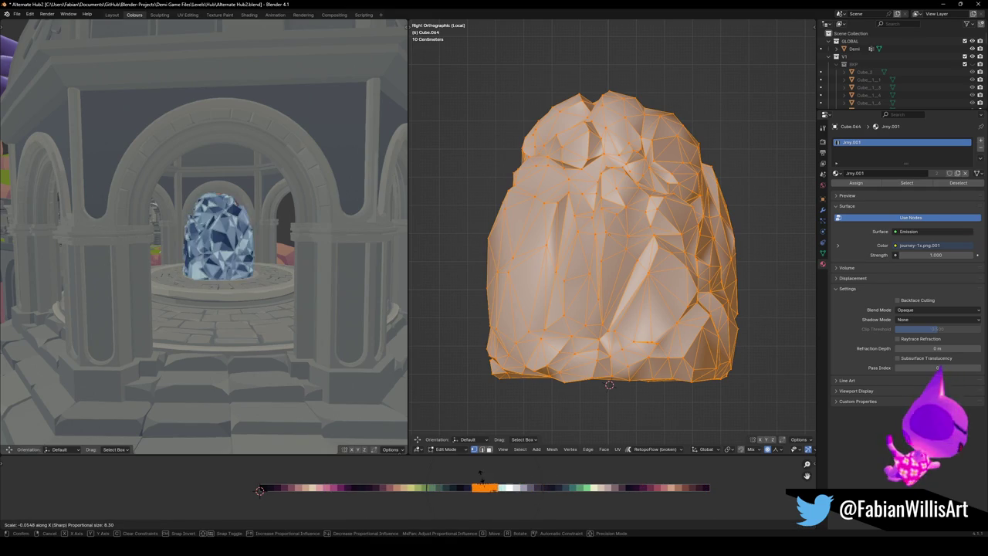
pyautogui.press('Escape')
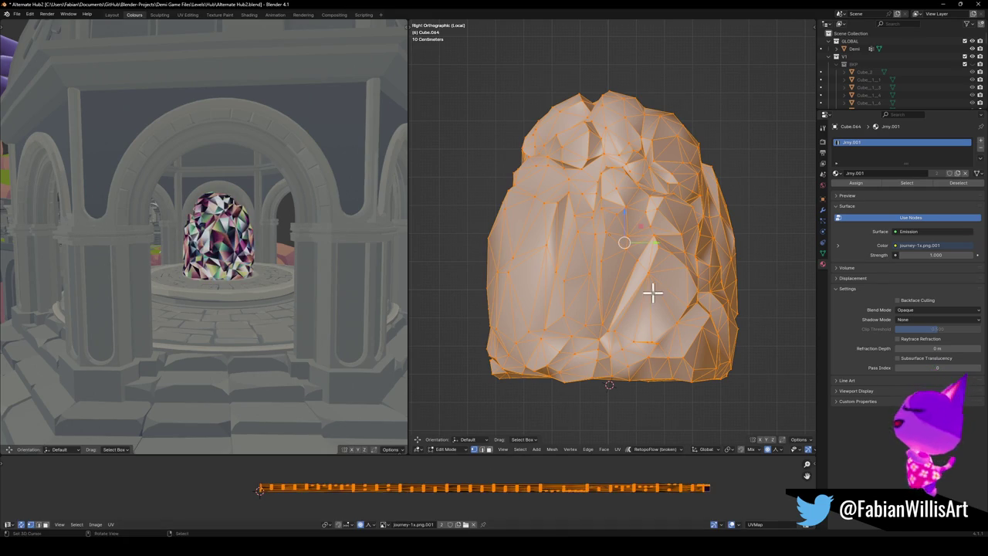
pyautogui.press('u')
pyautogui.click(637, 307)
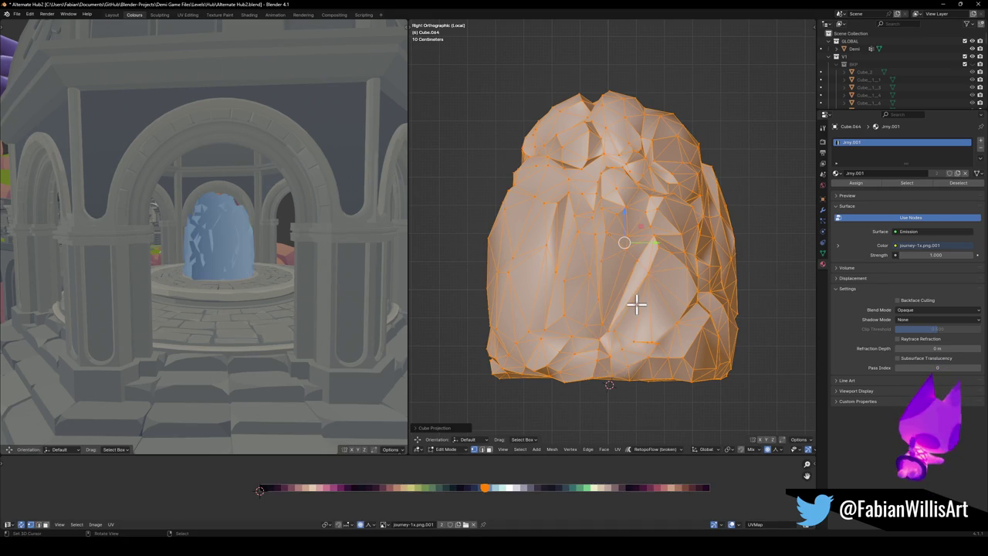
# - Stretch the cube-projected UVs horizontally to shift the rock's colour
pyautogui.press('s')
pyautogui.press('x')
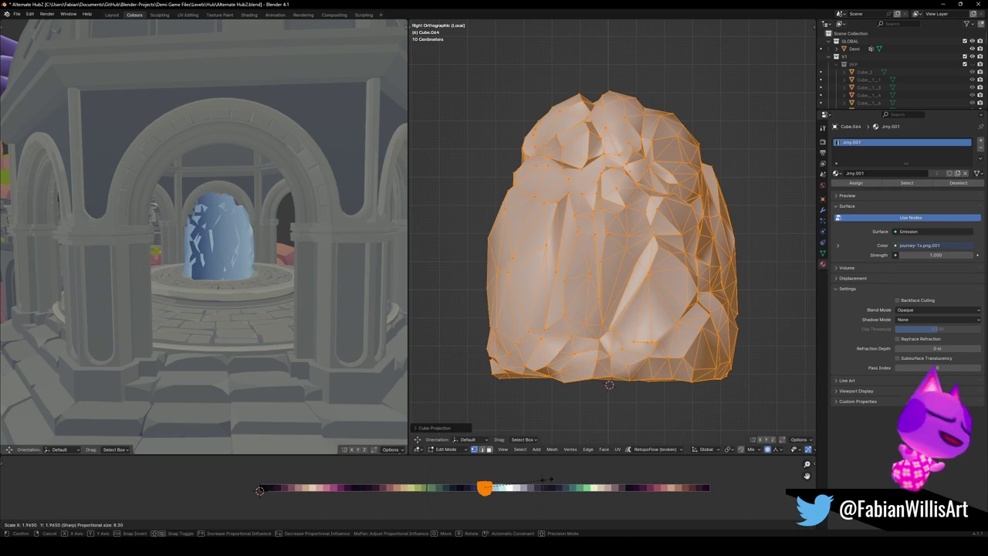
pyautogui.click(549, 489)
pyautogui.press('s')
pyautogui.press('x')
pyautogui.moveTo(530, 479); pyautogui.dragTo(591, 482)
pyautogui.click(591, 483)
# - Rotate and enlarge the UV island, then orbit the left view
pyautogui.press('r')
pyautogui.click(558, 482)
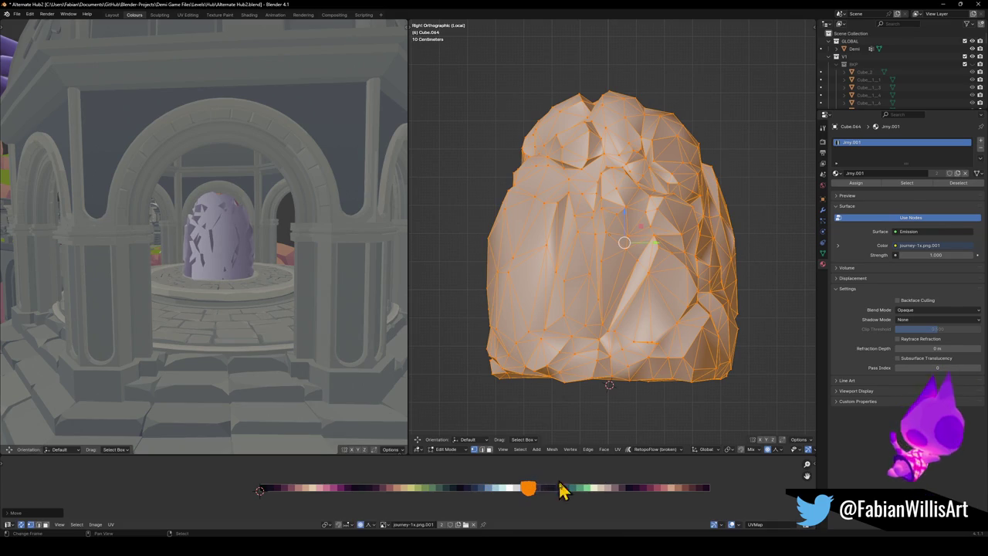
pyautogui.press('s')
pyautogui.press('Return')
pyautogui.moveTo(347, 282)
pyautogui.mouseDown(button='middle')
pyautogui.moveTo(268, 282)
pyautogui.moveTo(348, 286)
pyautogui.mouseUp(button='middle')
# - Re-unwrap with Cylinder Projection and widen the UVs across the palette
pyautogui.press('u')
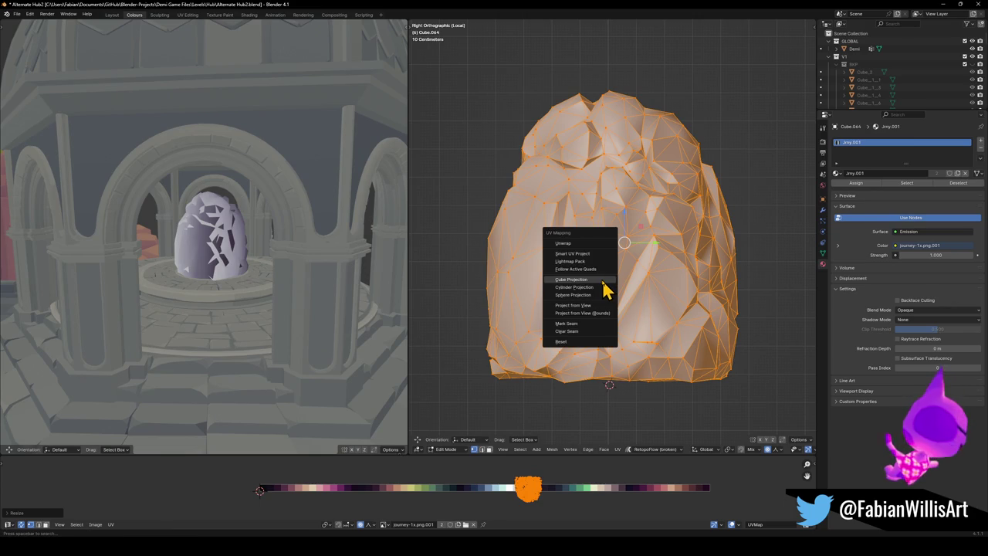
pyautogui.click(590, 287)
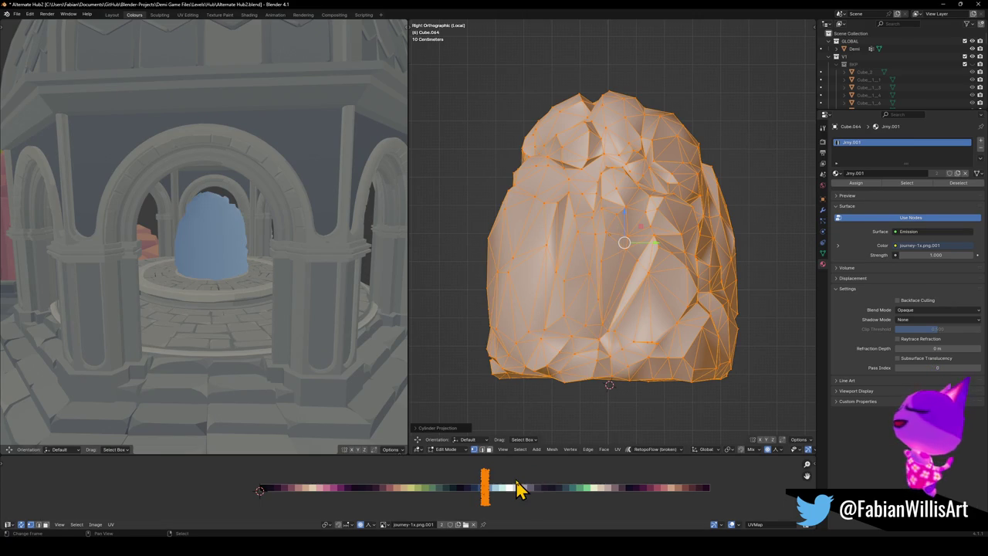
pyautogui.press('g')
pyautogui.click(548, 486)
pyautogui.press('s')
pyautogui.press('x')
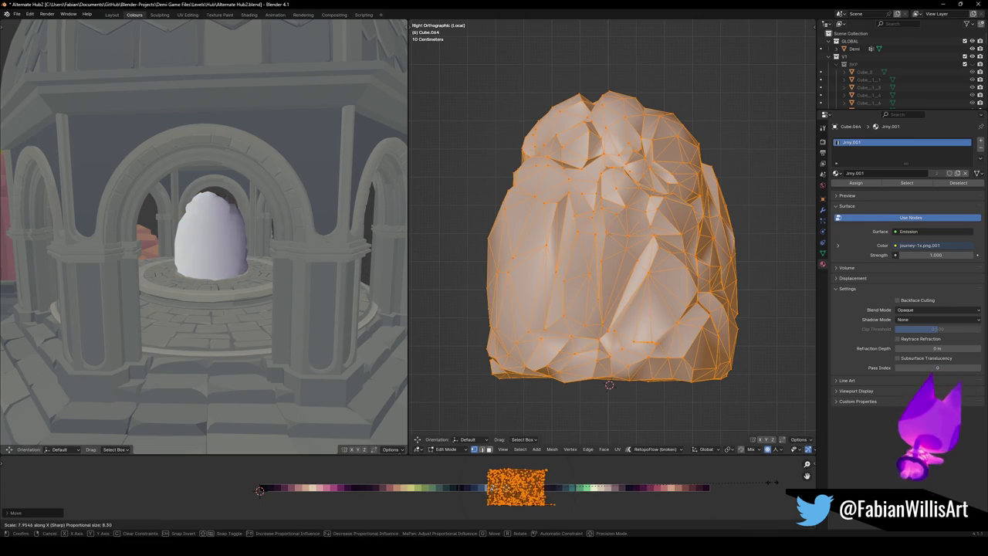
pyautogui.click(776, 487)
# - Move the UVs further along the palette and widen them horizontally again
pyautogui.press('g')
pyautogui.click(590, 498)
pyautogui.press('s')
pyautogui.press('x')
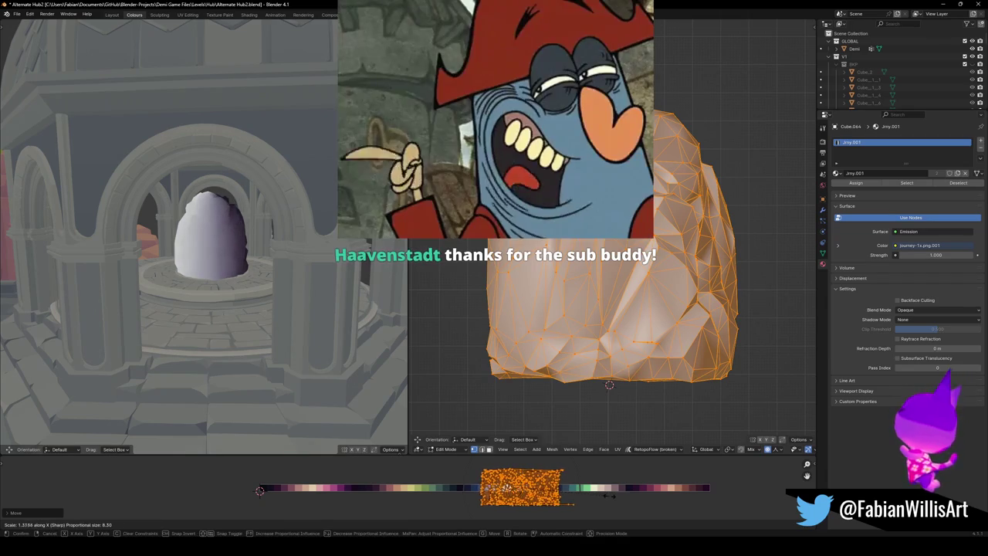
pyautogui.click(645, 494)
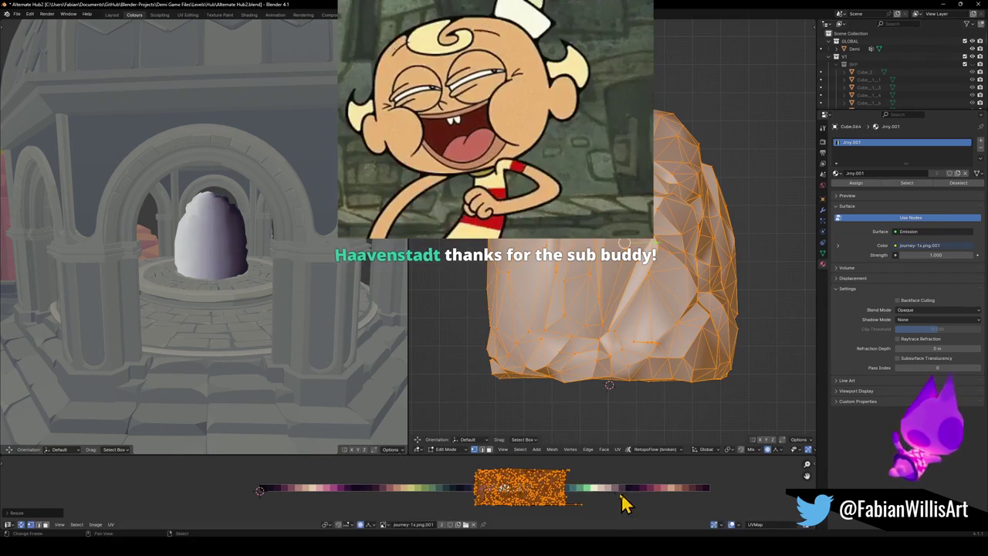
pyautogui.moveTo(166, 296)
pyautogui.mouseDown(button='middle')
pyautogui.moveTo(371, 291)
pyautogui.moveTo(333, 293)
pyautogui.moveTo(309, 282)
pyautogui.mouseUp(button='middle')
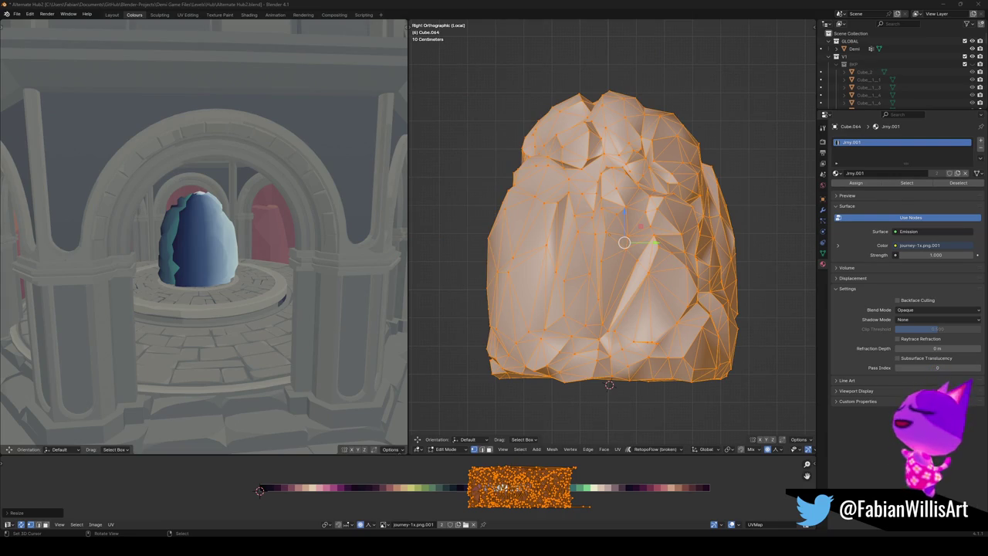
# - Sphere-project the rock's UVs, then scale them and squeeze them horizontally
pyautogui.moveTo(610, 270); pyautogui.dragTo(600, 267, button='middle')
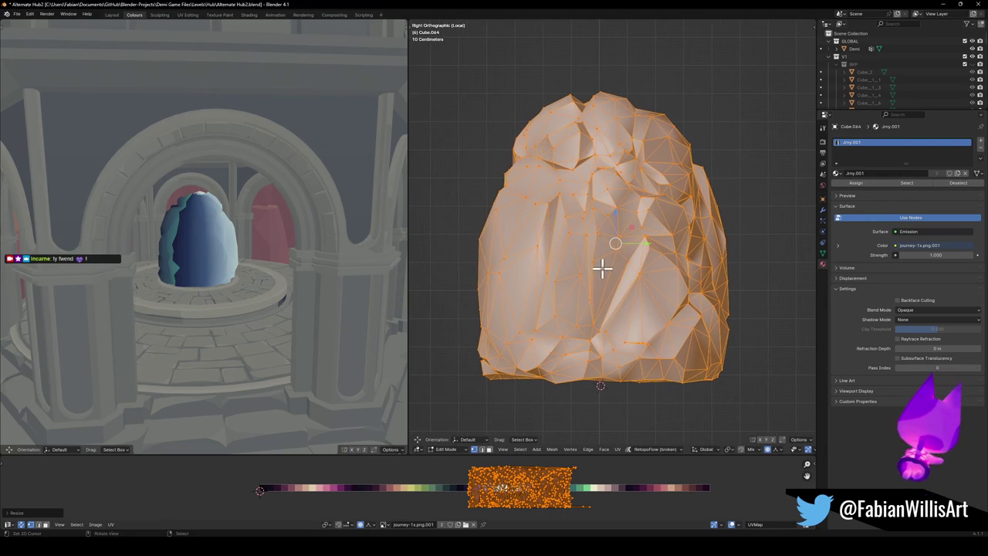
pyautogui.press('u')
pyautogui.click(603, 278)
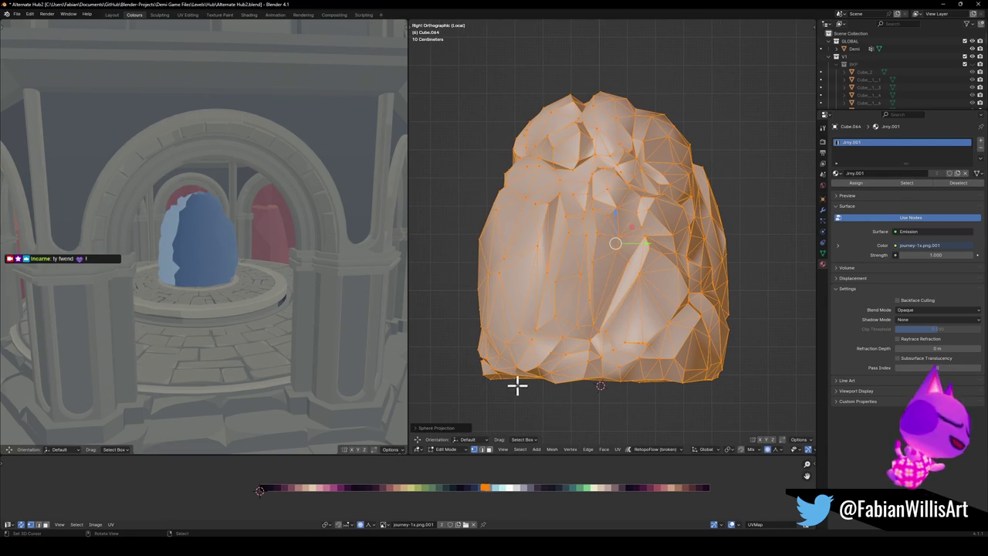
pyautogui.press('s')
pyautogui.click(547, 494)
pyautogui.press('s')
pyautogui.press('x')
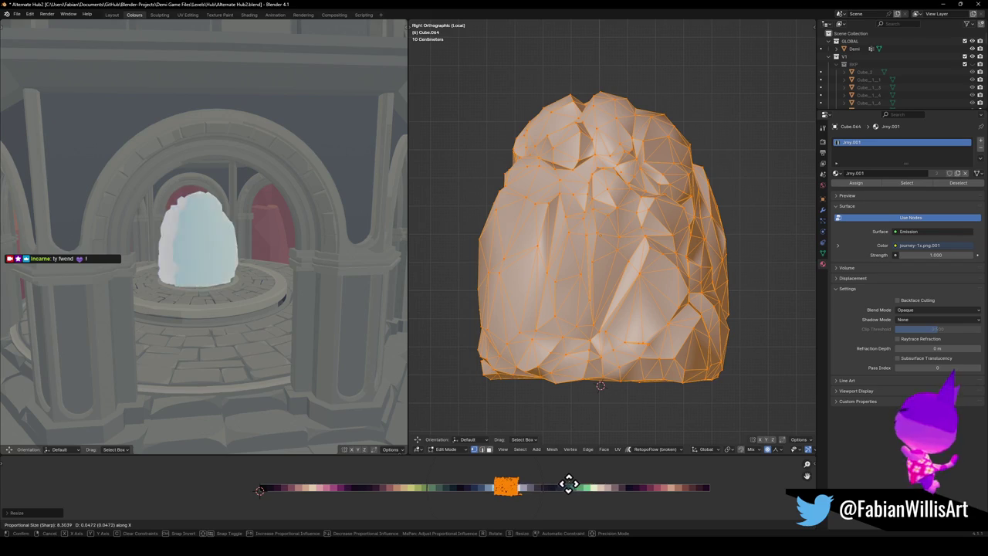
pyautogui.click(587, 485)
# - Re-project the UVs from view, then shrink, rotate and place the patch on the purple palette
pyautogui.press('u')
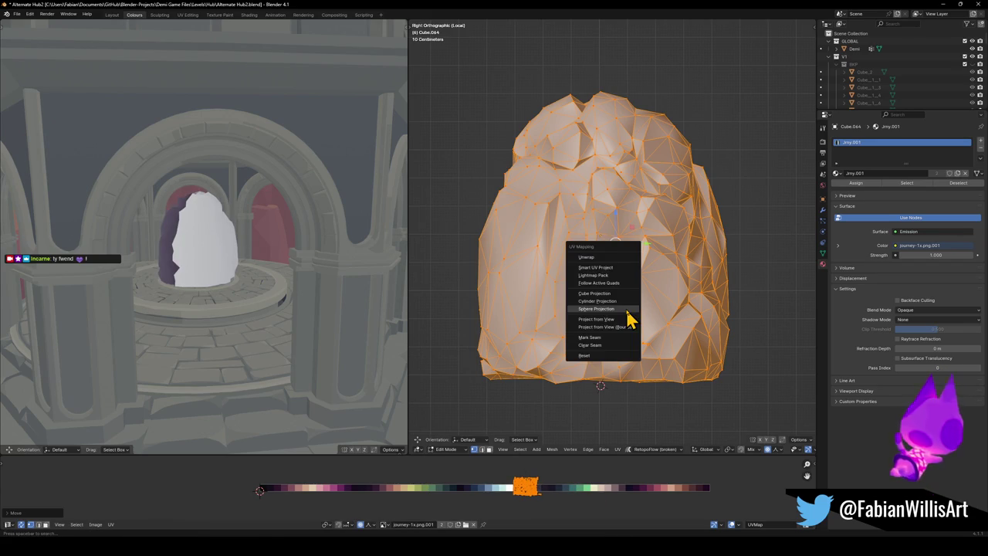
pyautogui.click(618, 320)
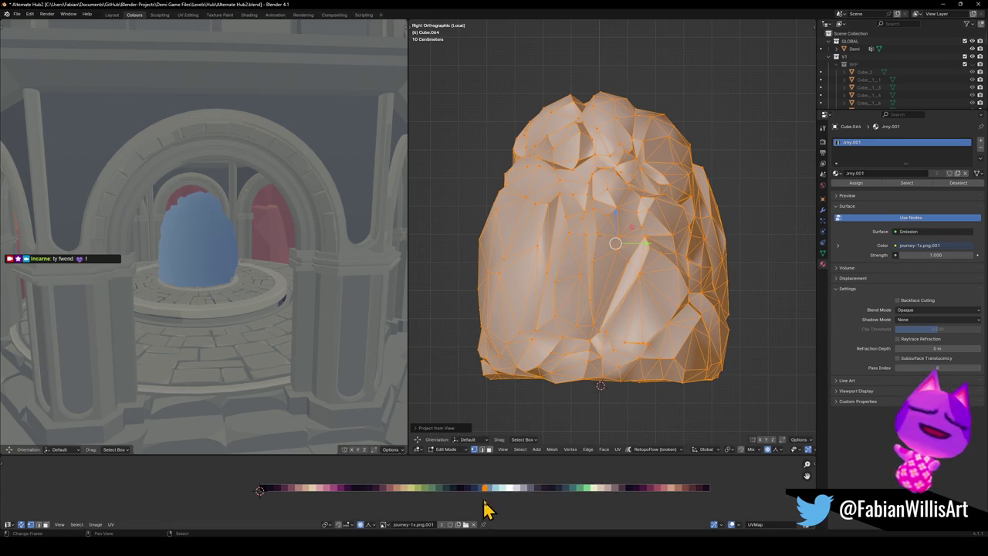
pyautogui.press('s')
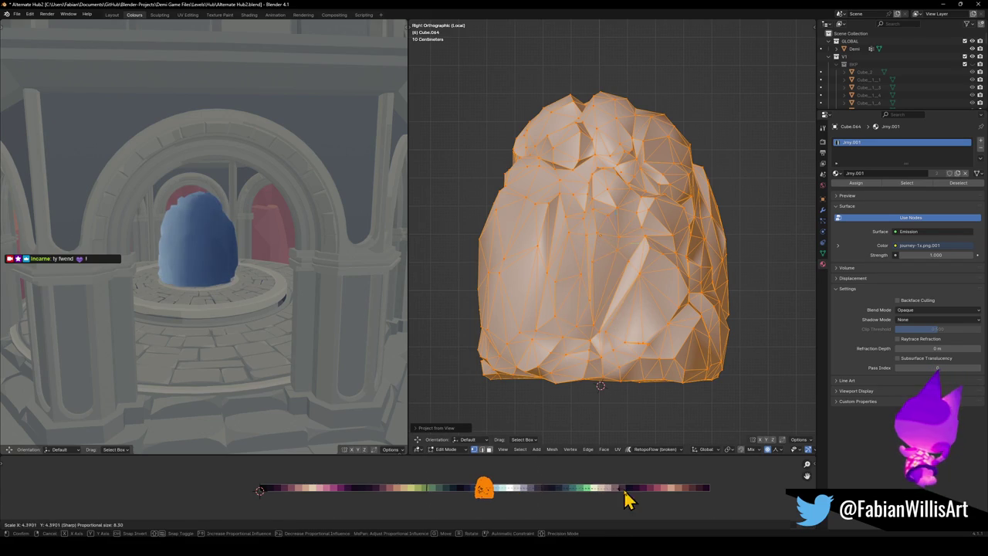
pyautogui.press('r')
pyautogui.click(510, 502)
pyautogui.press('g')
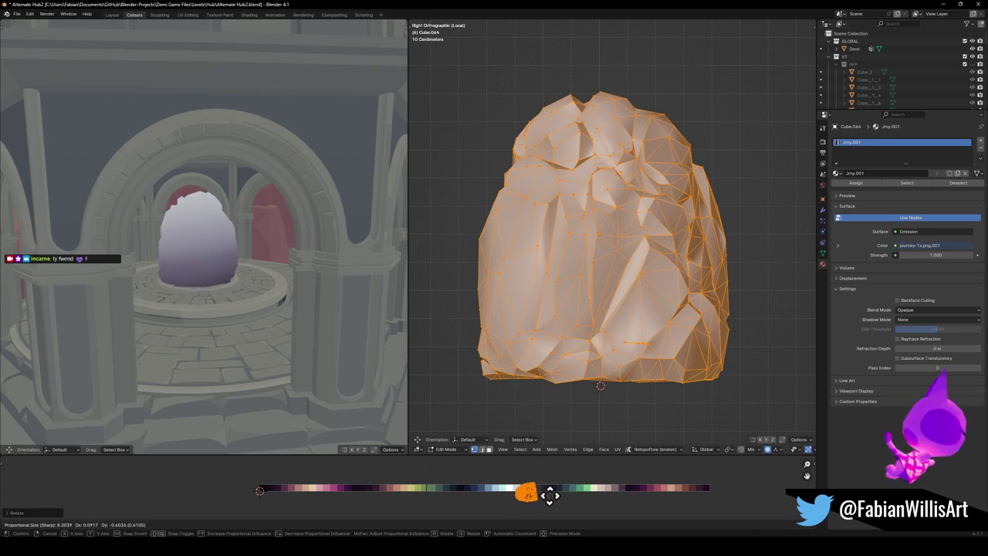
pyautogui.click(549, 495)
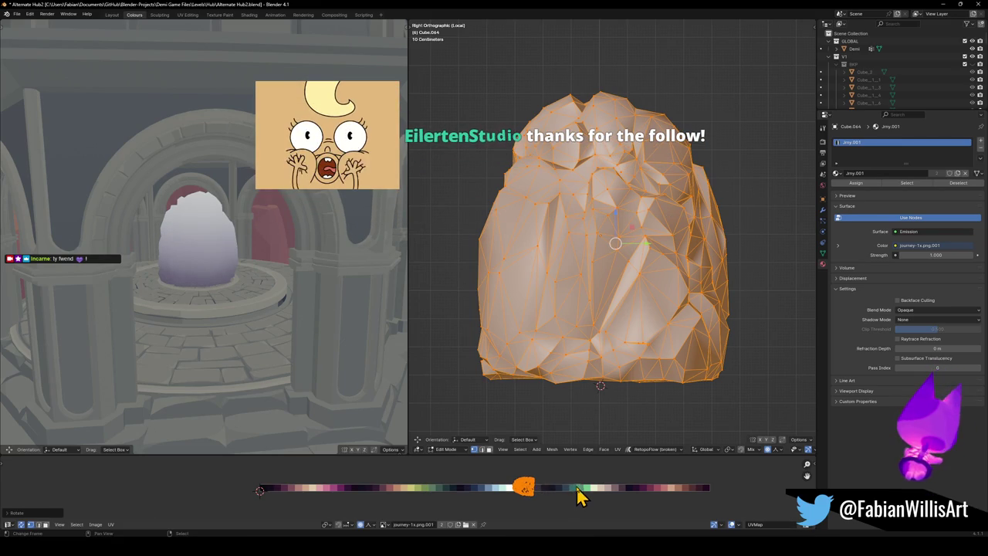
pyautogui.press('g')
pyautogui.click(577, 495)
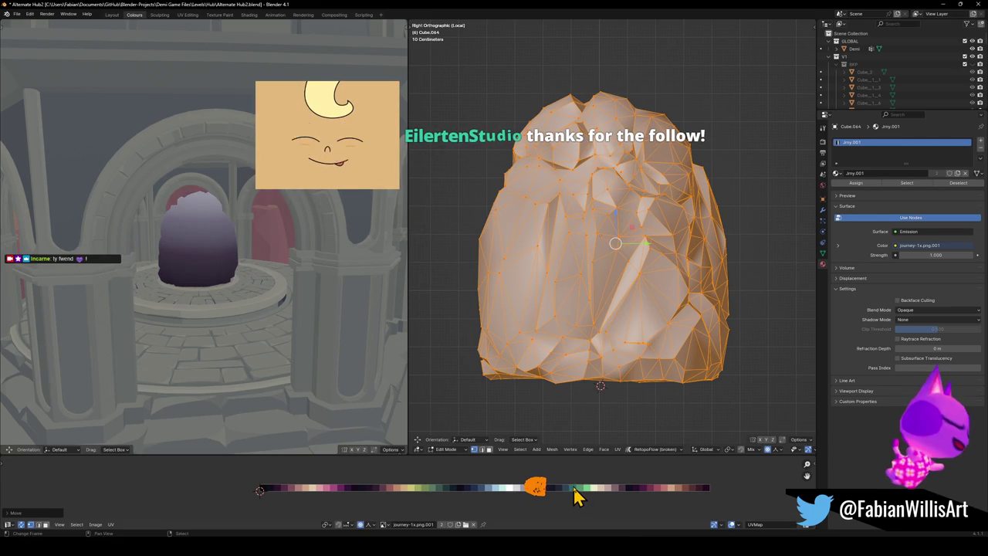
pyautogui.press('s')
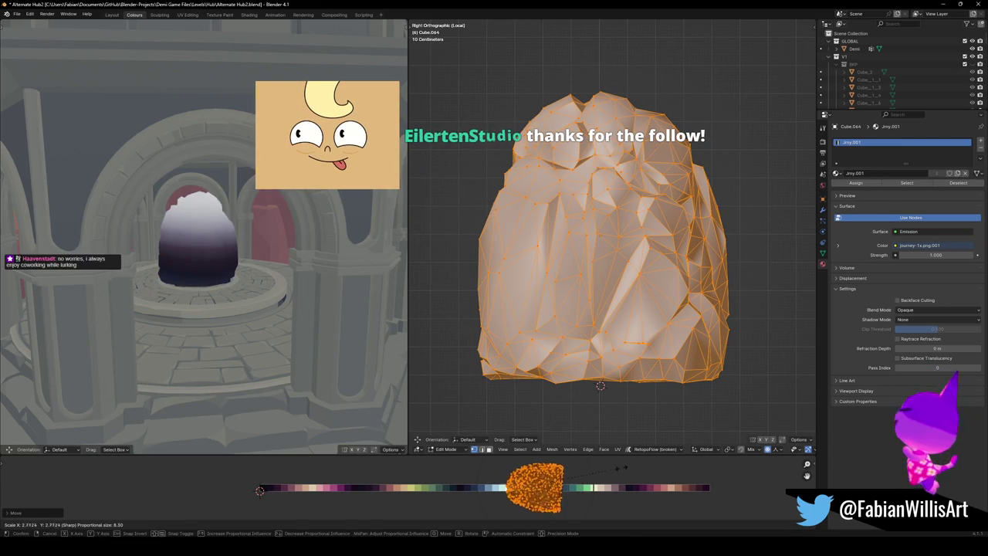
pyautogui.rightClick(669, 473)
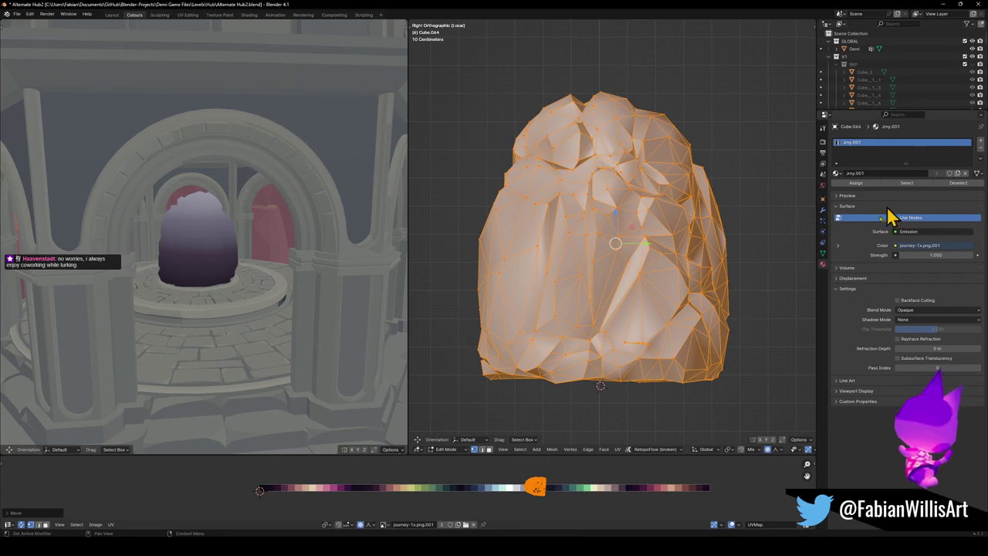
# - Set the pivot to Individual Origins and rotate the UV patch to vary facet colours
pyautogui.click(823, 211)
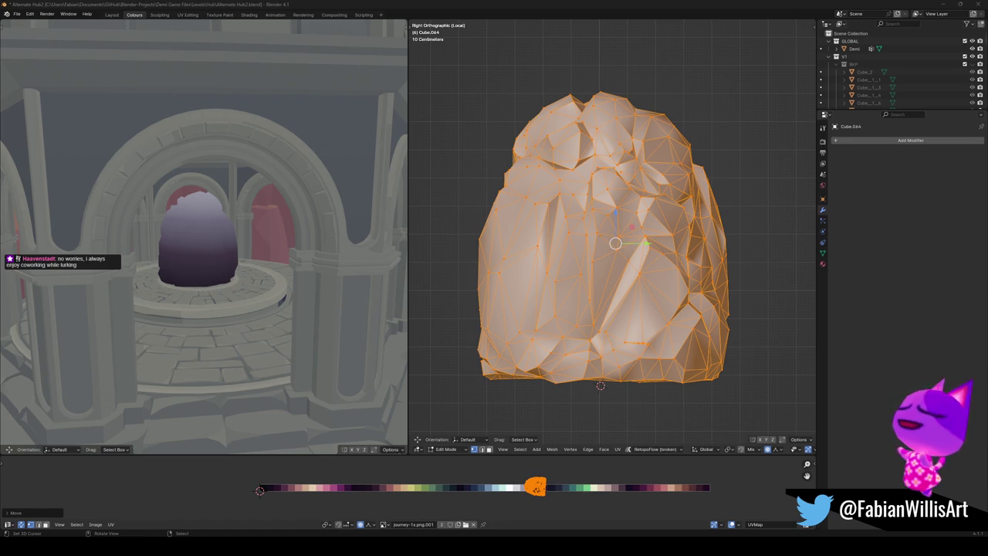
pyautogui.click(909, 142)
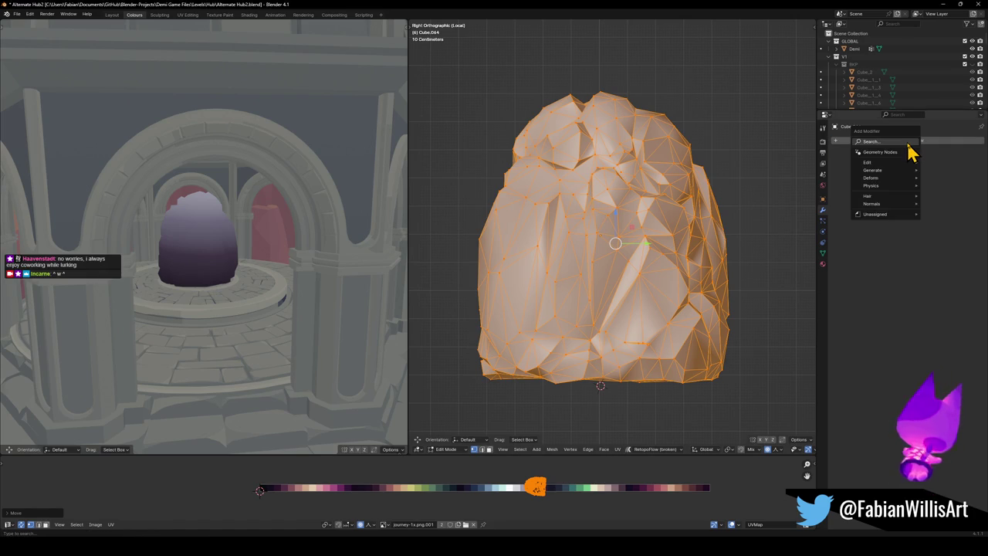
pyautogui.press('.')
pyautogui.click(544, 523)
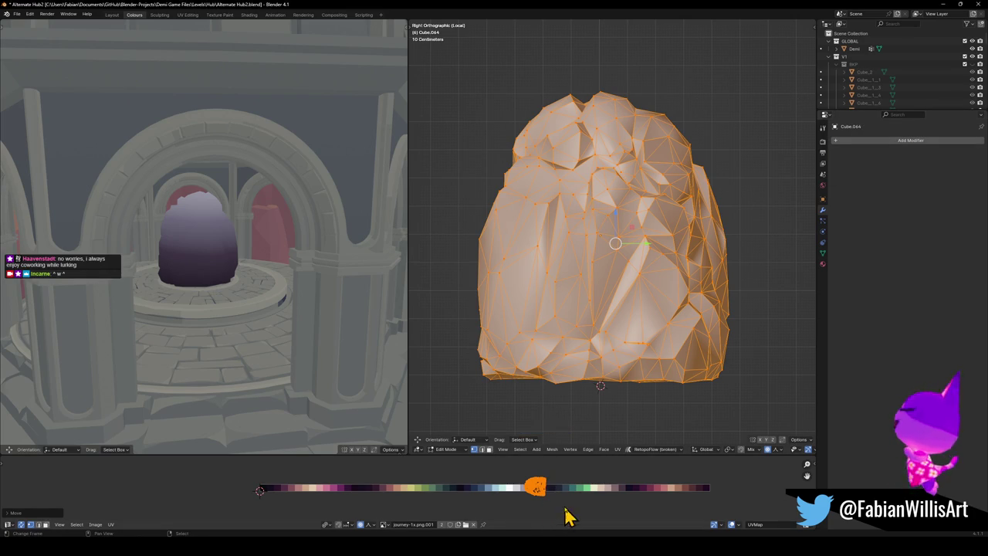
pyautogui.press('r')
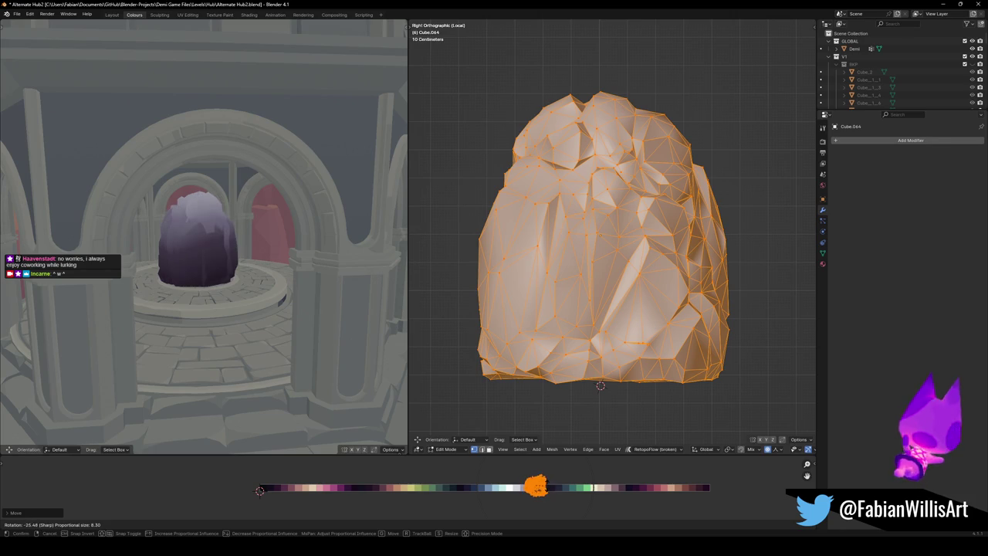
pyautogui.click(551, 496)
# - Enlarge the UV patch twice while orbiting around the crystal to check the colours
pyautogui.moveTo(247, 269)
pyautogui.mouseDown(button='middle')
pyautogui.moveTo(262, 255)
pyautogui.moveTo(323, 257)
pyautogui.mouseUp(button='middle')
pyautogui.moveTo(230, 253); pyautogui.dragTo(316, 260, button='middle')
pyautogui.press('s')
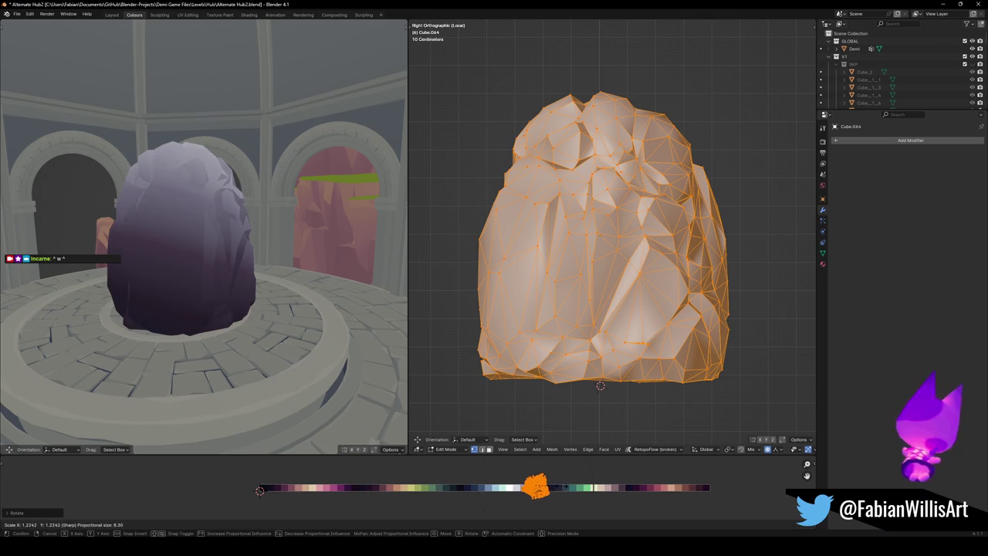
pyautogui.click(260, 491)
pyautogui.moveTo(225, 344)
pyautogui.mouseDown(button='middle')
pyautogui.moveTo(275, 313)
pyautogui.moveTo(280, 294)
pyautogui.moveTo(258, 282)
pyautogui.mouseUp(button='middle')
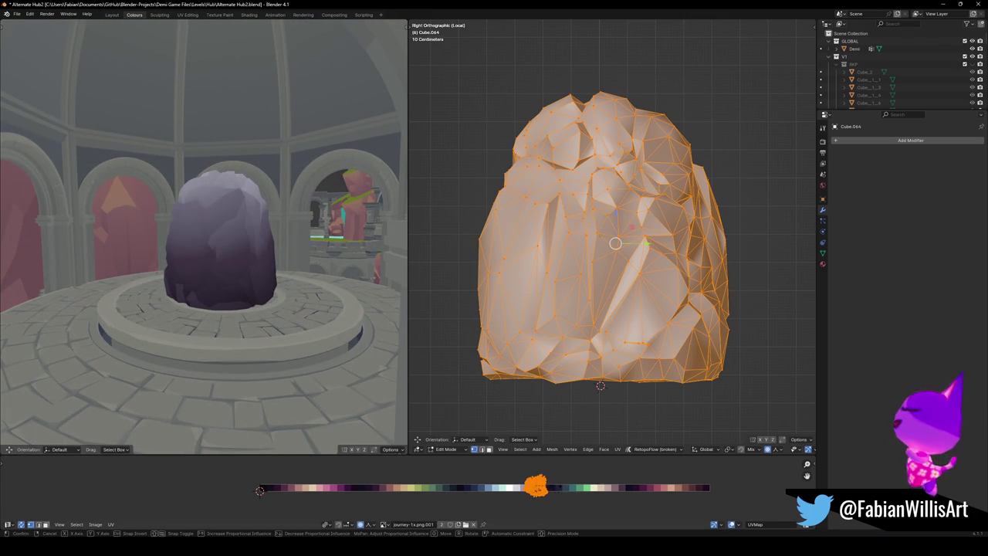
pyautogui.press('s')
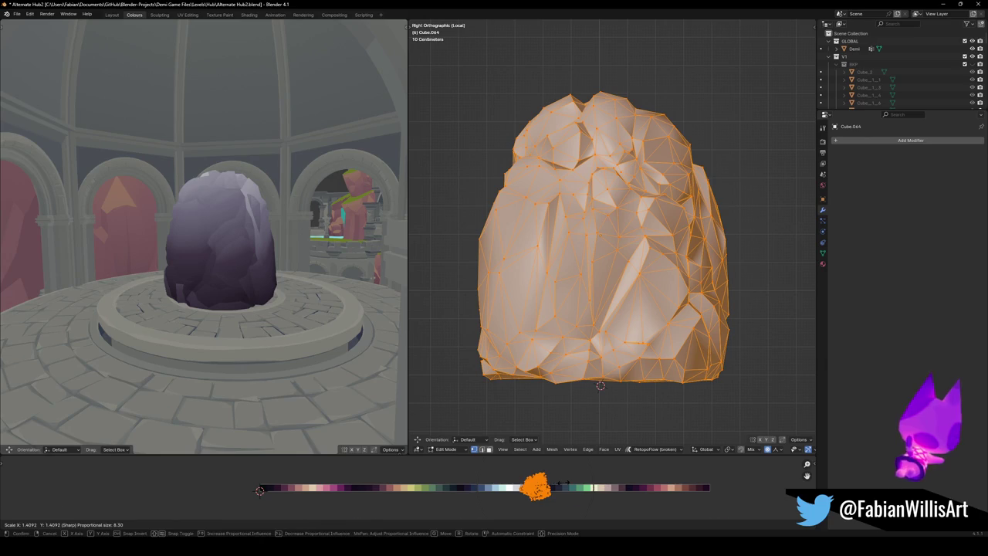
pyautogui.click(564, 483)
pyautogui.moveTo(258, 294)
pyautogui.mouseDown(button='middle')
pyautogui.moveTo(247, 294)
pyautogui.moveTo(361, 297)
pyautogui.mouseUp(button='middle')
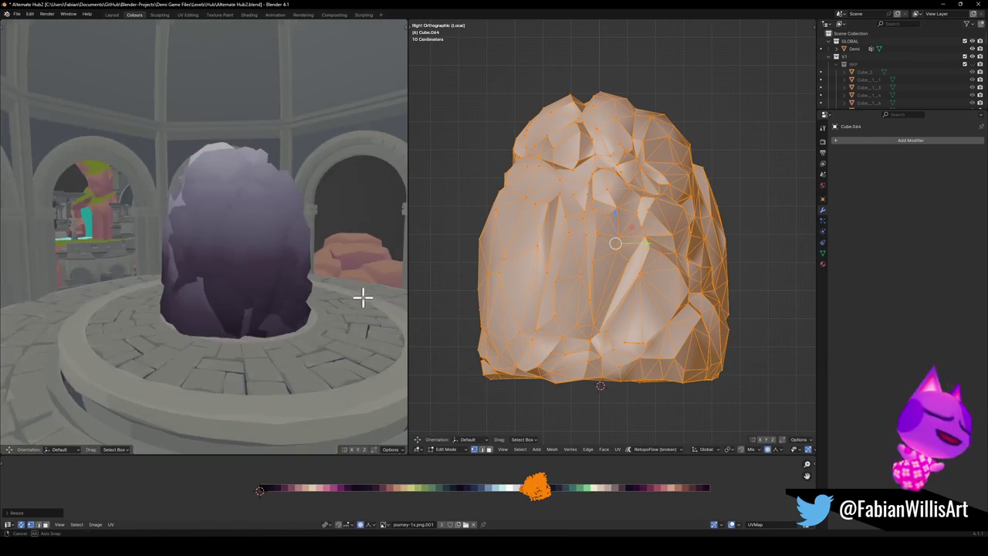
pyautogui.scroll(2, 362, 298)
pyautogui.scroll(5, 317, 289)
pyautogui.moveTo(346, 291); pyautogui.dragTo(378, 388, button='middle')
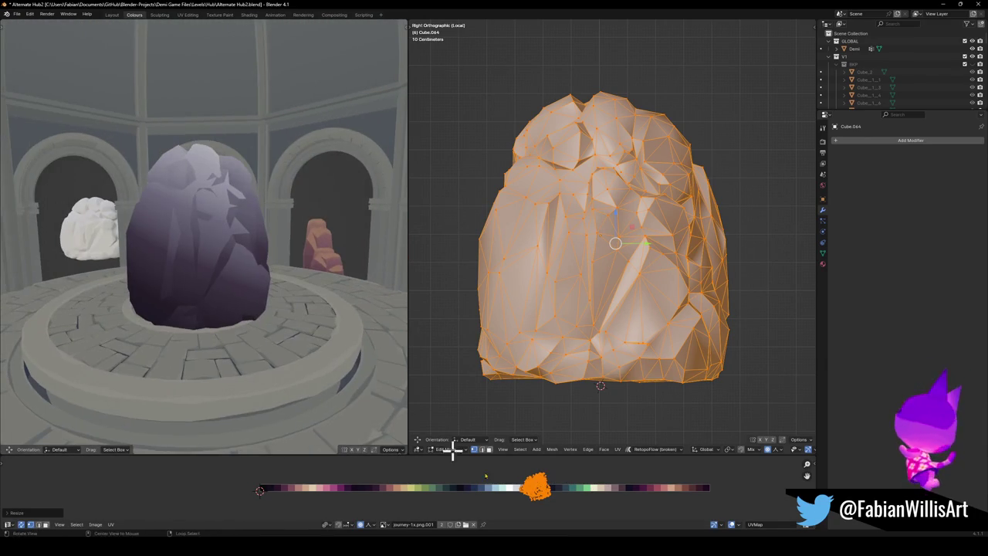
# - Mirror the UV patch on X to reverse the gradient and resize it horizontally
pyautogui.hotkey('ctrl', 'm')
pyautogui.press('x')
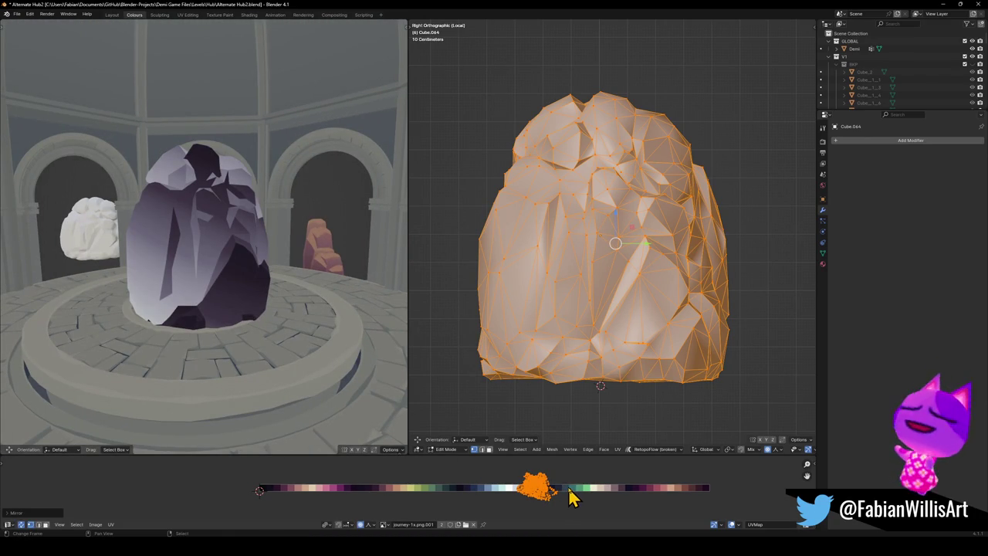
pyautogui.press('s')
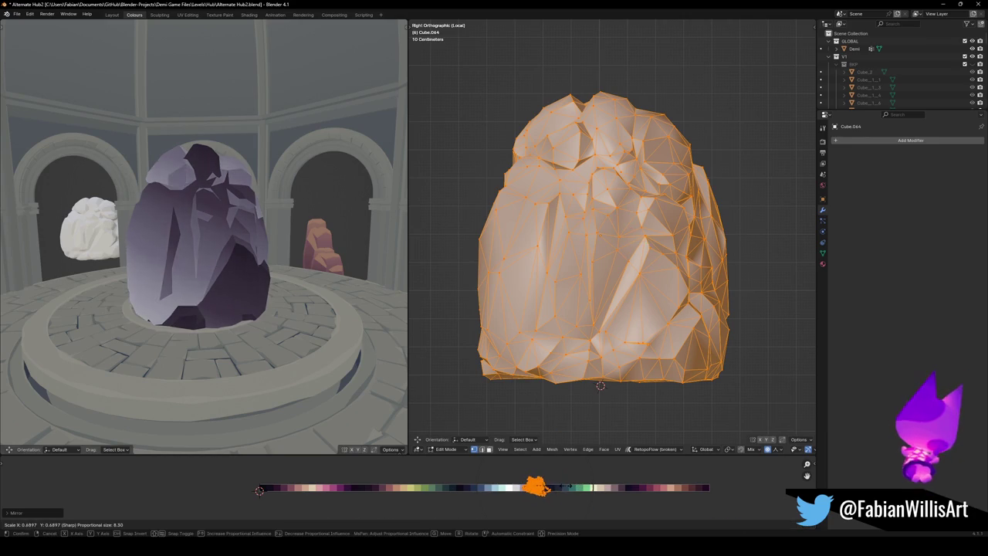
pyautogui.press('x')
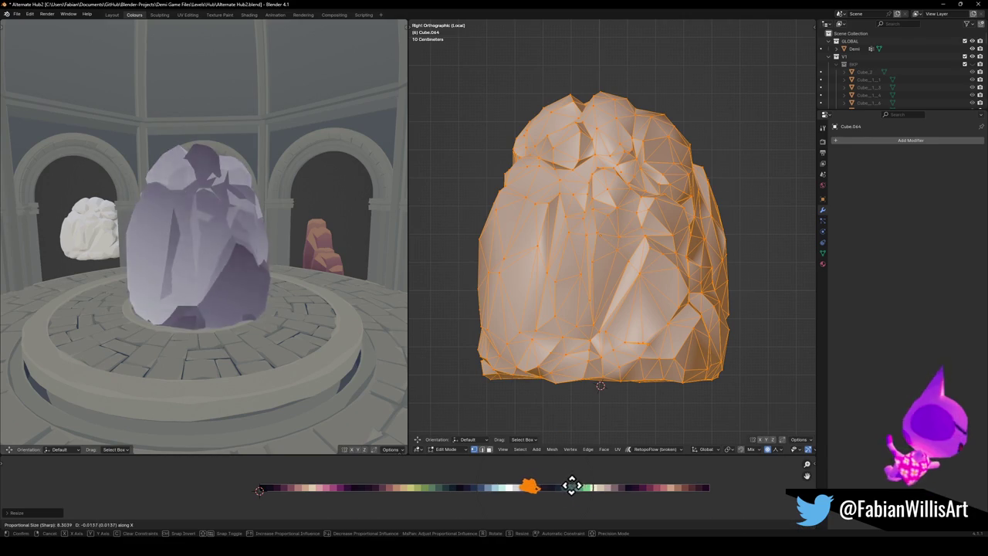
pyautogui.click(649, 488)
# - Enlarge the UV patch slightly and shift it along X on the palette
pyautogui.moveTo(286, 301)
pyautogui.mouseDown(button='middle')
pyautogui.moveTo(145, 299)
pyautogui.moveTo(288, 289)
pyautogui.moveTo(212, 287)
pyautogui.moveTo(260, 291)
pyautogui.mouseUp(button='middle')
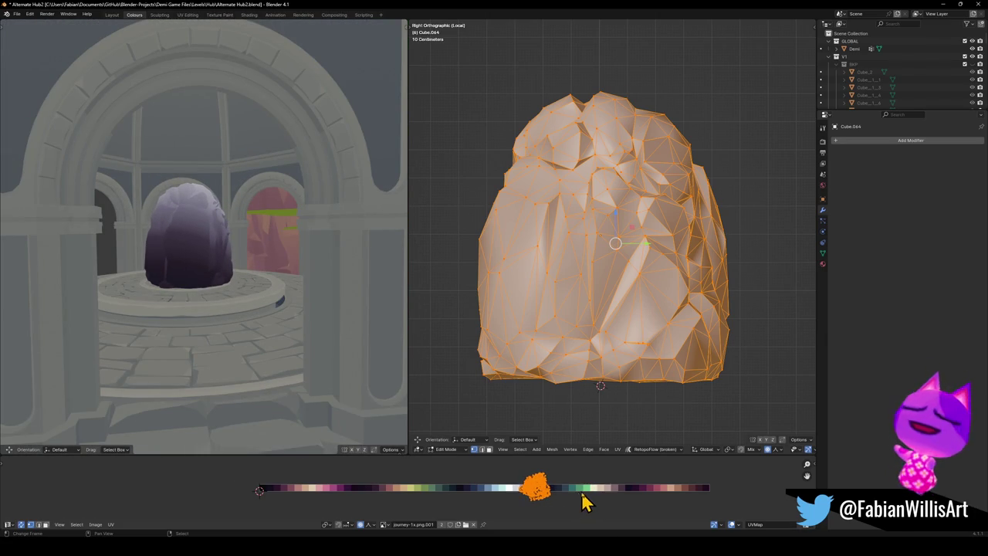
pyautogui.press('s')
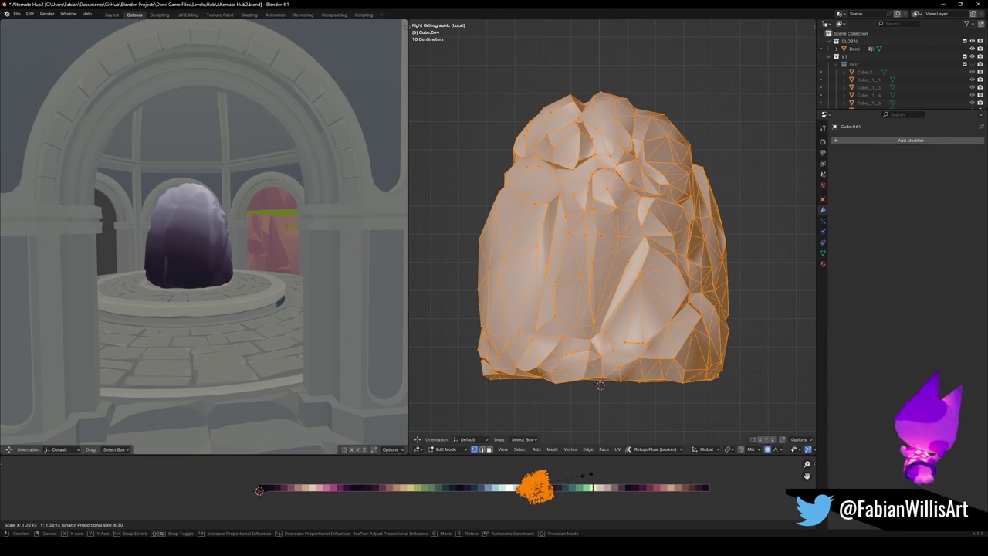
pyautogui.click(584, 476)
pyautogui.press('g')
pyautogui.press('x')
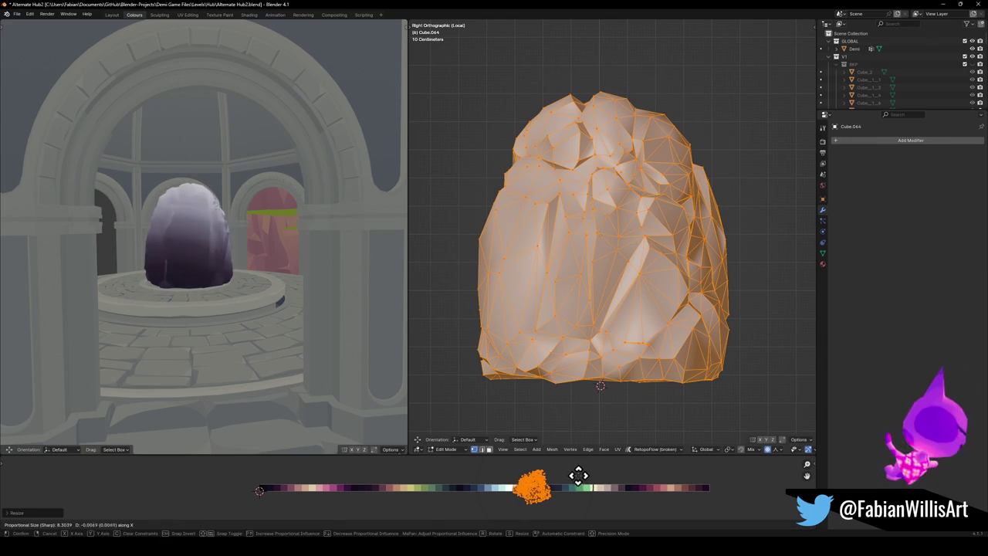
pyautogui.click(578, 476)
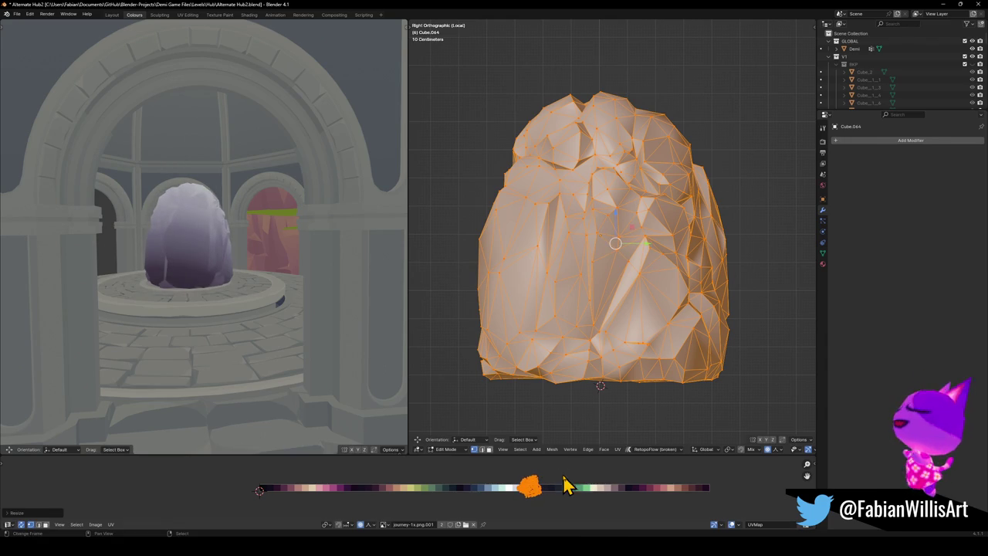
pyautogui.press('g')
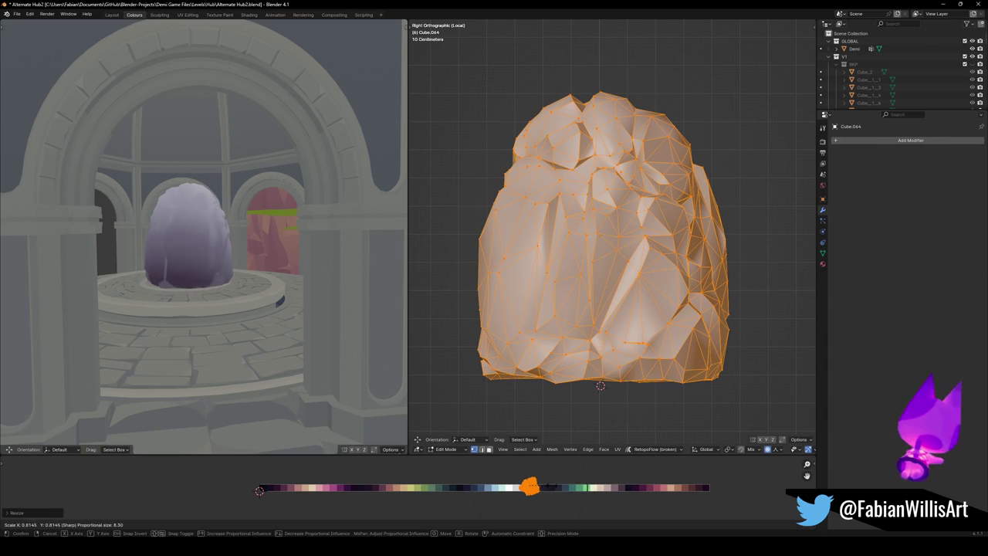
pyautogui.rightClick(562, 486)
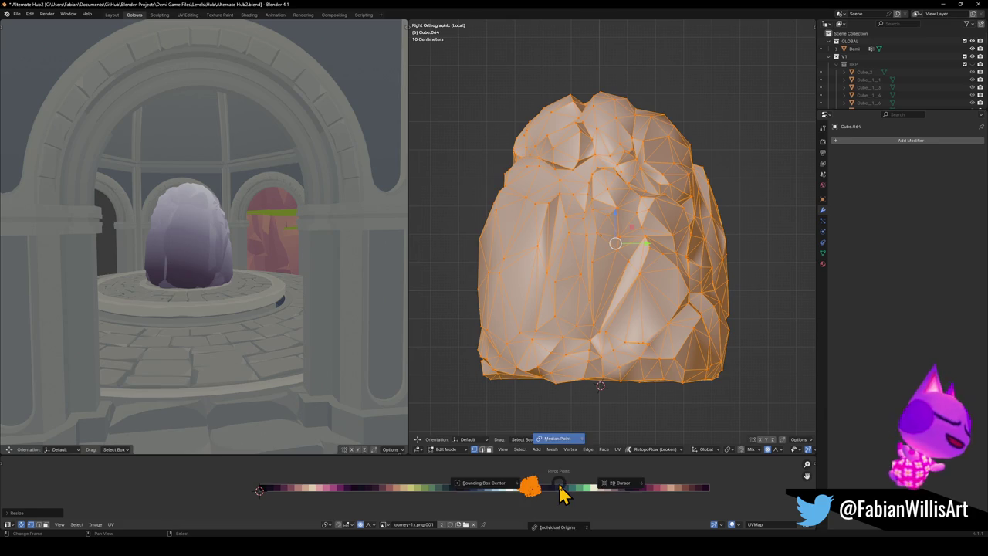
# - Enlarge the rock's UVs twice more and slide them sideways along the palette
pyautogui.press('s')
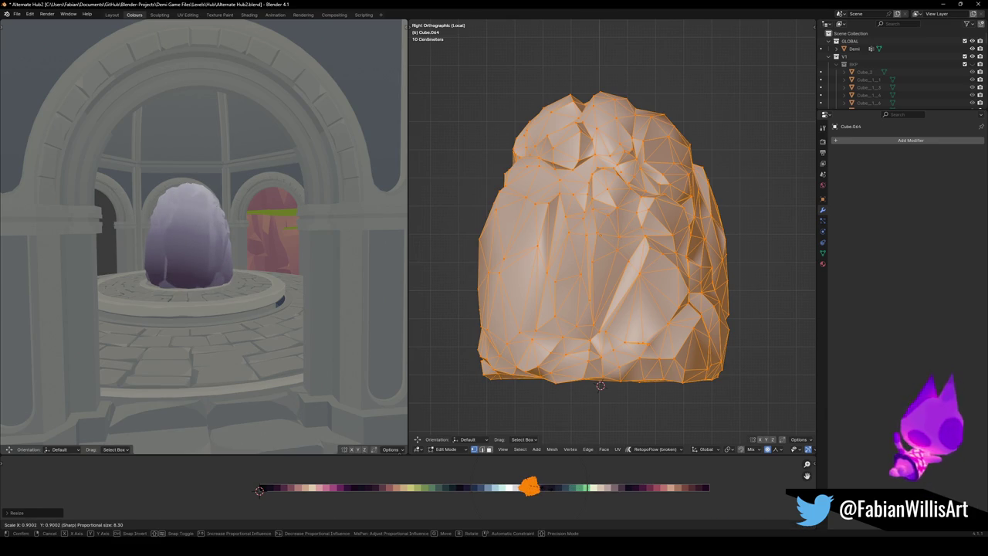
pyautogui.click(547, 491)
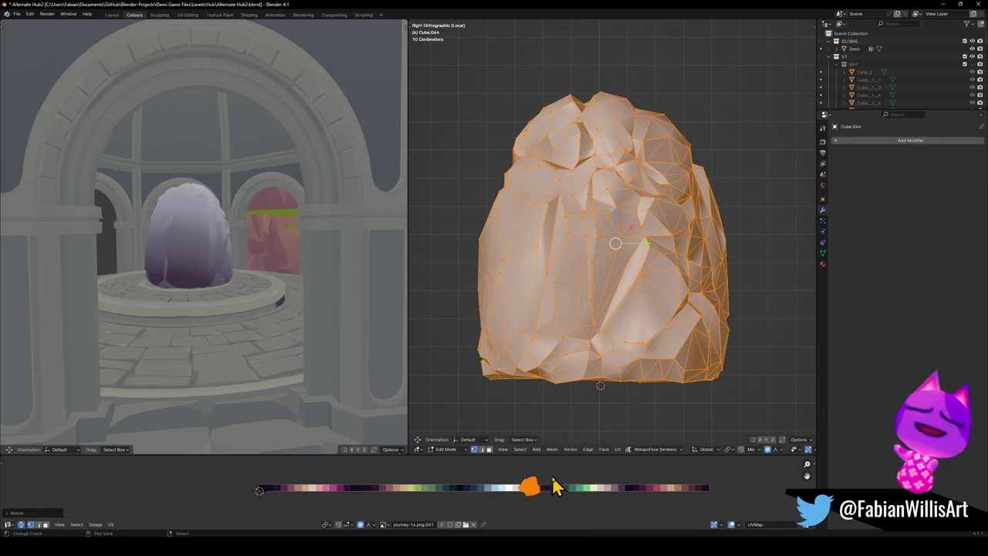
pyautogui.press('s')
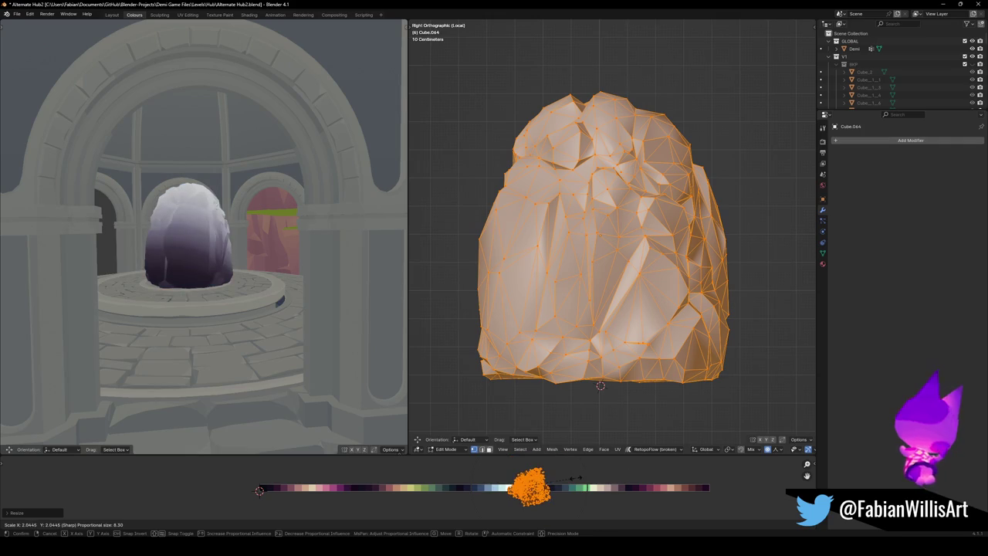
pyautogui.click(572, 480)
pyautogui.moveTo(393, 399)
pyautogui.mouseDown(button='middle')
pyautogui.moveTo(234, 289)
pyautogui.moveTo(226, 294)
pyautogui.mouseUp(button='middle')
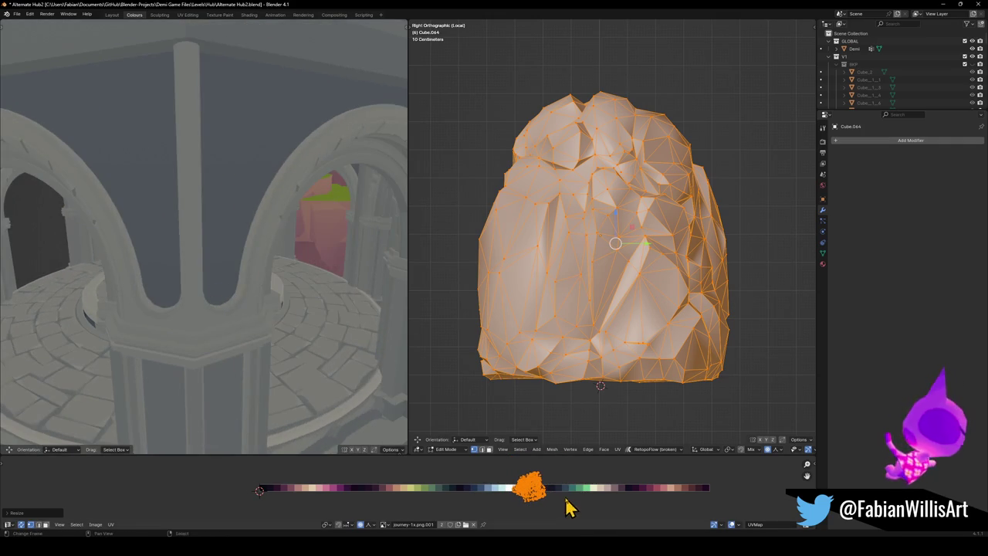
pyautogui.moveTo(363, 377); pyautogui.dragTo(312, 337, button='middle')
pyautogui.press('g')
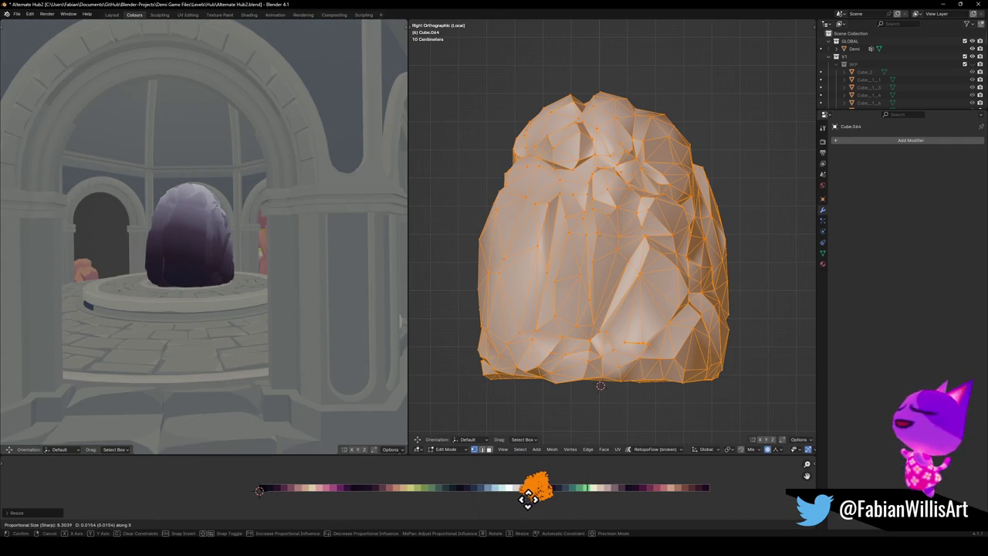
pyautogui.click(532, 510)
# - Orbit and zoom the preview to inspect the deep purple rock on the dome
pyautogui.moveTo(232, 324)
pyautogui.mouseDown(button='middle')
pyautogui.moveTo(221, 308)
pyautogui.moveTo(159, 311)
pyautogui.moveTo(224, 313)
pyautogui.mouseUp(button='middle')
pyautogui.scroll(-2, 247, 307)
pyautogui.scroll(-2, 301, 306)
pyautogui.scroll(-1, 289, 287)
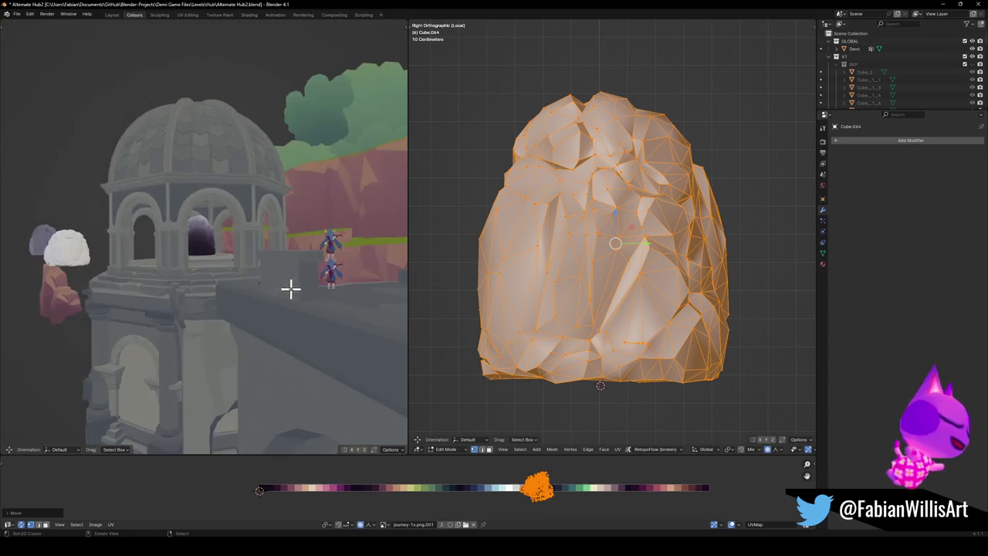
pyautogui.scroll(-1, 275, 270)
pyautogui.scroll(4, 309, 284)
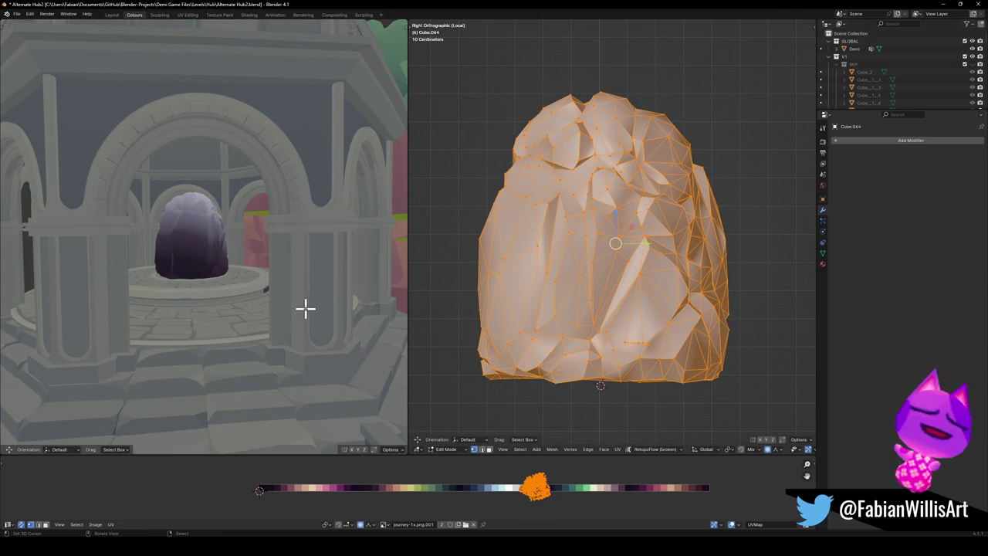
# - Duplicate the crystal rock in Object Mode and place the copy beside it
pyautogui.moveTo(200, 267); pyautogui.dragTo(247, 264, button='middle')
pyautogui.hotkey('alt', 'a')
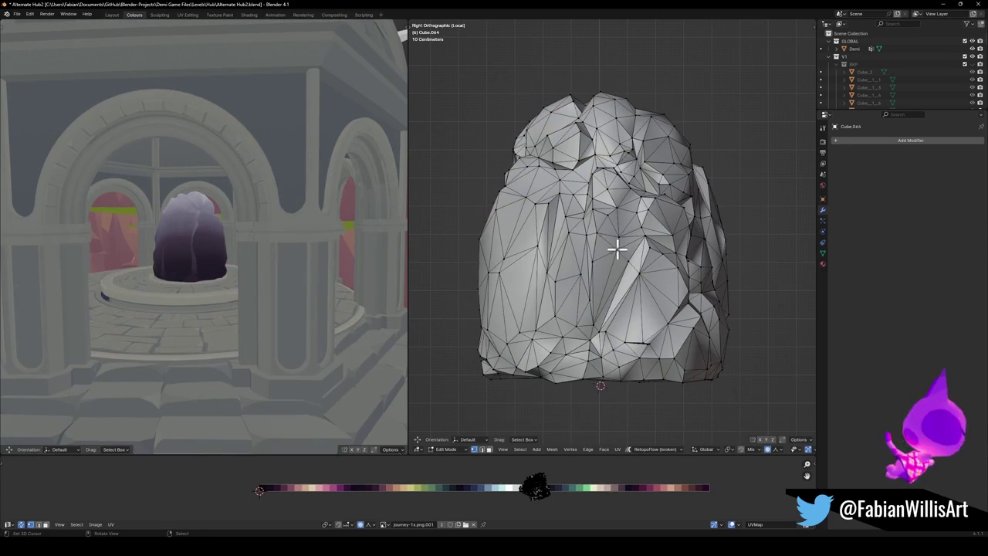
pyautogui.press('Tab')
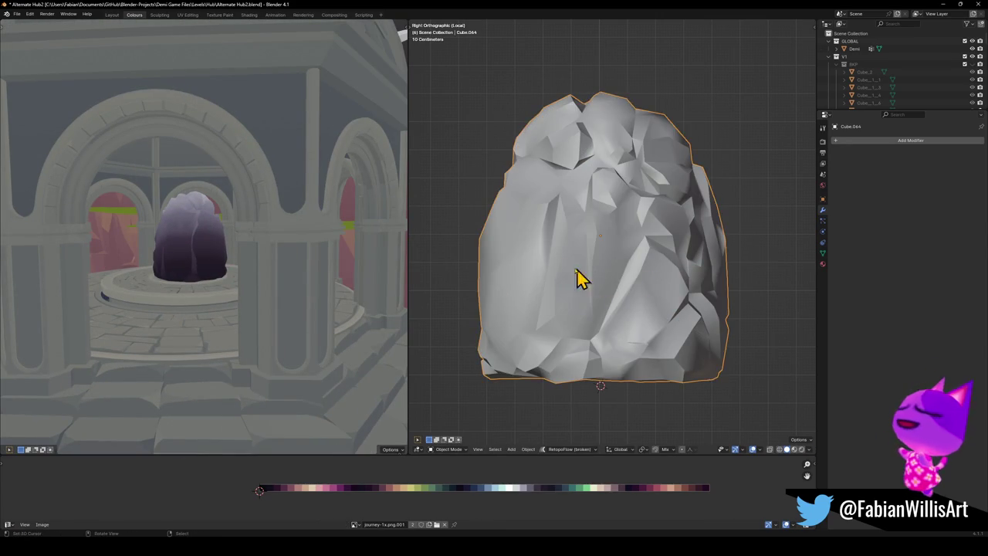
pyautogui.moveTo(601, 281); pyautogui.dragTo(580, 309, button='middle')
pyautogui.scroll(-3, 579, 309)
pyautogui.hotkey('shift', 'd')
pyautogui.click(444, 264)
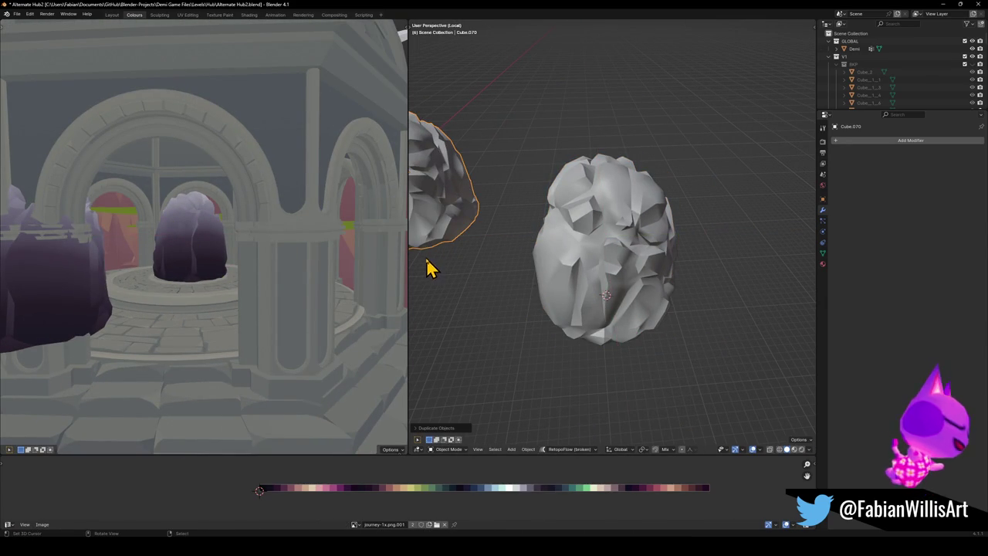
# - Frame the original rock in Edit Mode and pick one long sliver face
pyautogui.click(635, 304)
pyautogui.press('KP_Decimal')
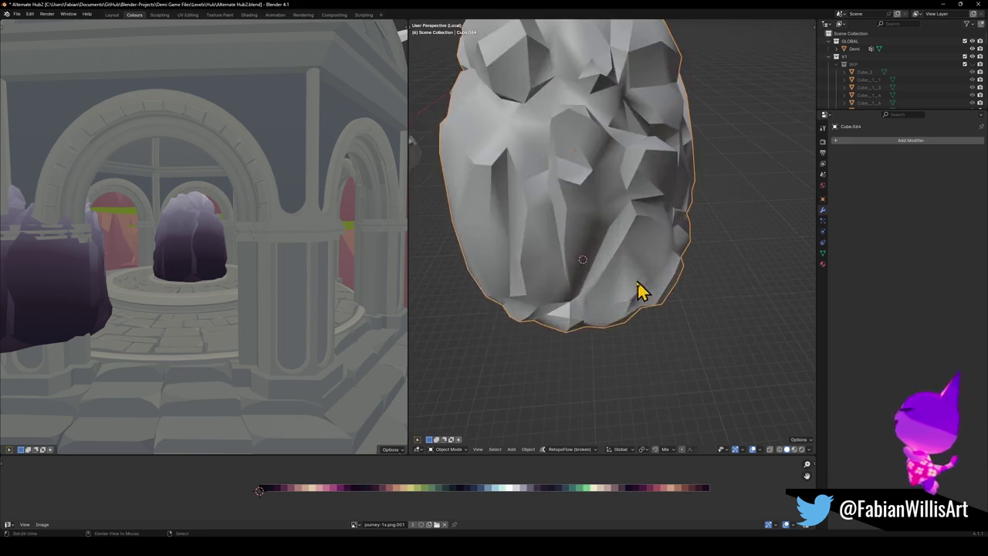
pyautogui.press('Tab')
pyautogui.scroll(3, 597, 251)
pyautogui.click(600, 254)
pyautogui.scroll(-1, 597, 274)
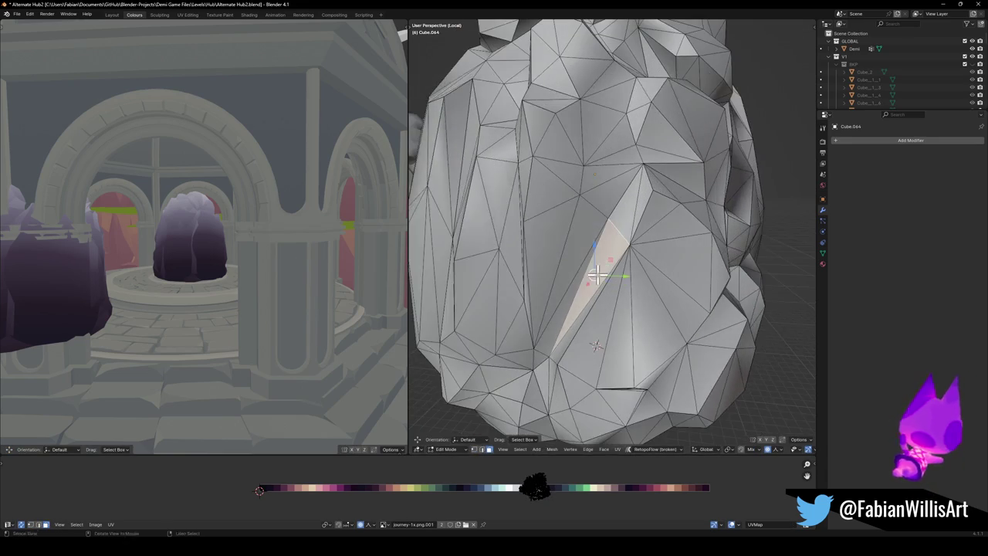
# - Try a Select Similar face selection, undo it, and switch to Front view
pyautogui.hotkey('shift', 'g')
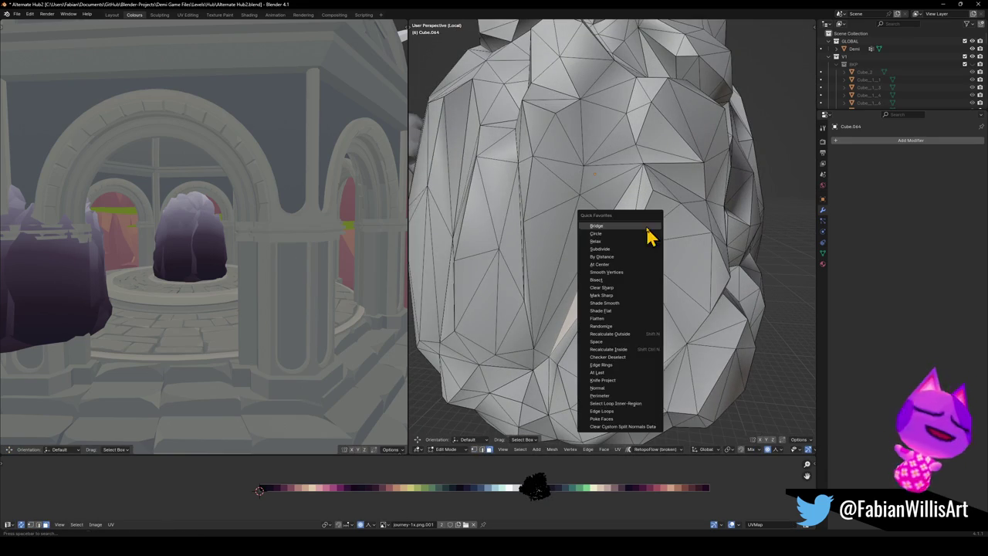
pyautogui.click(617, 391)
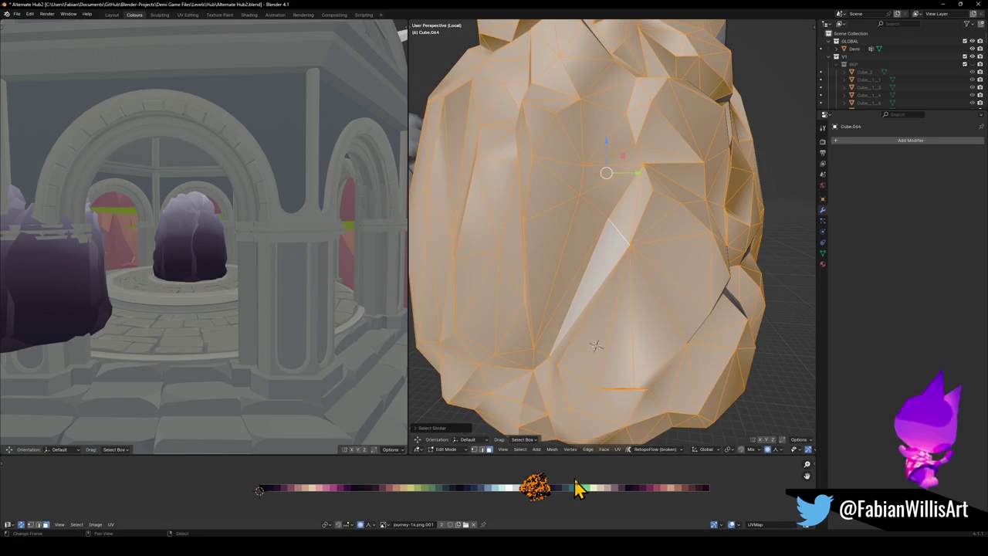
pyautogui.click(451, 429)
pyautogui.click(480, 421)
pyautogui.hotkey('ctrl', 'z')
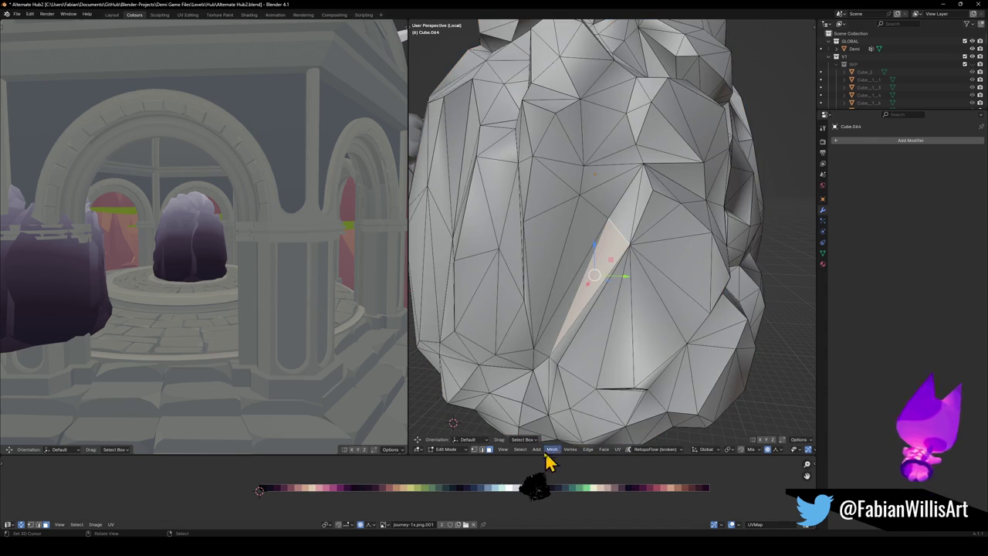
pyautogui.press('KP_1')
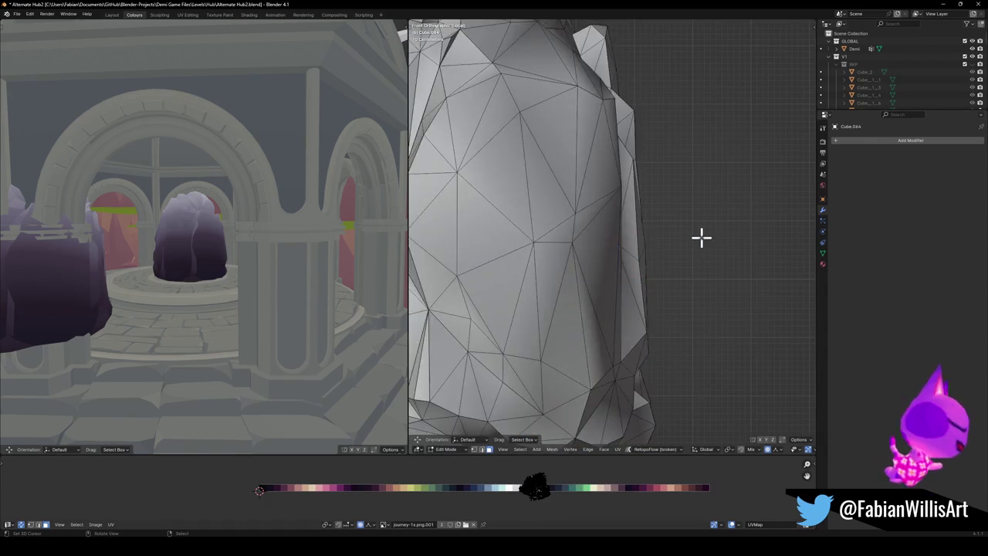
# - Re-project all the rock's UVs from the front view and rotate them about -93°
pyautogui.press('a')
pyautogui.press('u')
pyautogui.click(702, 238)
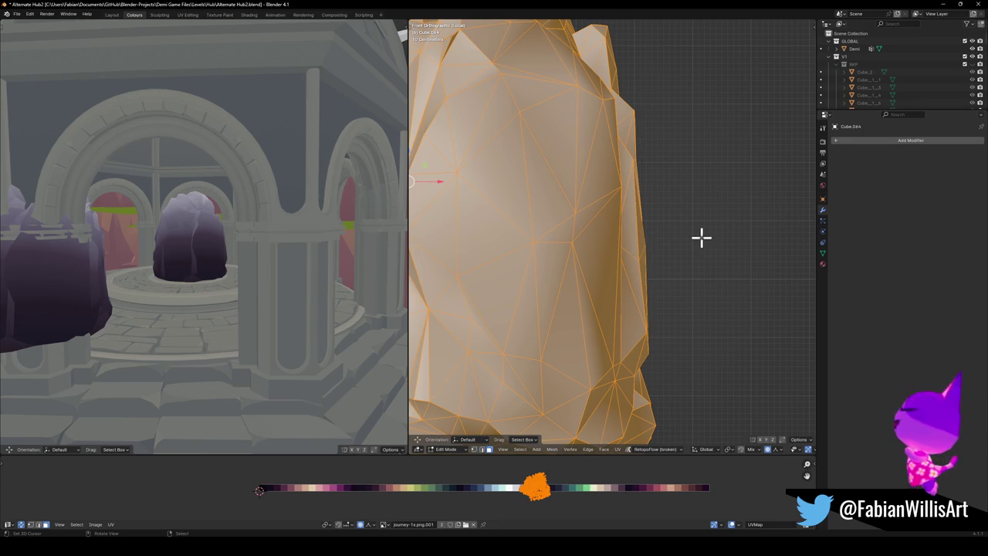
pyautogui.press('u')
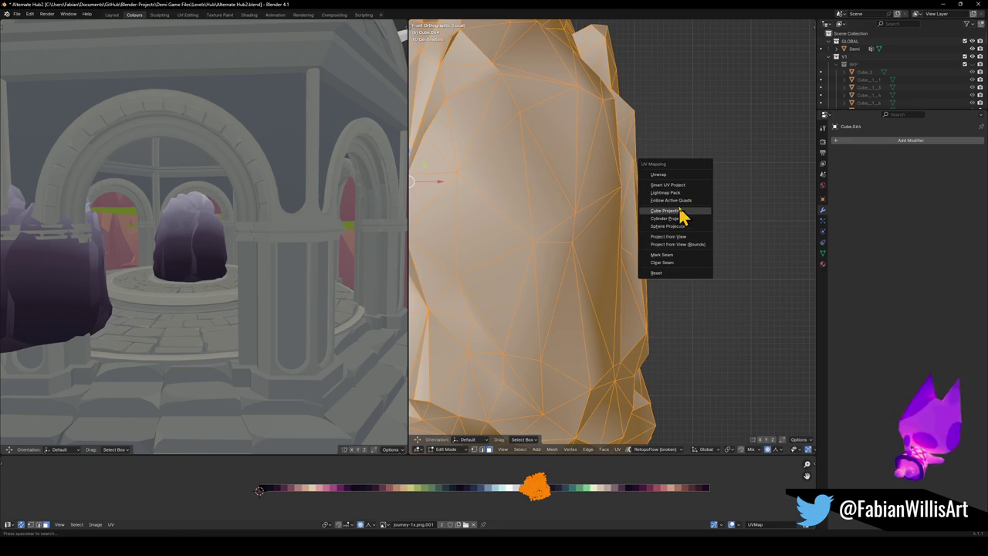
pyautogui.click(681, 238)
pyautogui.press('r')
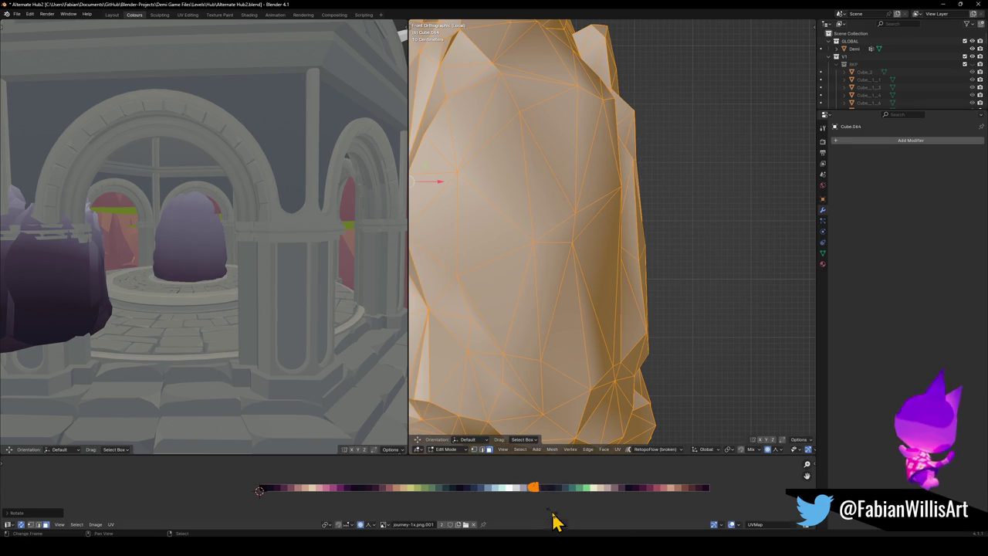
pyautogui.click(578, 502)
# - Clear the selection and pick a long sliver face on the rock's front
pyautogui.moveTo(329, 249)
pyautogui.mouseDown(button='middle')
pyautogui.moveTo(269, 255)
pyautogui.moveTo(363, 258)
pyautogui.mouseUp(button='middle')
pyautogui.hotkey('alt', 'a')
pyautogui.moveTo(626, 283)
pyautogui.mouseDown(button='middle')
pyautogui.moveTo(556, 256)
pyautogui.moveTo(651, 316)
pyautogui.mouseUp(button='middle')
pyautogui.scroll(2, 591, 323)
pyautogui.moveTo(590, 322); pyautogui.dragTo(573, 322, button='middle')
pyautogui.click(629, 330)
pyautogui.keyDown('shift'); pyautogui.click(656, 289); pyautogui.keyUp('shift')
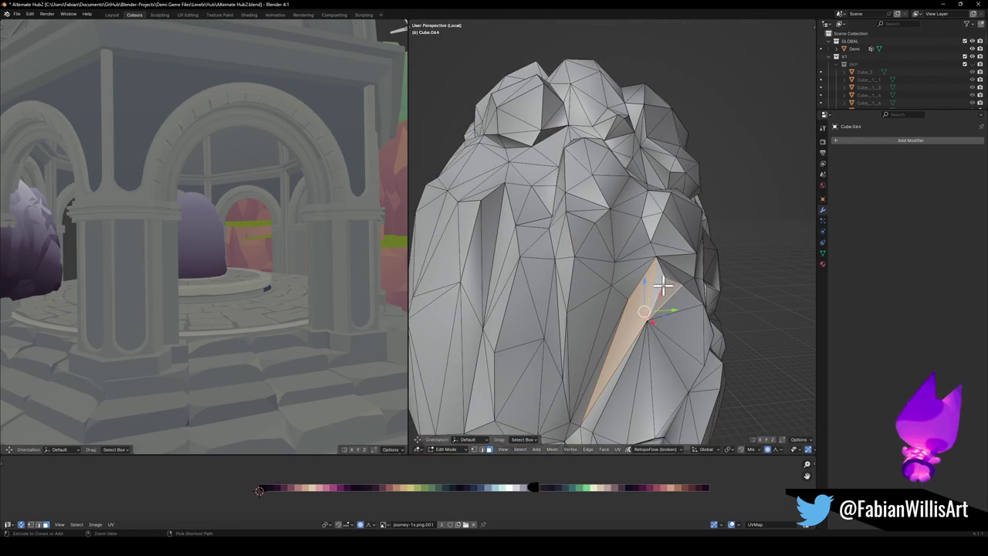
# - Select same-direction faces and slide their UVs along X to a highlight swatch, proportional editing off
pyautogui.press('q')
pyautogui.click(659, 284)
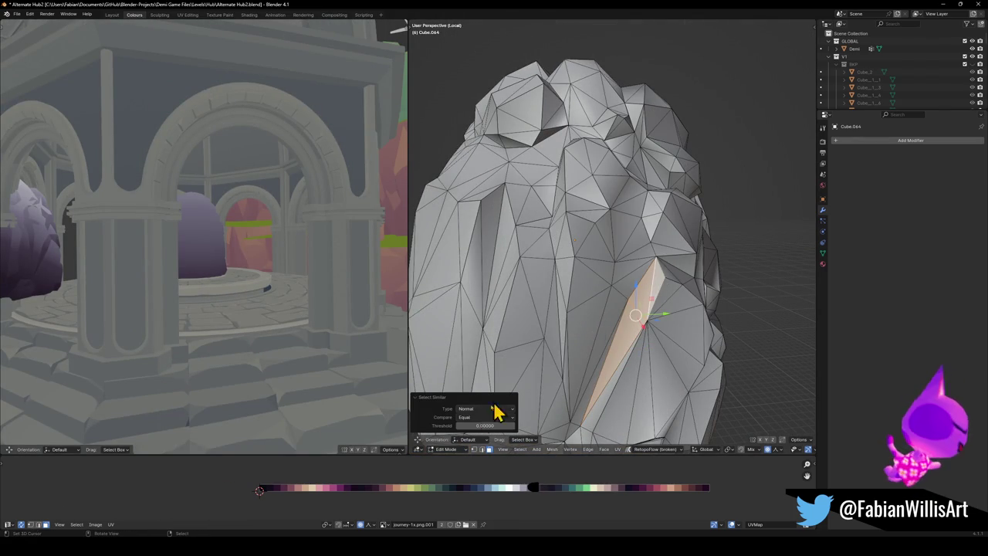
pyautogui.moveTo(485, 427)
pyautogui.mouseDown()
pyautogui.moveTo(541, 427)
pyautogui.moveTo(440, 425)
pyautogui.moveTo(502, 425)
pyautogui.moveTo(491, 425)
pyautogui.mouseUp()
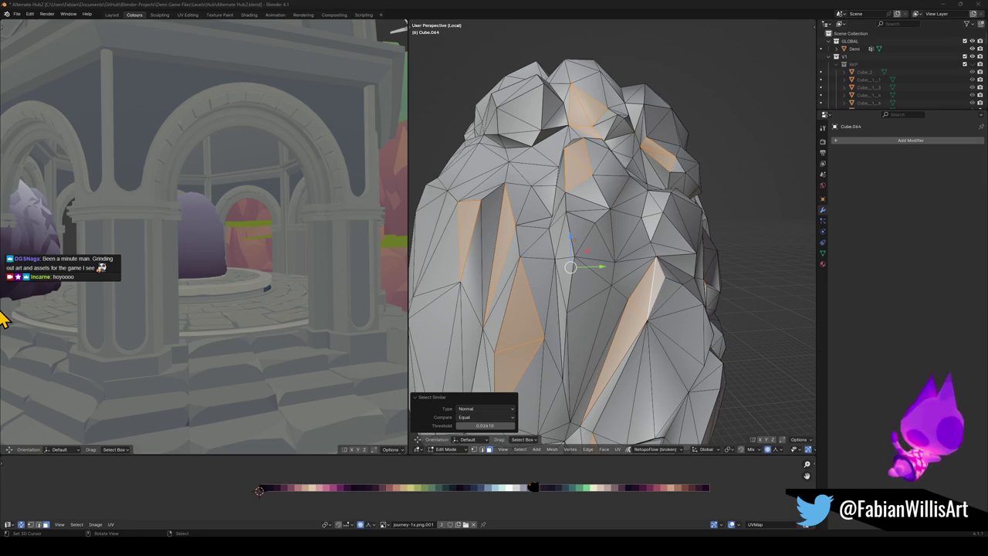
pyautogui.press('g')
pyautogui.press('x')
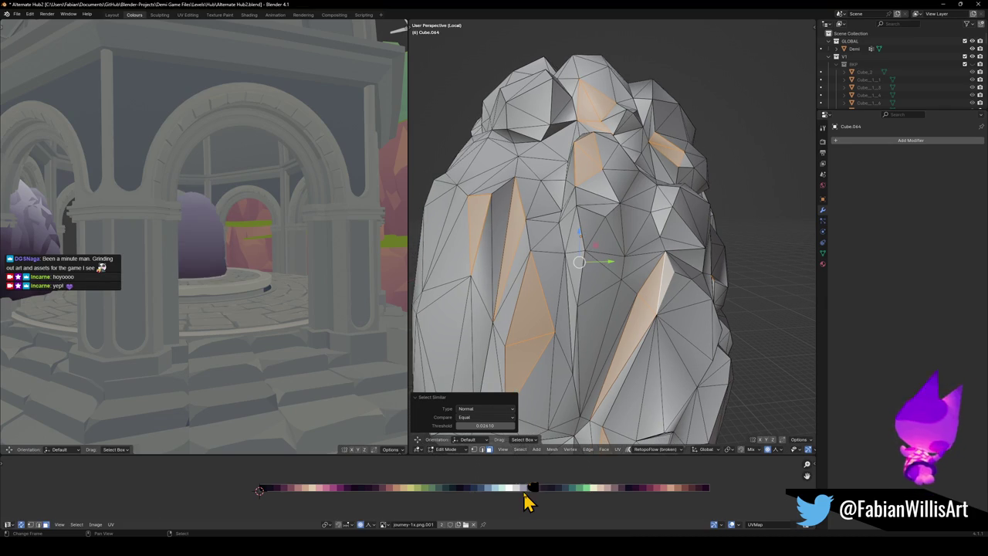
pyautogui.press('o')
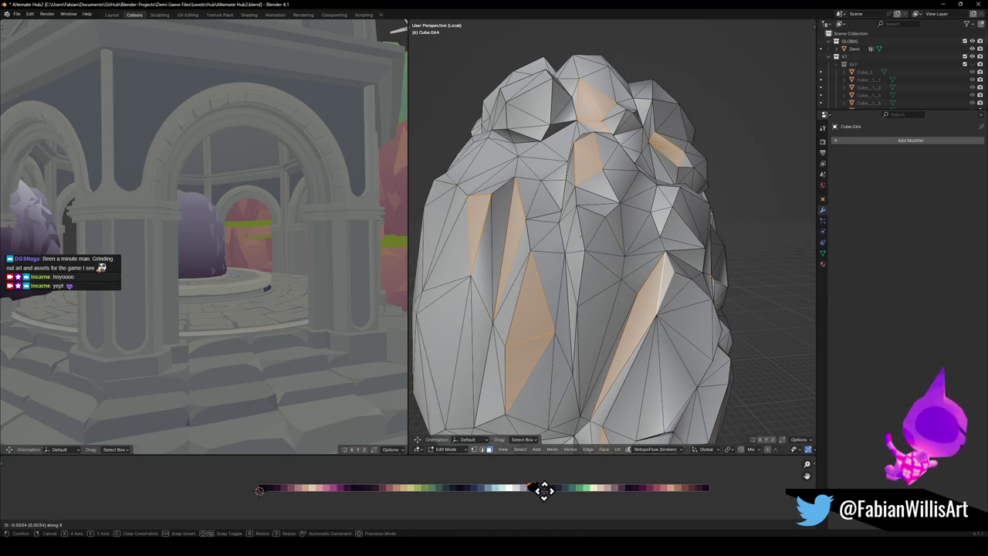
pyautogui.click(545, 490)
# - Pick several faces near the rock's lower-left edge for highlighting
pyautogui.scroll(5, 126, 209)
pyautogui.moveTo(267, 224)
pyautogui.mouseDown(button='middle')
pyautogui.moveTo(214, 236)
pyautogui.moveTo(322, 326)
pyautogui.mouseUp(button='middle')
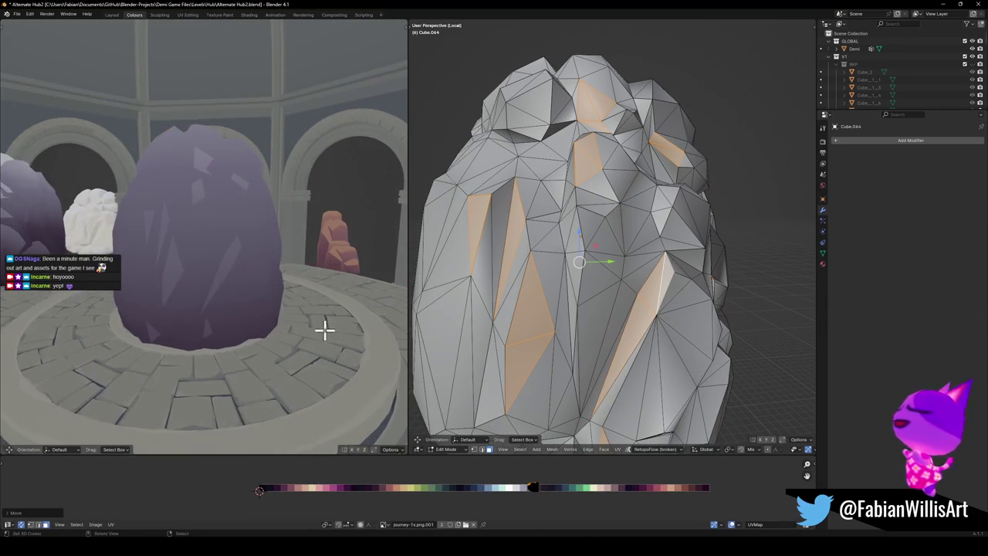
pyautogui.moveTo(586, 257)
pyautogui.mouseDown(button='middle')
pyautogui.moveTo(529, 254)
pyautogui.moveTo(636, 342)
pyautogui.mouseUp(button='middle')
pyautogui.click(610, 354)
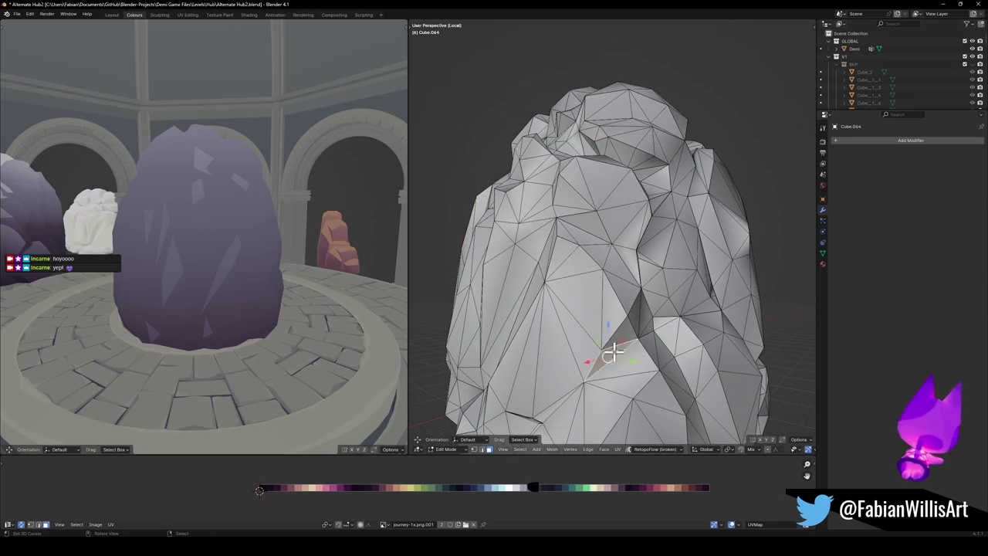
pyautogui.moveTo(669, 388); pyautogui.dragTo(607, 301, button='middle')
pyautogui.keyDown('shift'); pyautogui.click(614, 266); pyautogui.keyUp('shift')
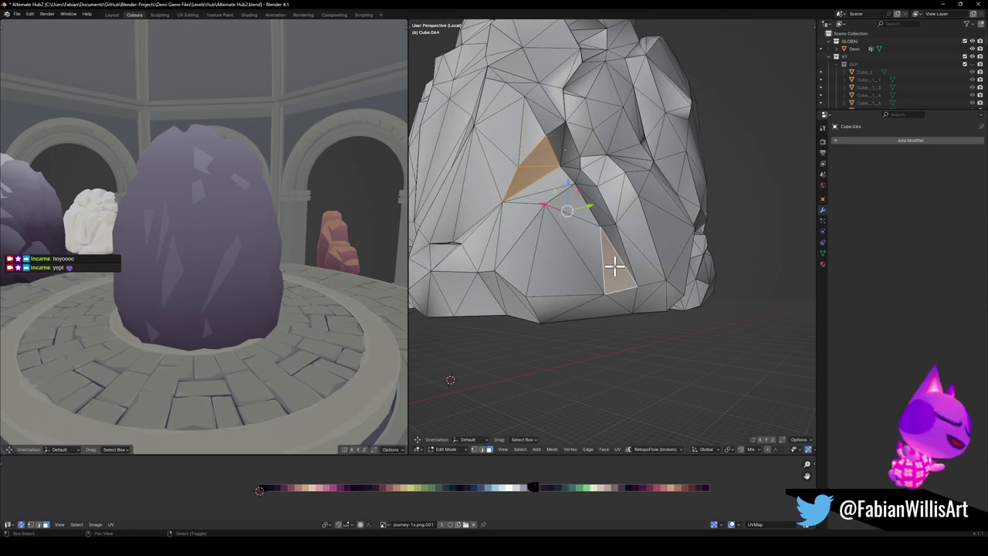
pyautogui.keyDown('shift'); pyautogui.click(614, 267); pyautogui.keyUp('shift')
pyautogui.keyDown('shift'); pyautogui.click(514, 301); pyautogui.keyUp('shift')
pyautogui.keyDown('shift'); pyautogui.click(495, 288); pyautogui.keyUp('shift')
# - Add same-direction faces and slide their UVs along X to a highlight colour
pyautogui.hotkey('shift', 'g')
pyautogui.click(562, 305)
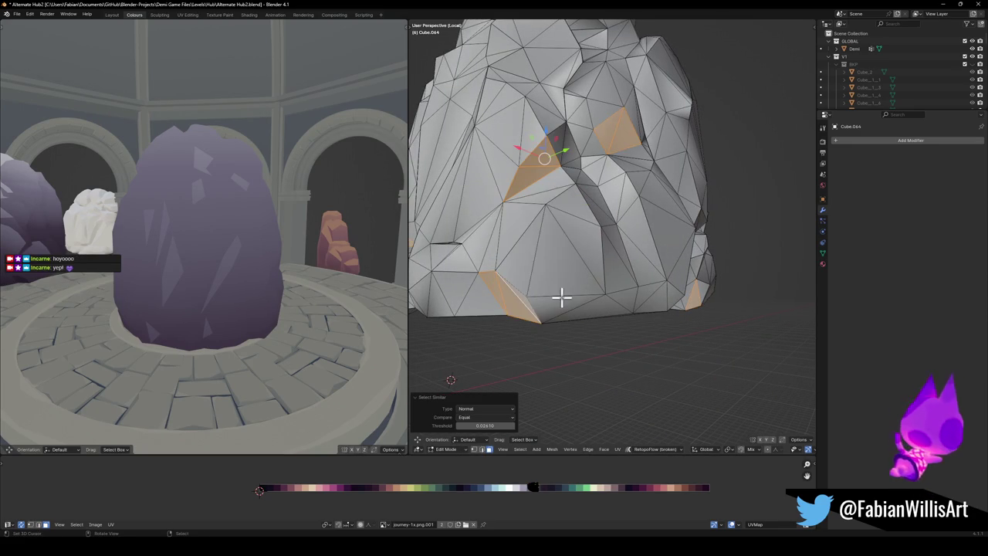
pyautogui.press('g')
pyautogui.press('x')
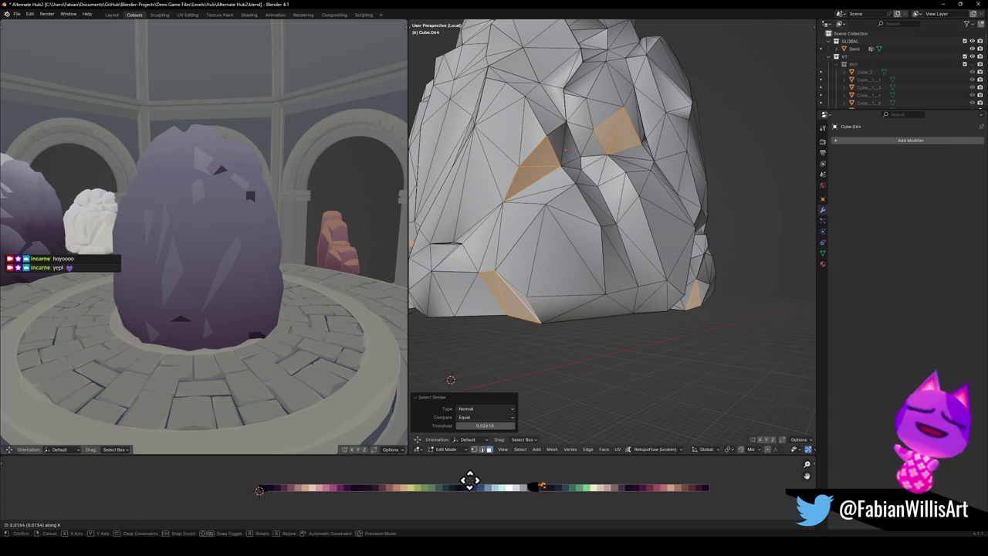
pyautogui.click(470, 482)
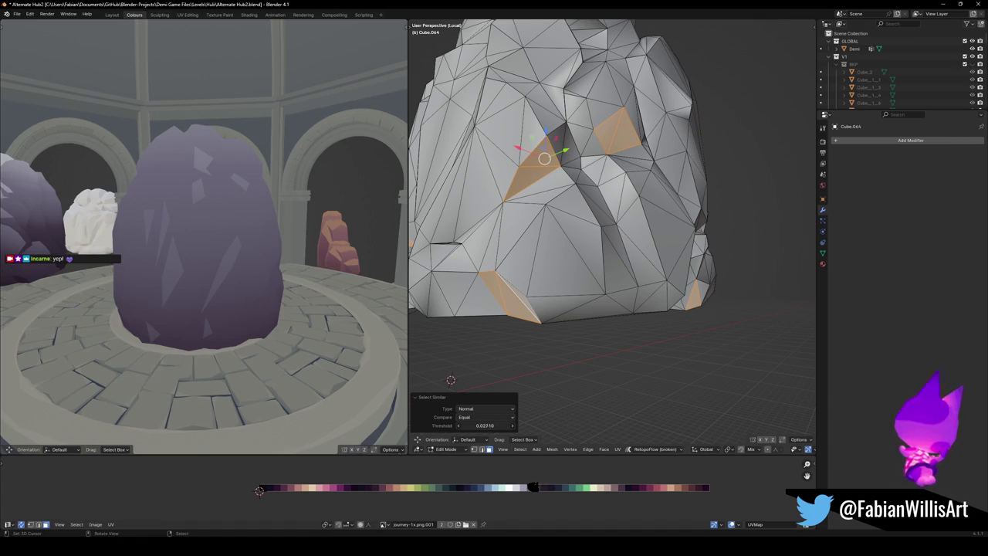
# - Raise the similarity threshold to 0.094, then move more facets' UVs to a lighter shade
pyautogui.moveTo(485, 425)
pyautogui.mouseDown()
pyautogui.moveTo(537, 425)
pyautogui.moveTo(503, 425)
pyautogui.mouseUp()
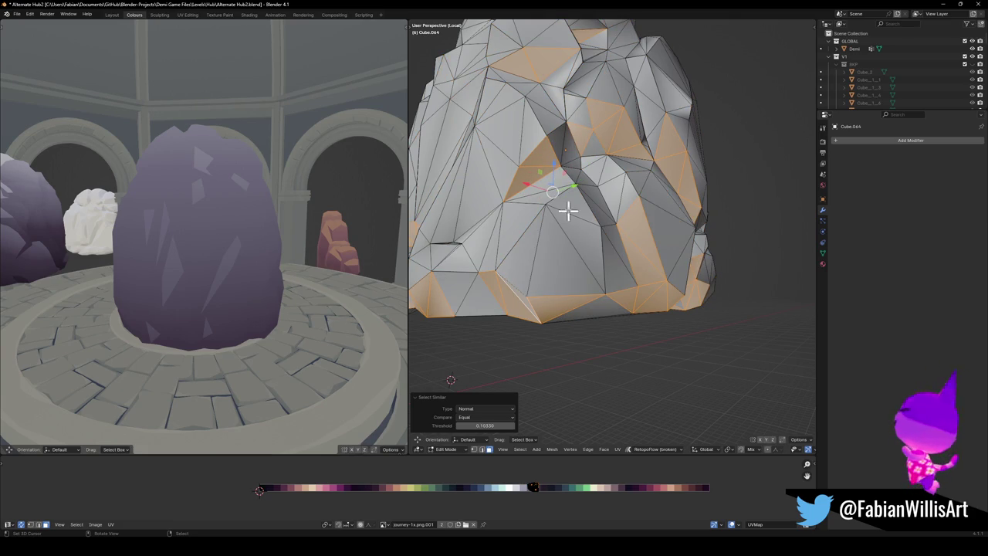
pyautogui.keyDown('ctrl'); pyautogui.click(592, 162); pyautogui.keyUp('ctrl')
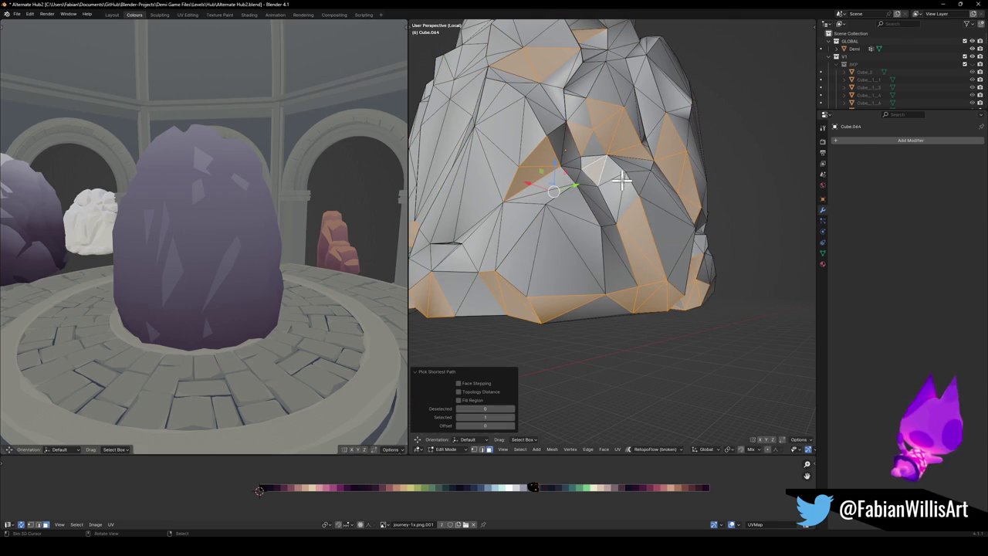
pyautogui.keyDown('ctrl'); pyautogui.click(627, 198); pyautogui.keyUp('ctrl')
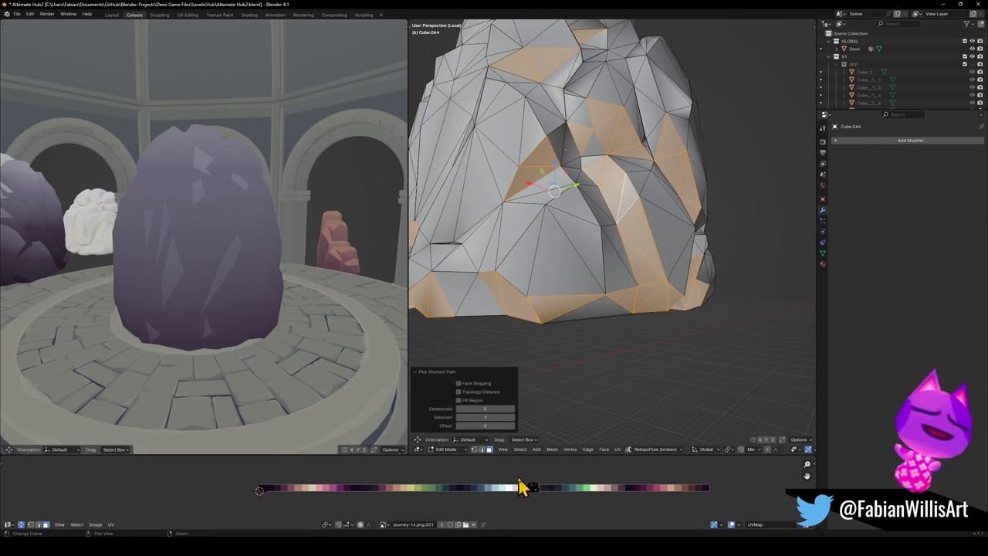
pyautogui.press('g')
pyautogui.press('x')
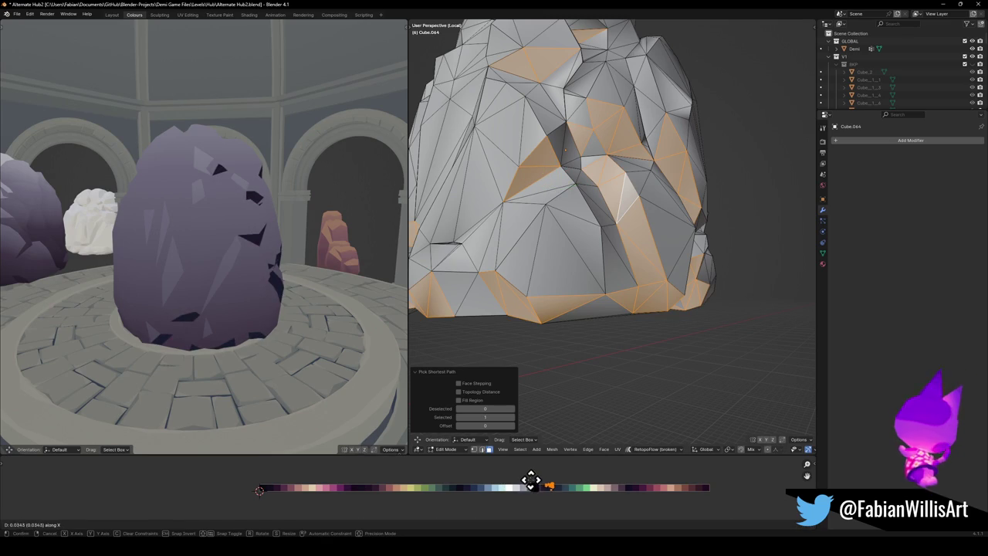
pyautogui.click(524, 486)
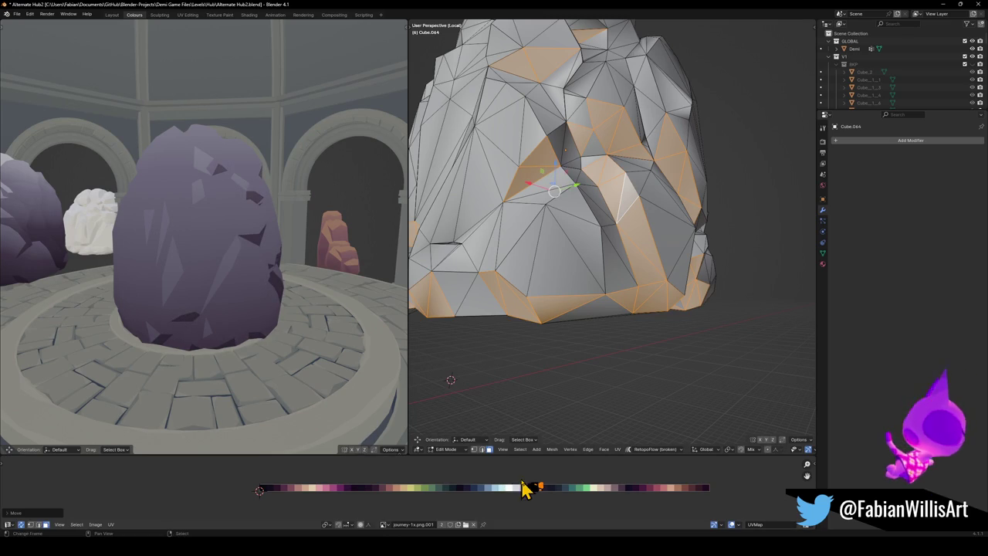
pyautogui.scroll(-3, 280, 238)
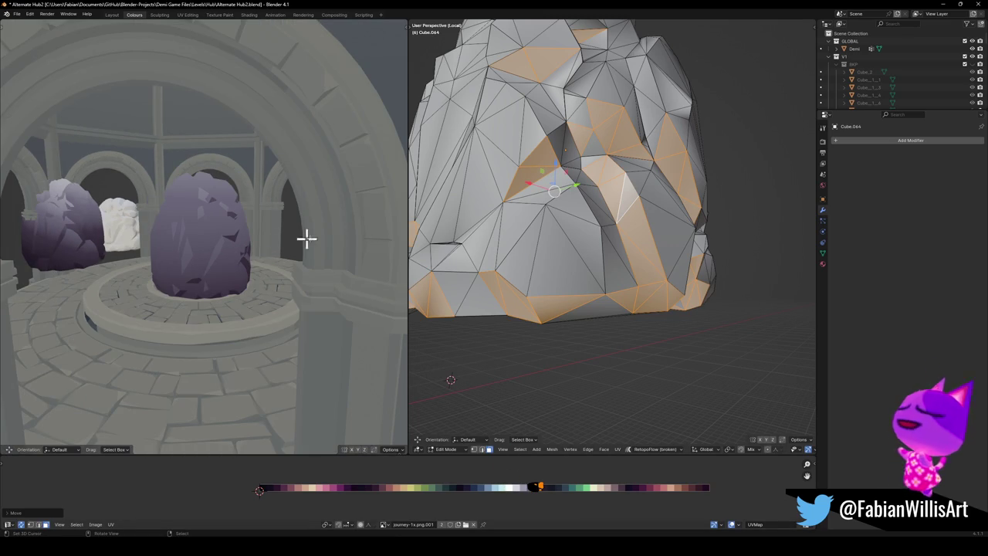
pyautogui.moveTo(478, 231)
pyautogui.mouseDown(button='middle')
pyautogui.moveTo(565, 167)
pyautogui.moveTo(677, 229)
pyautogui.mouseUp(button='middle')
pyautogui.press('Tab')
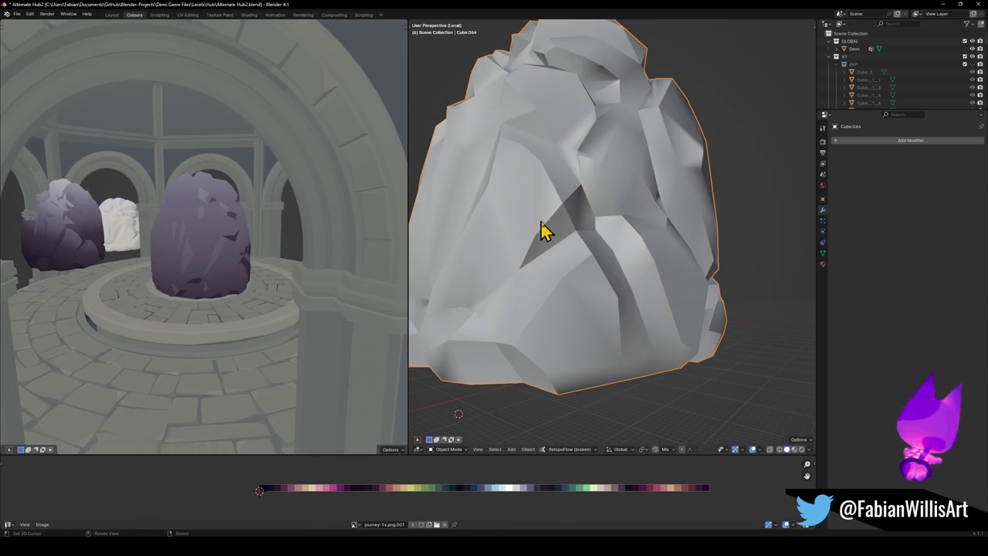
# - Delete the old rock Cube.064 and leave Local view to show the whole hub
pyautogui.press('Delete')
pyautogui.press('KP_Divide')
pyautogui.moveTo(580, 239)
pyautogui.mouseDown(button='middle')
pyautogui.moveTo(540, 225)
pyautogui.moveTo(610, 249)
pyautogui.mouseUp(button='middle')
# - Move Cube.070 onto the dome's centre pedestal at its current height and save Alternate Hub2.blend
pyautogui.click(492, 223)
pyautogui.press('g')
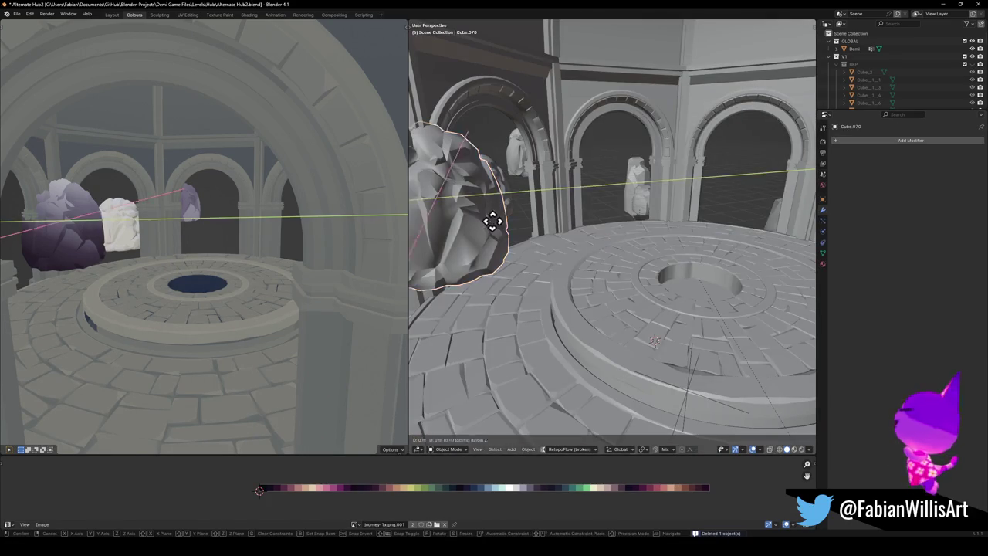
pyautogui.hotkey('shift', 'z')
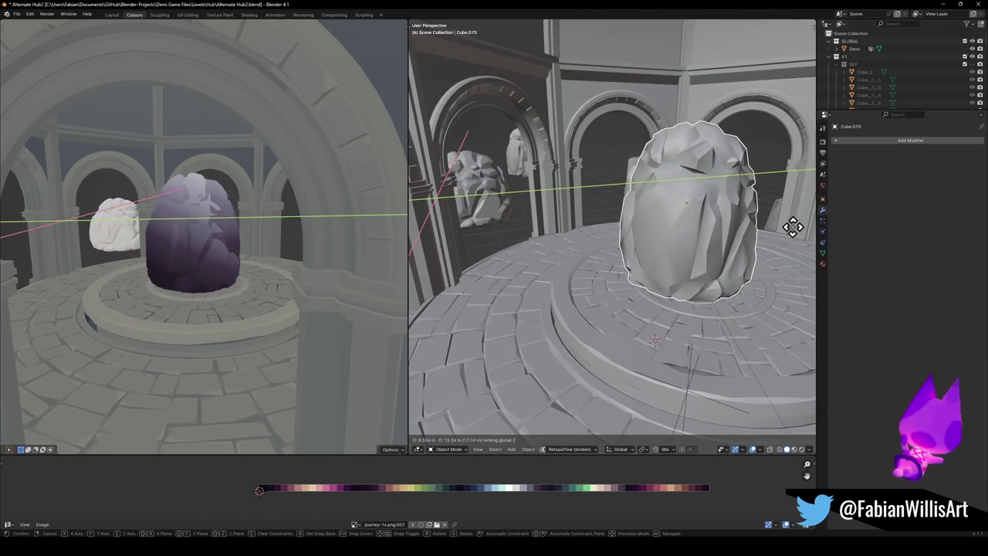
pyautogui.click(808, 241)
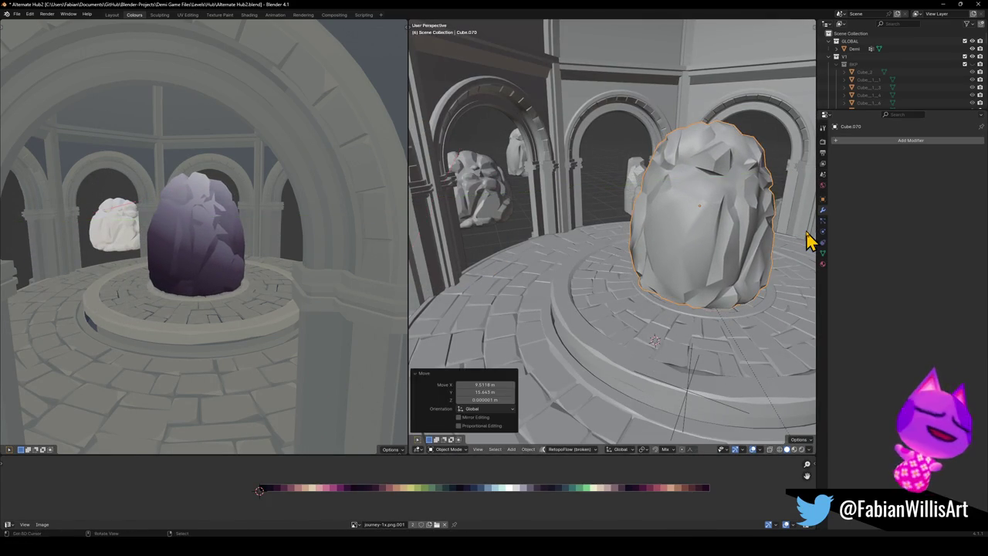
pyautogui.hotkey('ctrl', 's')
# - Scale all of Cube.070's UVs down onto an orange mid-palette swatch
pyautogui.moveTo(66, 251)
pyautogui.mouseDown(button='middle')
pyautogui.moveTo(132, 234)
pyautogui.moveTo(197, 245)
pyautogui.moveTo(132, 243)
pyautogui.moveTo(162, 252)
pyautogui.moveTo(150, 247)
pyautogui.moveTo(295, 240)
pyautogui.mouseUp(button='middle')
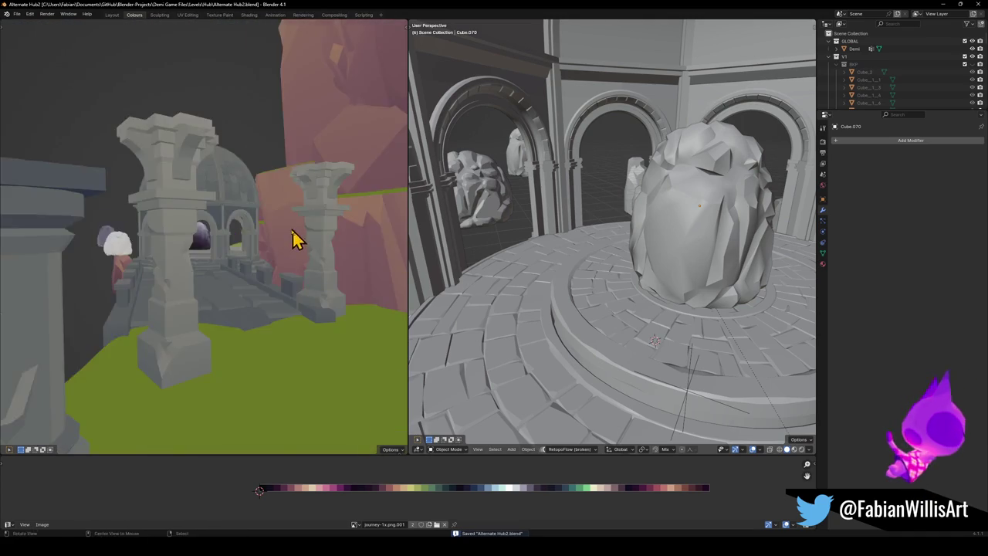
pyautogui.press('KP_Decimal')
pyautogui.press('Tab')
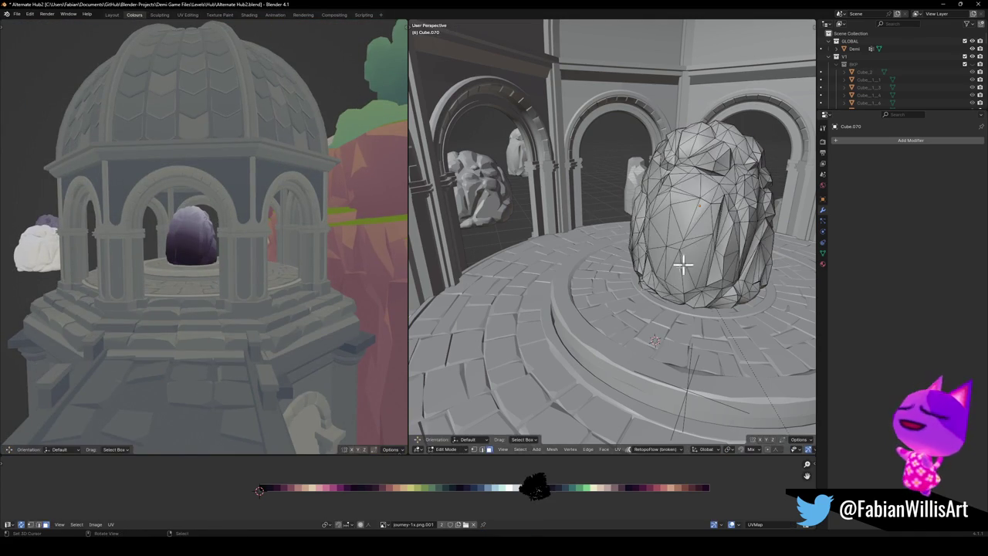
pyautogui.press('a')
pyautogui.press('s')
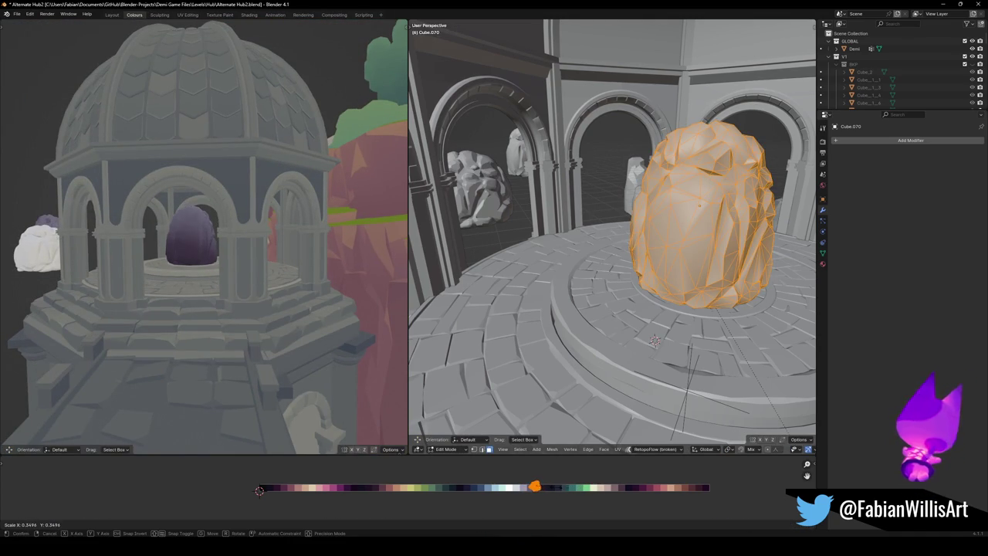
pyautogui.click(559, 494)
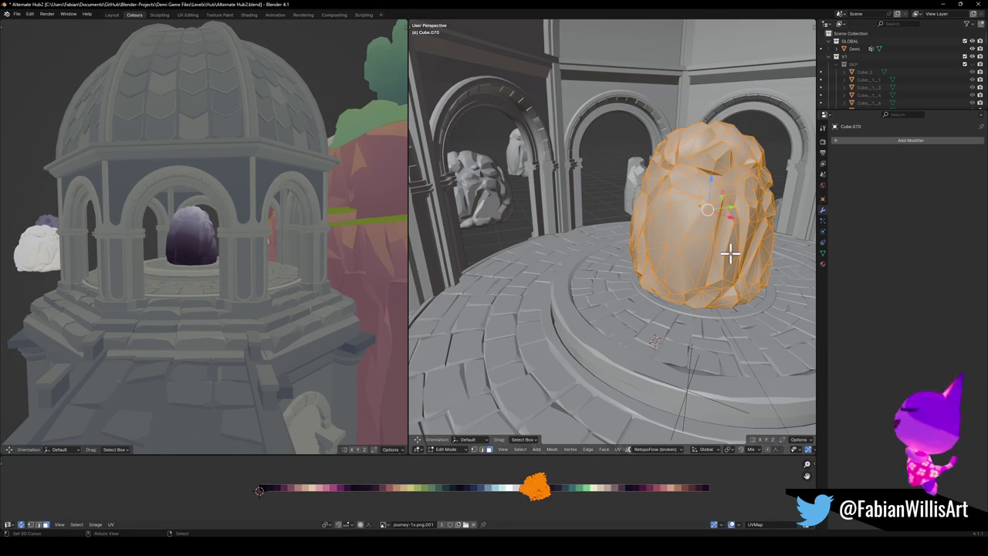
pyautogui.moveTo(729, 250); pyautogui.dragTo(746, 267, button='middle')
pyautogui.hotkey('ctrl', 'Tab')
# - Duplicate Cube.070 beside it, shrink the copy to about 0.63 and sink it lower
pyautogui.click(647, 262)
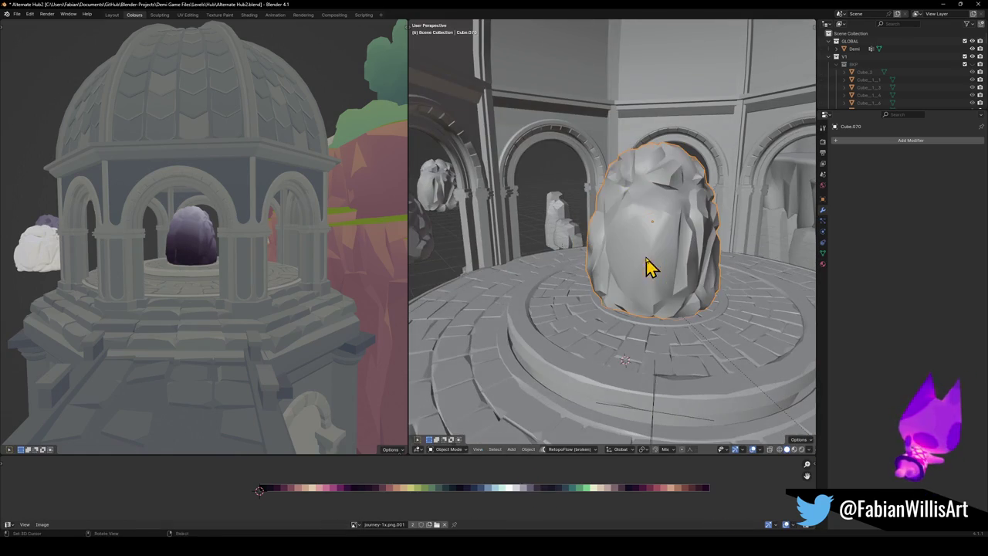
pyautogui.hotkey('shift', 'd')
pyautogui.click(633, 286)
pyautogui.press('s')
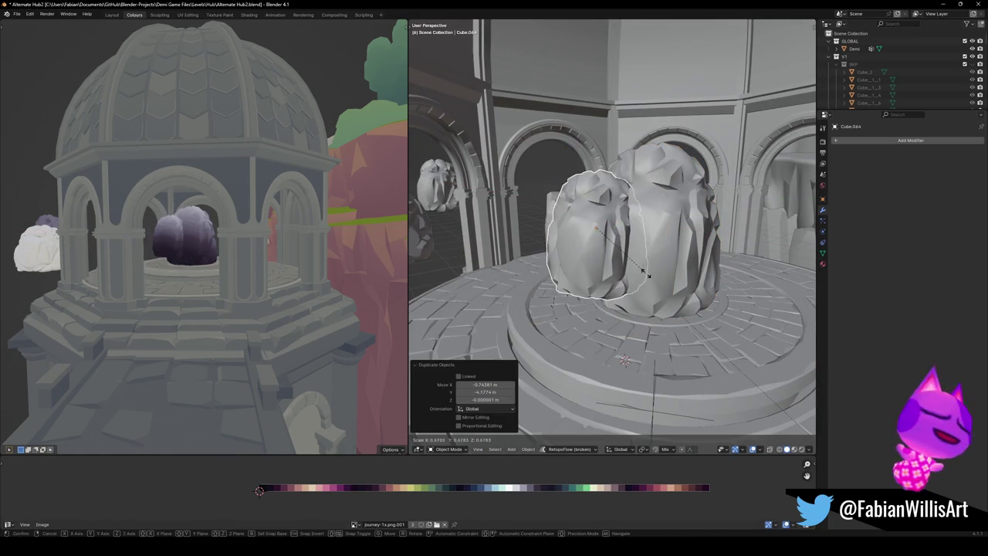
pyautogui.click(647, 278)
pyautogui.press('g')
pyautogui.press('z')
pyautogui.click(640, 299)
# - Flatten, shrink and lower the trial copy, delete it, then select Cube.070 and the tiled platform
pyautogui.press('s')
pyautogui.press('z')
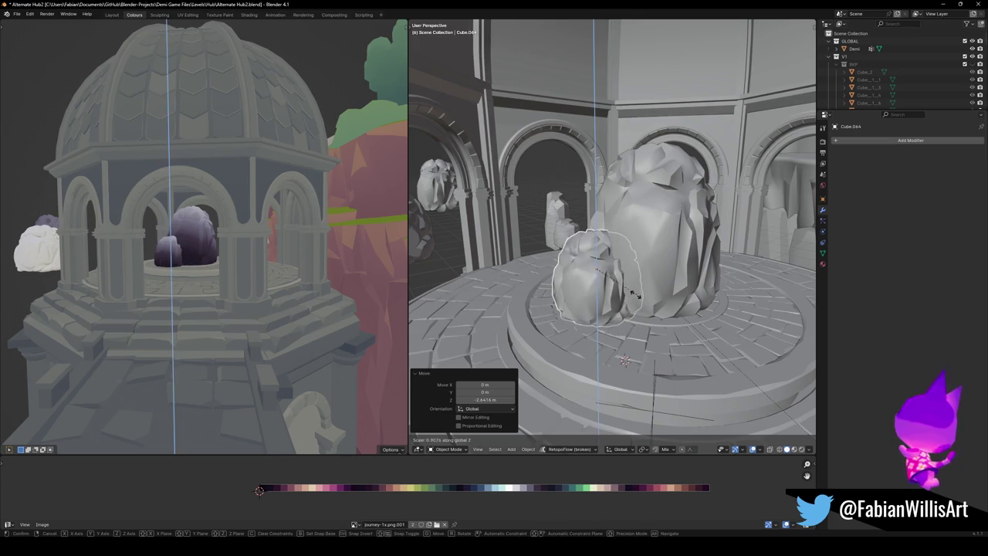
pyautogui.click(645, 286)
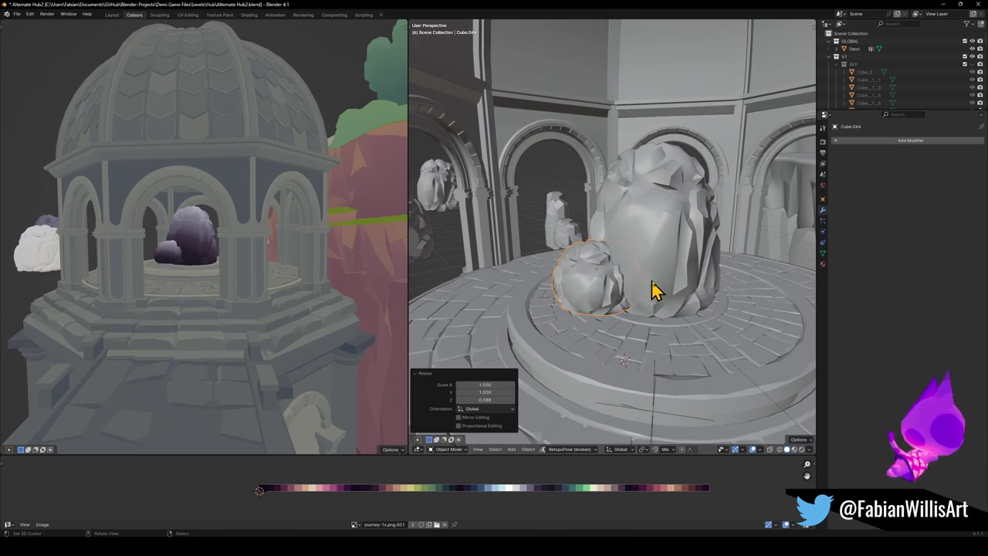
pyautogui.press('s')
pyautogui.click(630, 278)
pyautogui.press('g')
pyautogui.press('z')
pyautogui.click(644, 301)
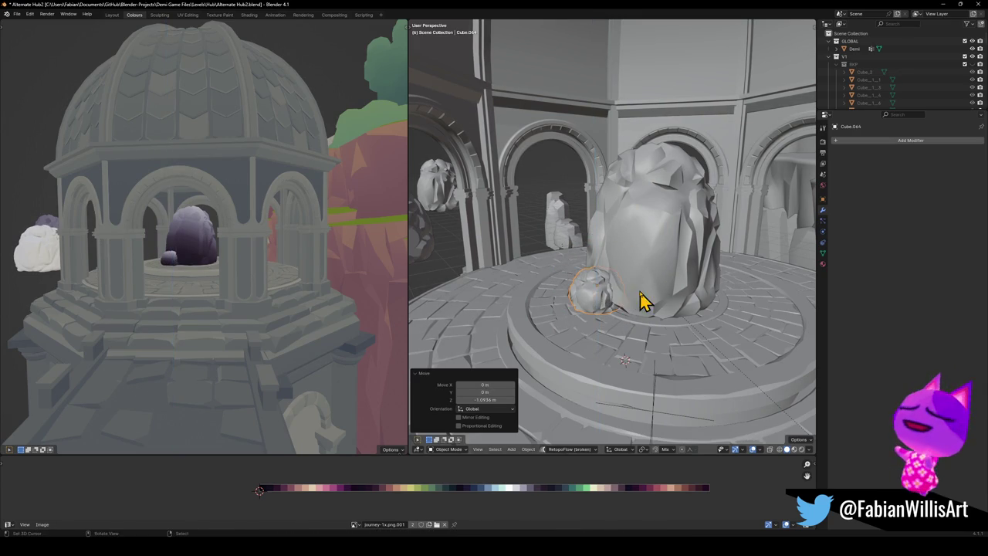
pyautogui.press('Delete')
pyautogui.click(675, 266)
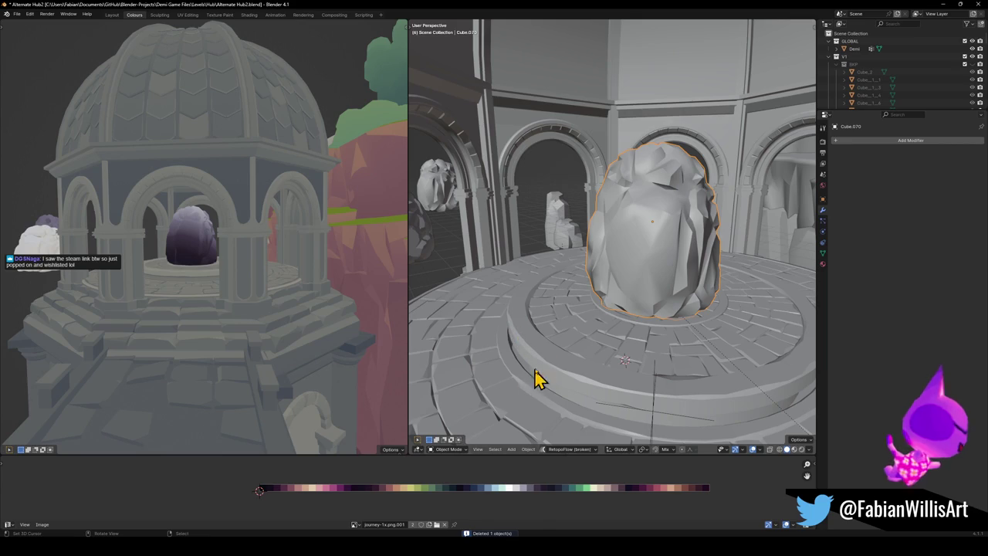
pyautogui.keyDown('shift'); pyautogui.click(568, 344); pyautogui.keyUp('shift')
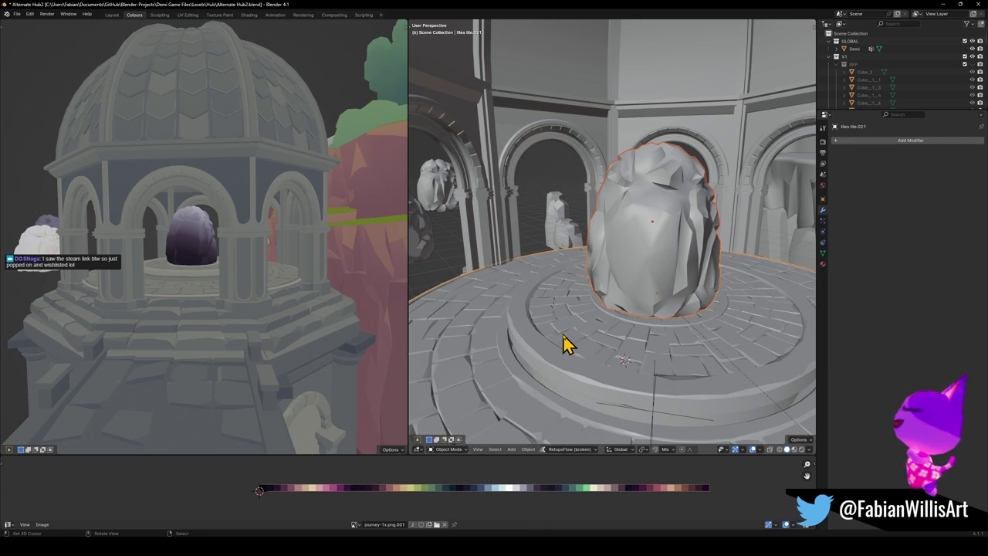
# - Link the tiled platform's Nature Palette material to Cube.070
pyautogui.press('q')
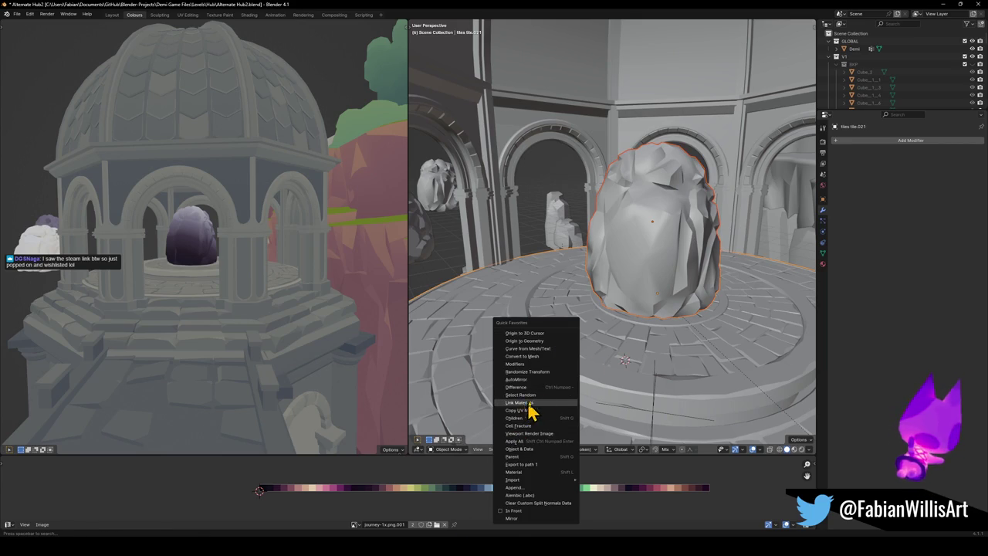
pyautogui.click(529, 412)
pyautogui.click(640, 283)
# - Move Cube.070's UVs to the palette's left end, mirror them horizontally and enlarge them
pyautogui.press('Tab')
pyautogui.press('g')
pyautogui.press('x')
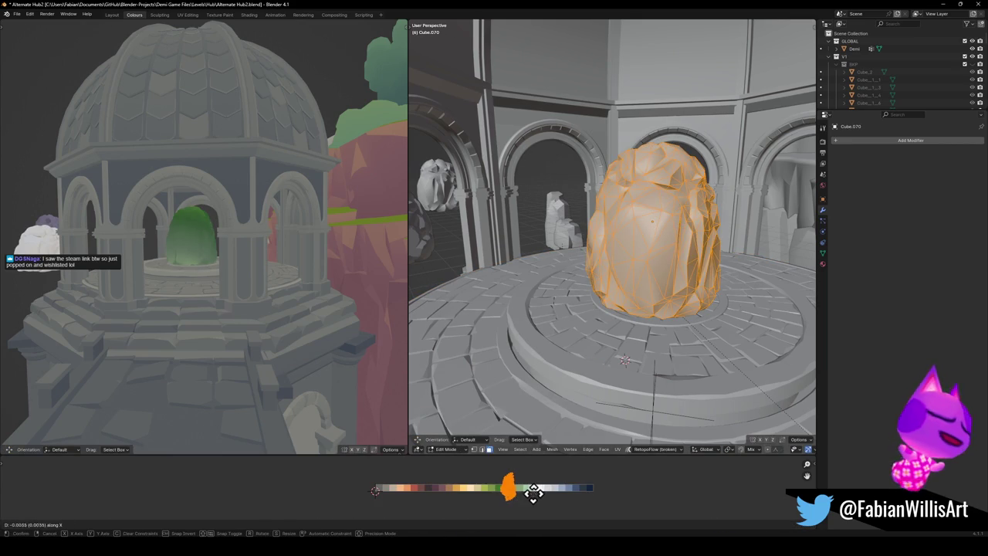
pyautogui.click(386, 482)
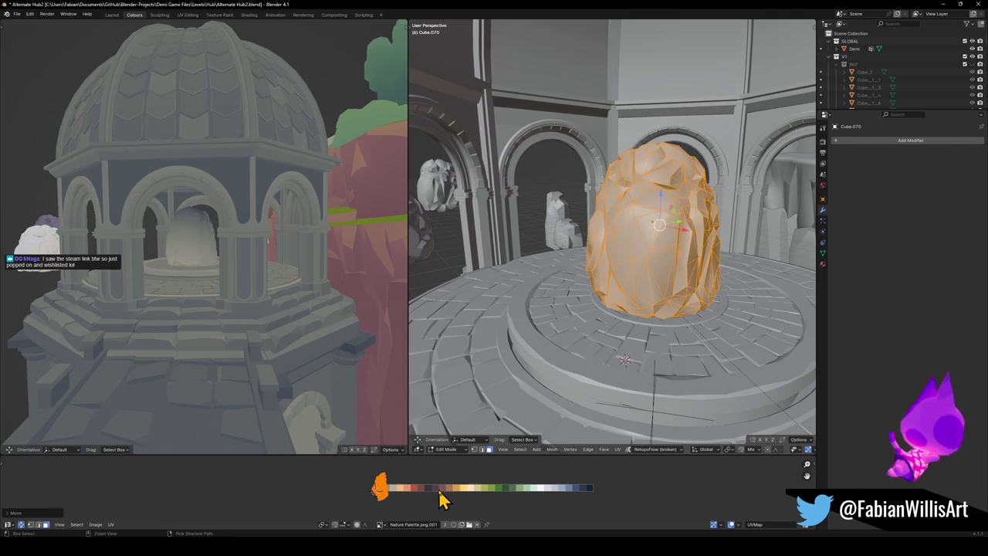
pyautogui.hotkey('ctrl', 'm')
pyautogui.press('x')
pyautogui.press('s')
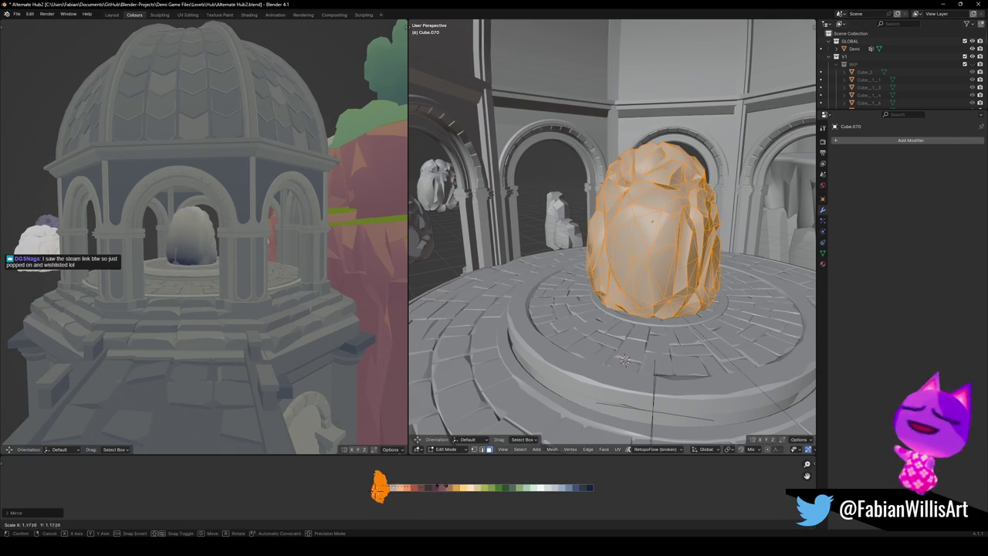
pyautogui.click(444, 494)
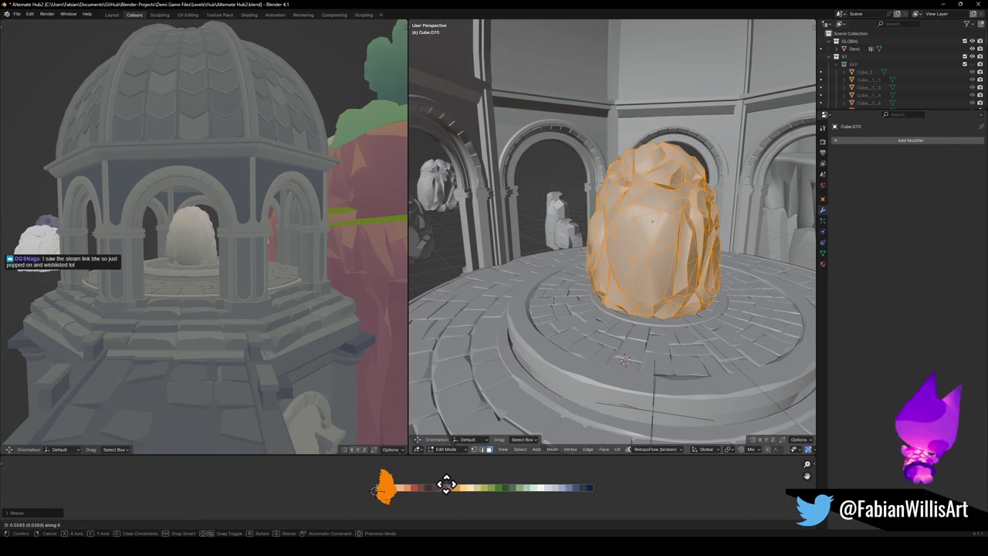
# - Sink Cube.070 lower into the pedestal and slide it slightly across at fixed height
pyautogui.press('Tab')
pyautogui.press('g')
pyautogui.press('z')
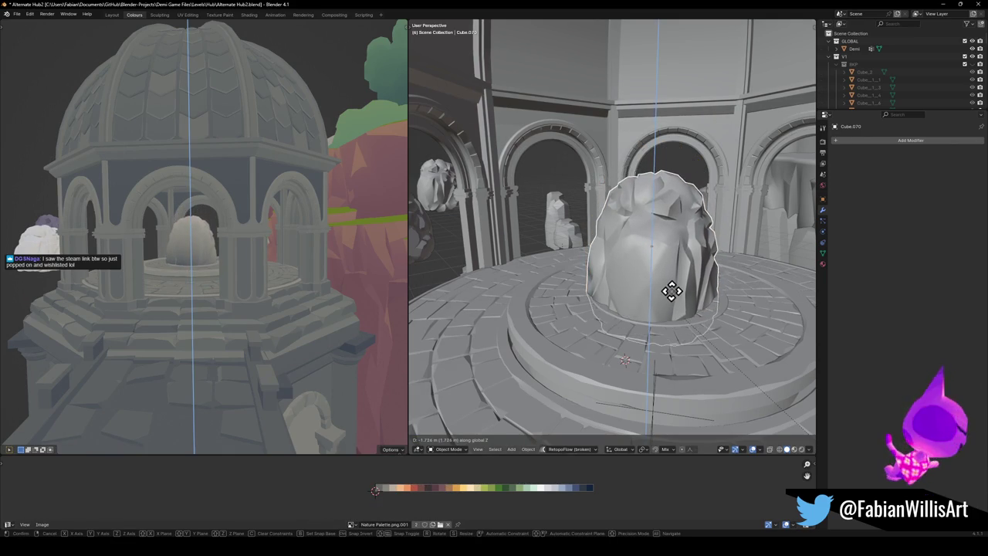
pyautogui.click(674, 284)
pyautogui.press('g')
pyautogui.hotkey('shift', 'z')
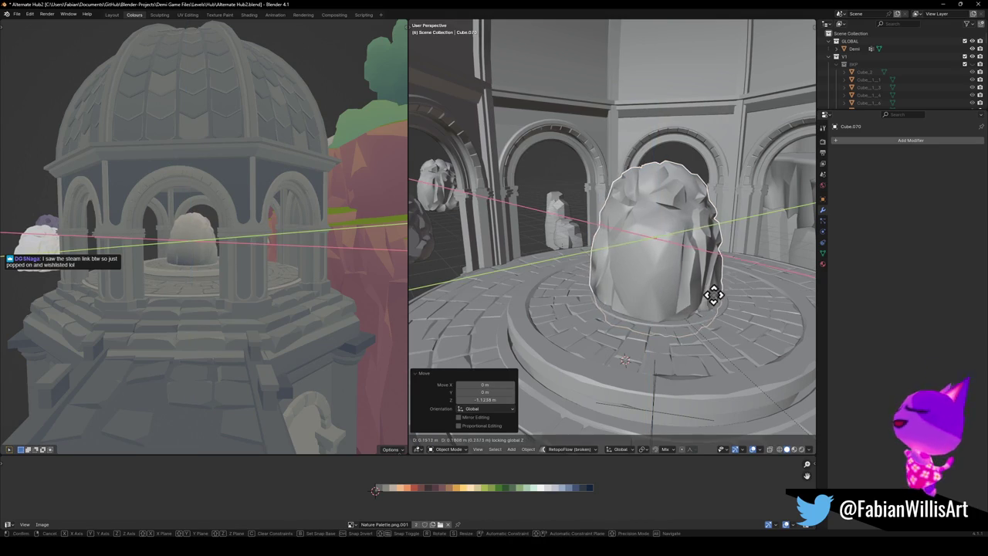
pyautogui.click(755, 296)
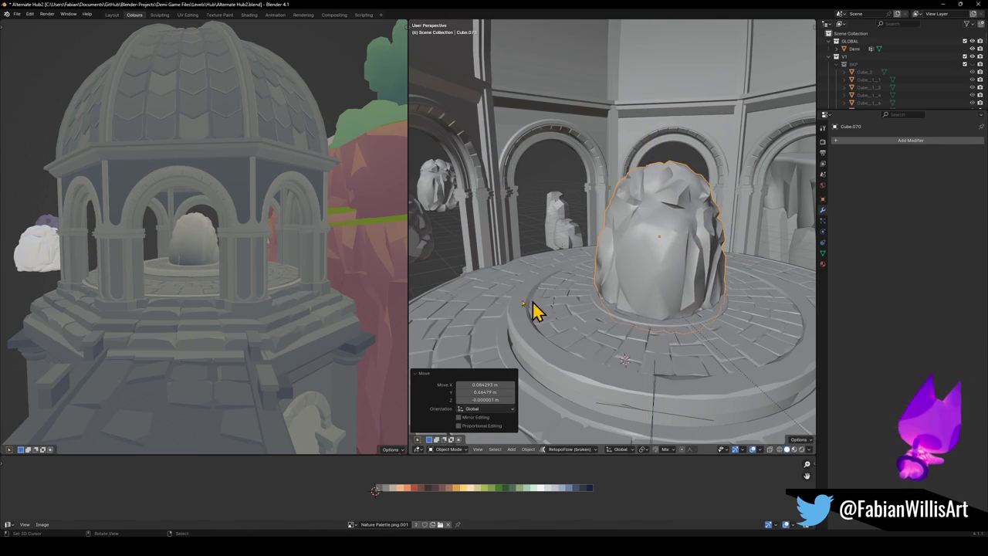
# - Rescale the UV island and shift it left onto the palette's pale off-white shades
pyautogui.press('Tab')
pyautogui.press('s')
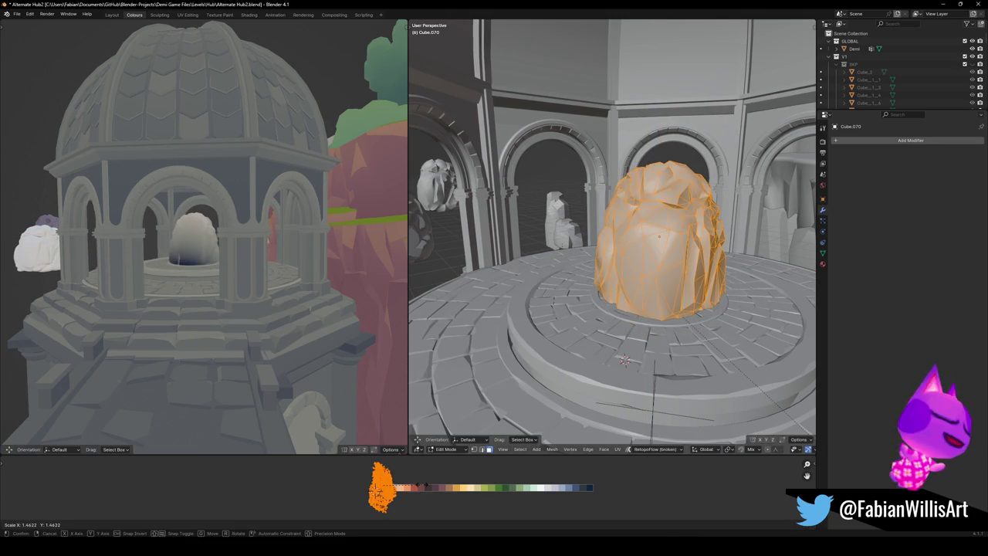
pyautogui.click(412, 486)
pyautogui.press('g')
pyautogui.press('x')
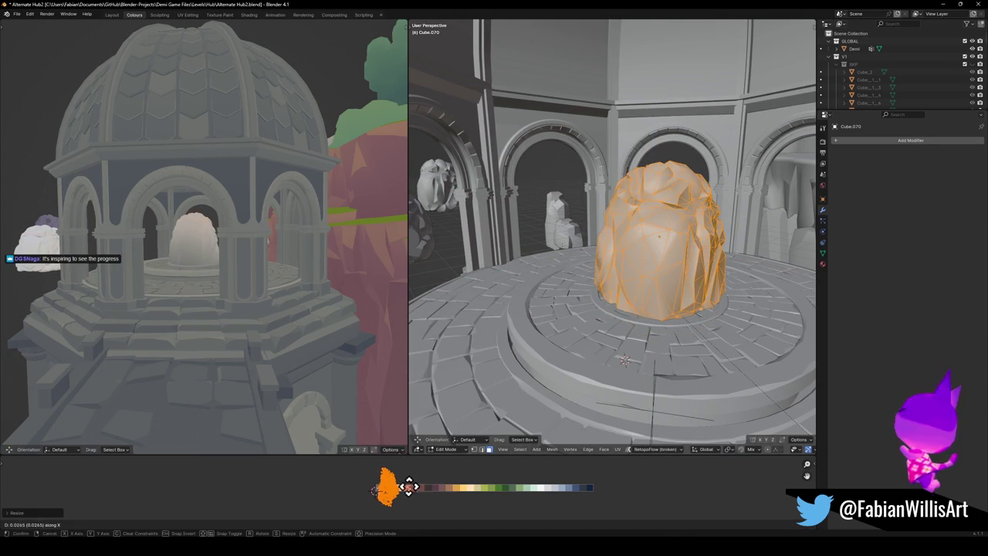
pyautogui.click(353, 483)
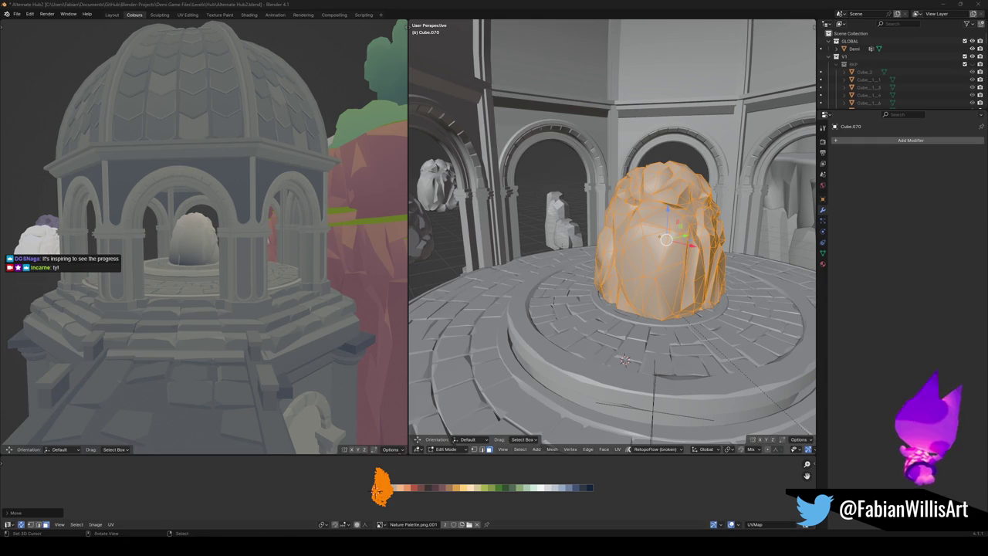
pyautogui.moveTo(97, 267)
pyautogui.mouseDown(button='middle')
pyautogui.moveTo(194, 251)
pyautogui.moveTo(269, 260)
pyautogui.mouseUp(button='middle')
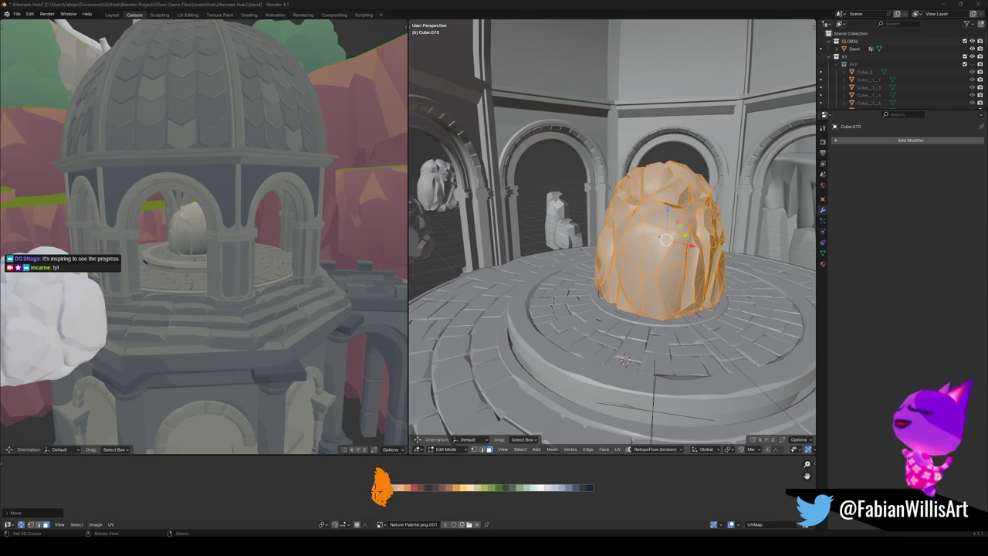